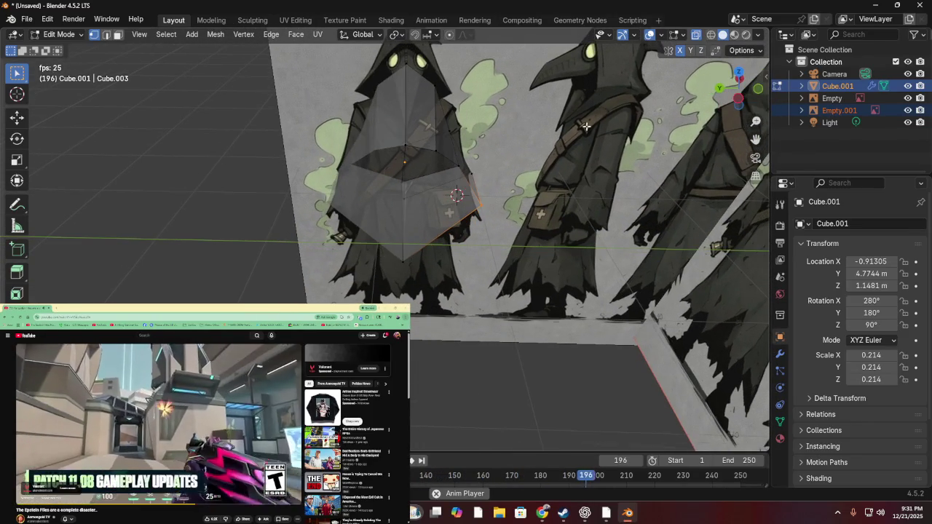
# - In front orthographic view, move the selected edge onto the hood outline and check it in perspective
pyautogui.click(722, 89)
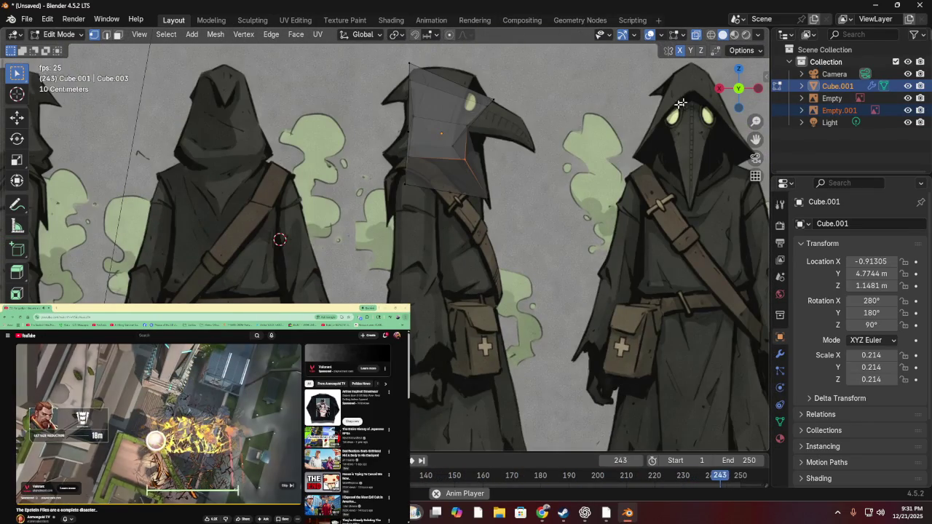
pyautogui.press('g')
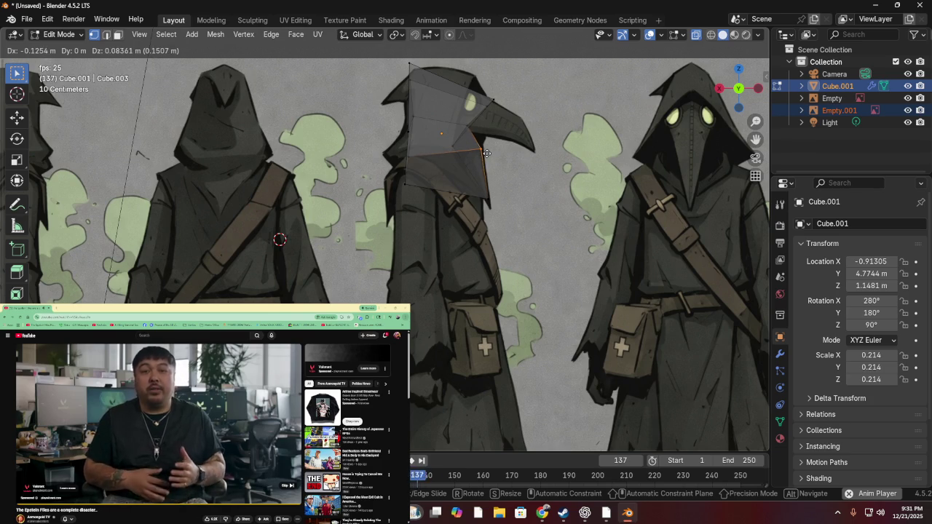
pyautogui.click(487, 153)
pyautogui.moveTo(487, 153)
pyautogui.mouseDown(button='middle')
pyautogui.moveTo(412, 107)
pyautogui.moveTo(508, 134)
pyautogui.moveTo(479, 113)
pyautogui.mouseUp(button='middle')
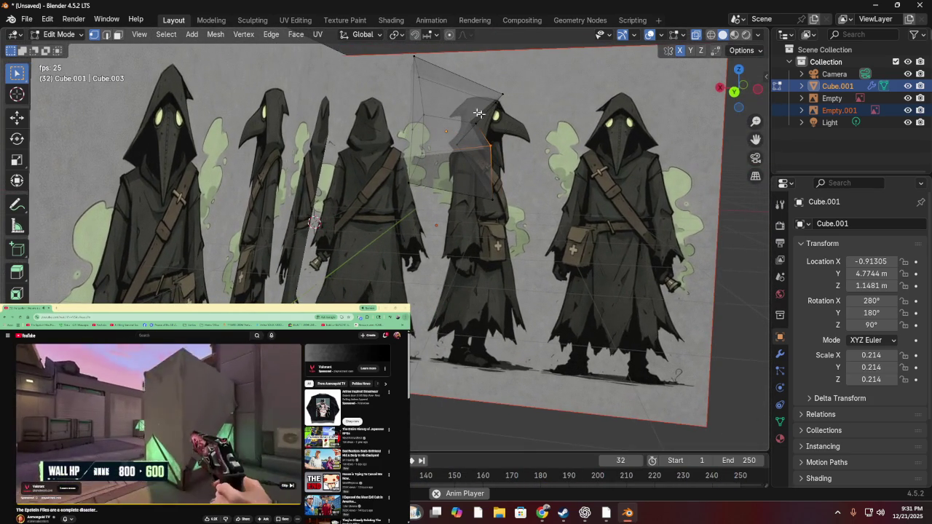
# - Place the selected vertex on the hood outline and orbit to check the shape
pyautogui.click(734, 93)
pyautogui.press('g')
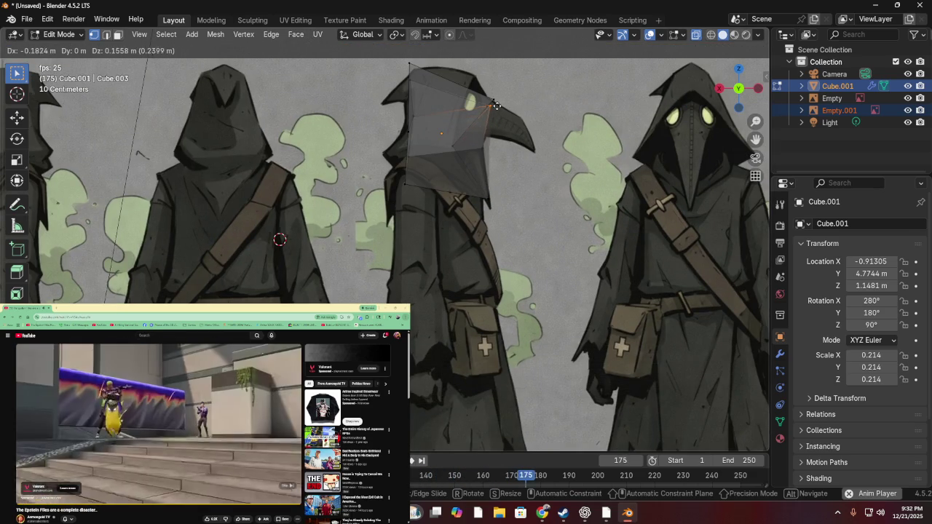
pyautogui.click(502, 101)
pyautogui.moveTo(501, 101)
pyautogui.mouseDown(button='middle')
pyautogui.moveTo(360, 112)
pyautogui.moveTo(395, 92)
pyautogui.mouseUp(button='middle')
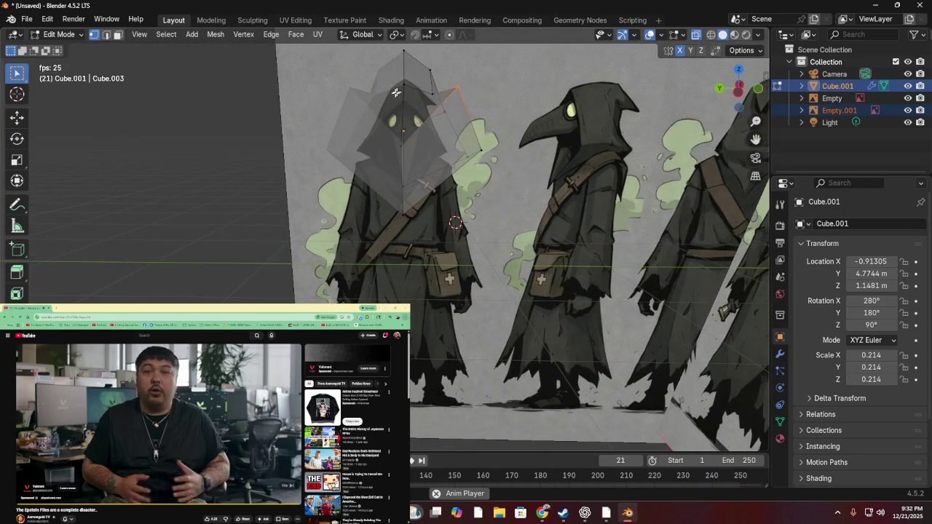
# - Move the selected geometry up to the top of the hood outline
pyautogui.click(720, 91)
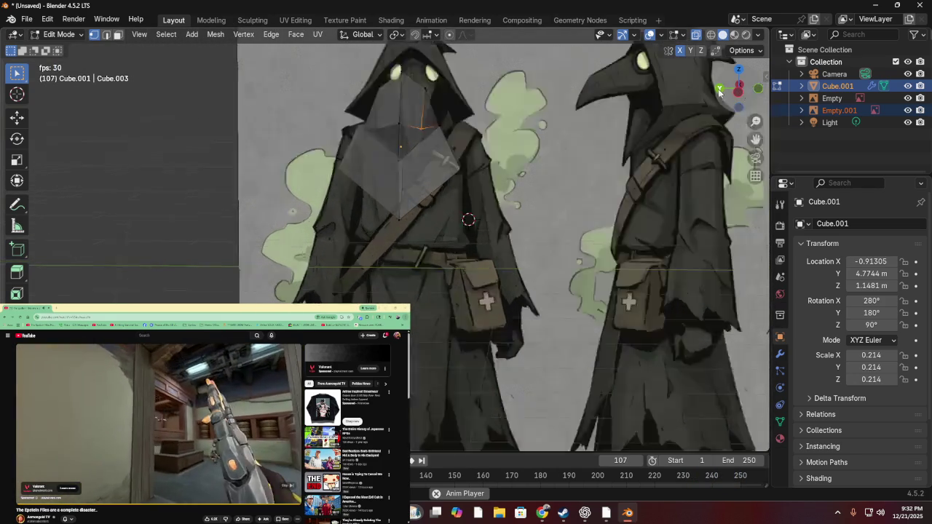
pyautogui.press('g')
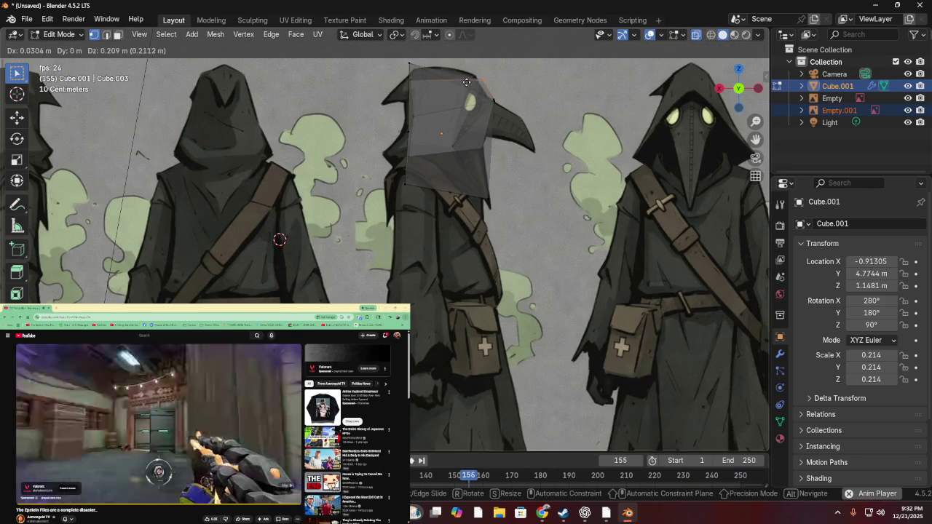
pyautogui.click(461, 79)
pyautogui.moveTo(461, 78)
pyautogui.mouseDown(button='middle')
pyautogui.moveTo(417, 85)
pyautogui.moveTo(434, 95)
pyautogui.mouseUp(button='middle')
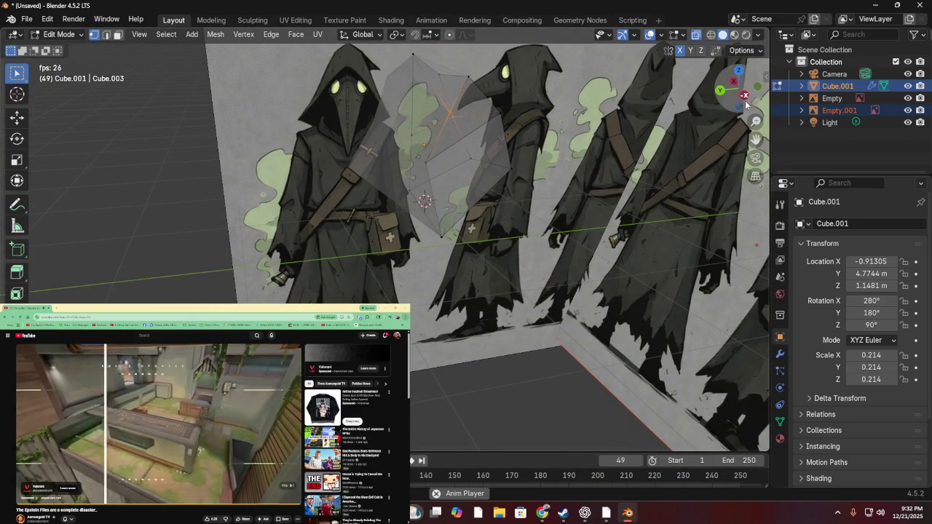
# - Pull a vertex up and left along the hood, then reposition the selected edge
pyautogui.click(721, 90)
pyautogui.press('g')
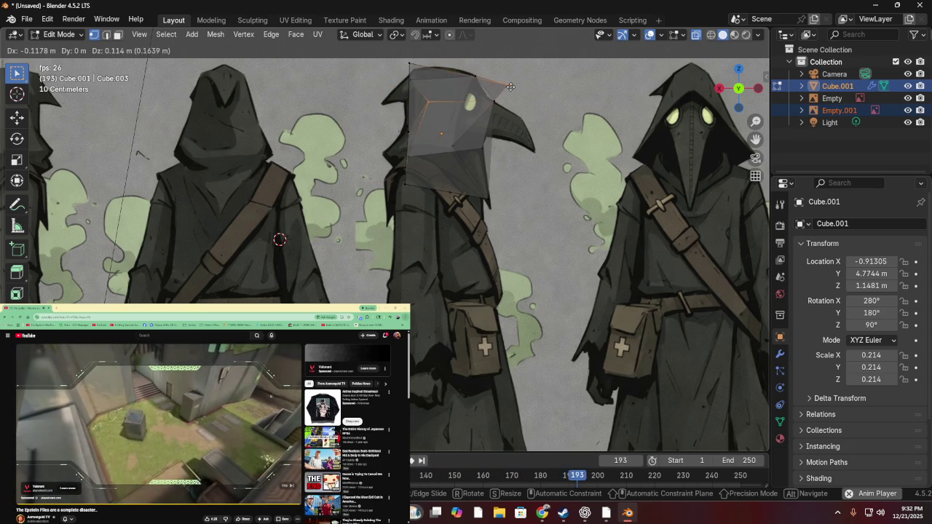
pyautogui.click(524, 82)
pyautogui.moveTo(524, 82); pyautogui.dragTo(331, 120, button='middle')
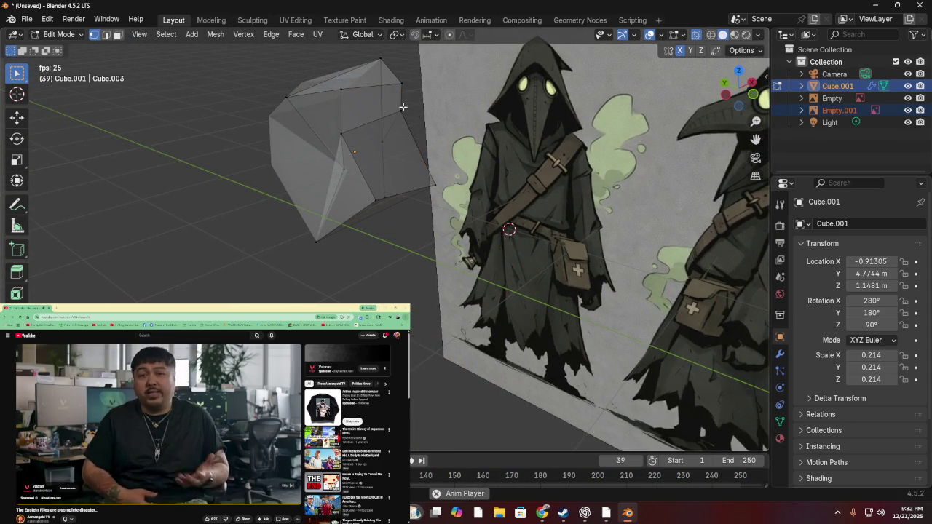
pyautogui.press('g')
pyautogui.click(432, 112)
# - Move the edge near the beak and the hood's top edge onto the beaked head outline
pyautogui.moveTo(432, 111)
pyautogui.mouseDown(button='middle')
pyautogui.moveTo(589, 136)
pyautogui.moveTo(460, 96)
pyautogui.mouseUp(button='middle')
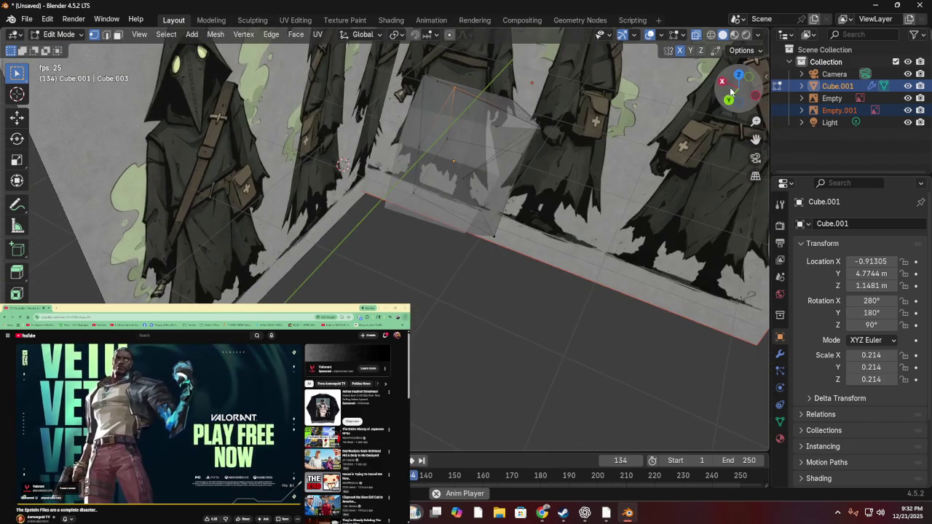
pyautogui.press('KP_1')
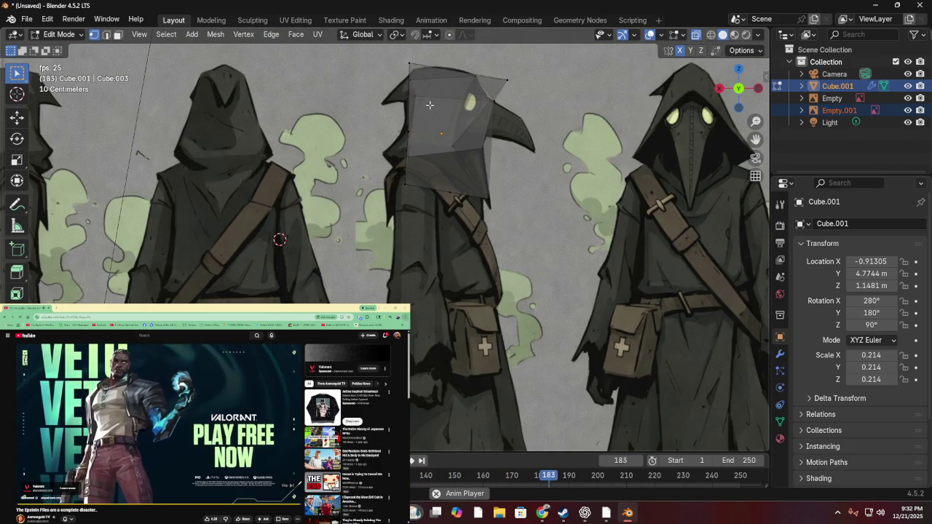
pyautogui.press('g')
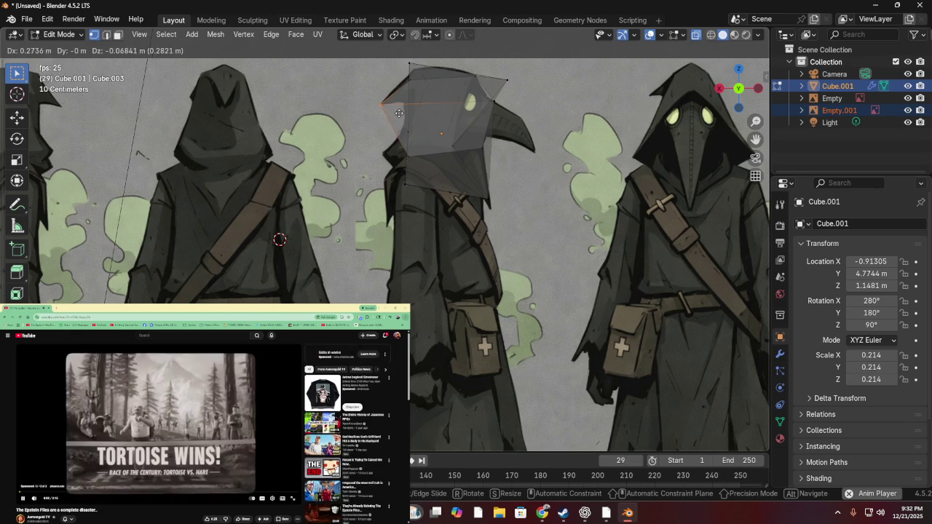
pyautogui.click(399, 112)
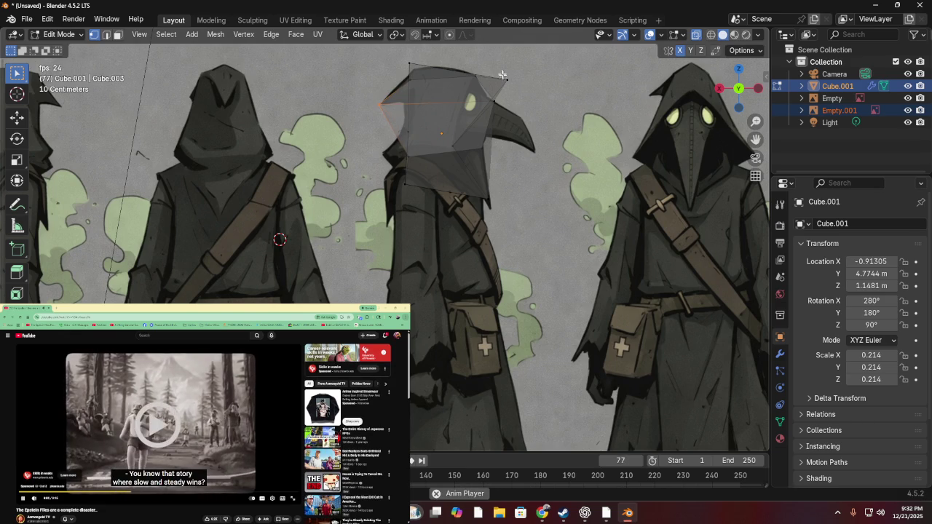
pyautogui.press('g')
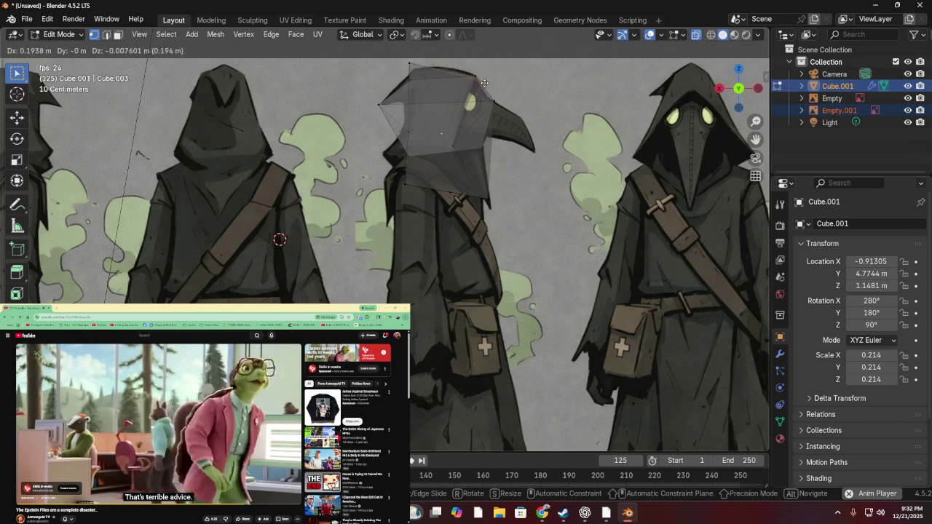
pyautogui.click(487, 88)
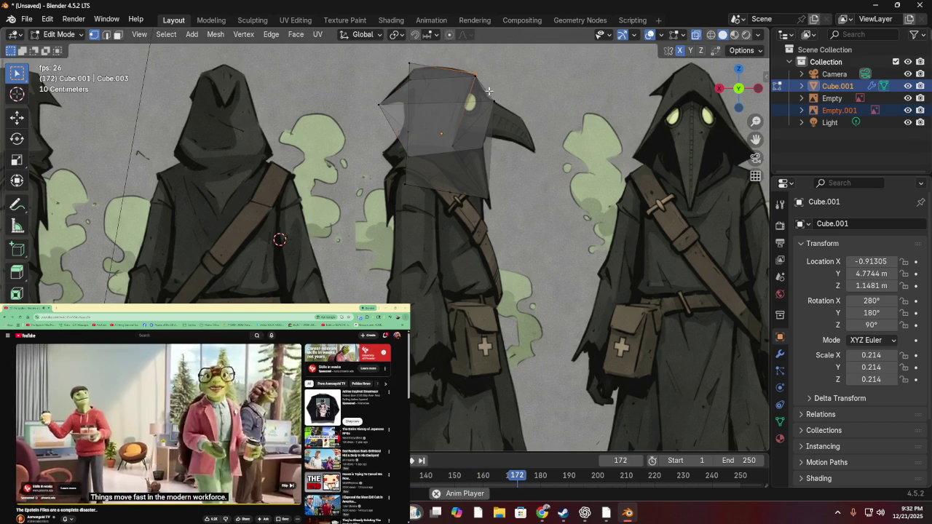
# - Reposition the hood's right-side edge, then start a new edge from a vertex toward the front brim
pyautogui.click(489, 91)
pyautogui.press('g')
pyautogui.click(519, 140)
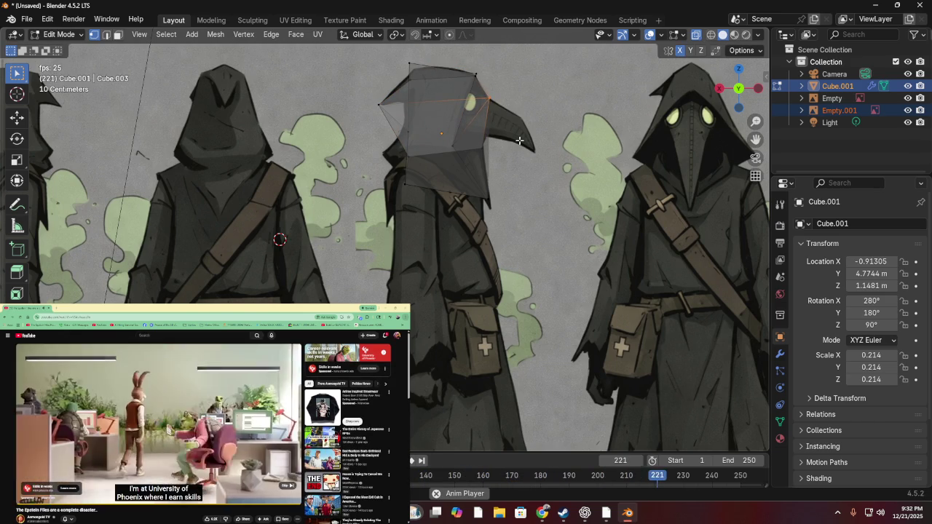
pyautogui.moveTo(519, 140)
pyautogui.mouseDown(button='middle')
pyautogui.moveTo(468, 133)
pyautogui.moveTo(444, 182)
pyautogui.moveTo(401, 158)
pyautogui.mouseUp(button='middle')
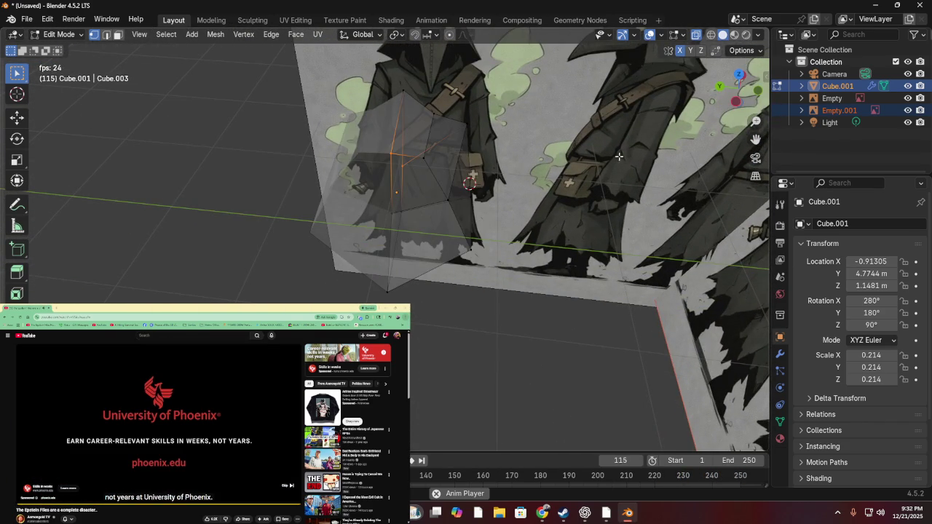
pyautogui.press('e')
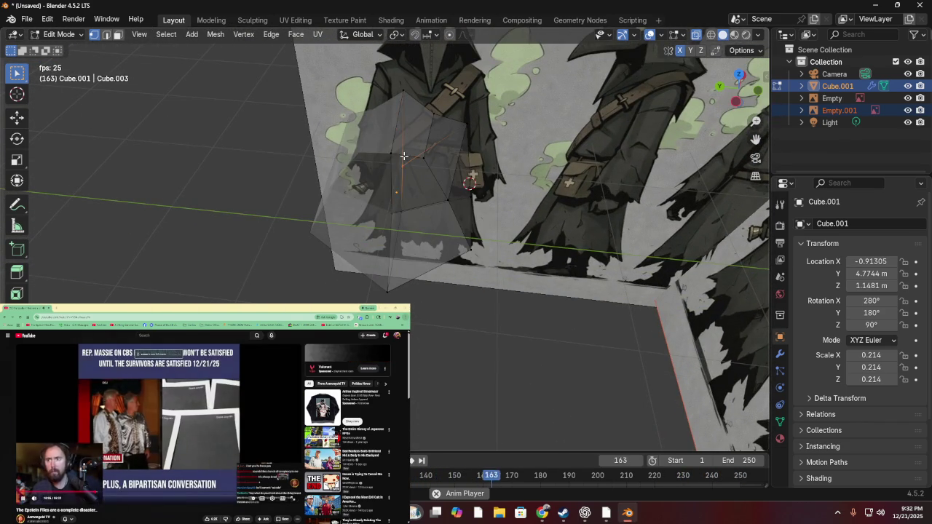
pyautogui.moveTo(402, 167)
pyautogui.mouseDown(button='middle')
pyautogui.moveTo(377, 152)
pyautogui.moveTo(201, 139)
pyautogui.moveTo(212, 200)
pyautogui.moveTo(194, 223)
pyautogui.moveTo(235, 250)
pyautogui.moveTo(337, 216)
pyautogui.mouseUp(button='middle')
pyautogui.press('g')
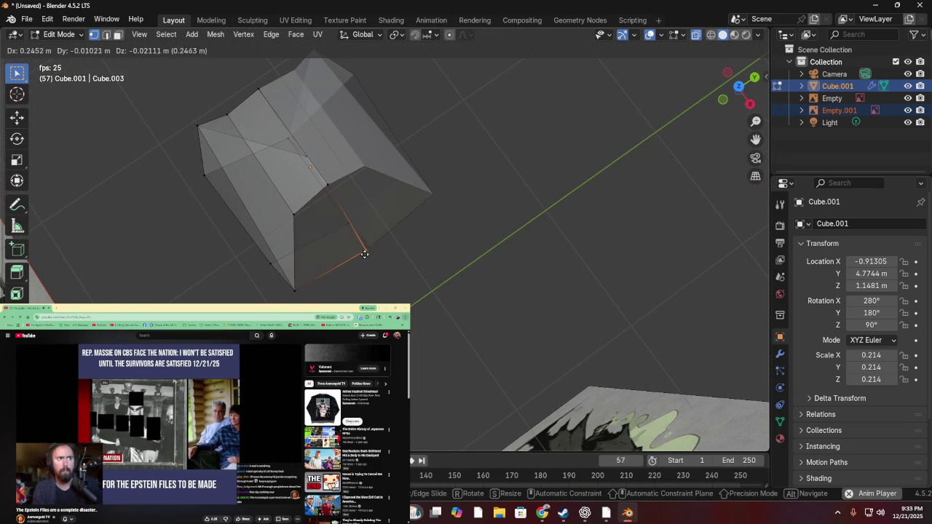
# - Pull the lower front brim edges outward in three moves, checking the brim from several angles
pyautogui.click(370, 258)
pyautogui.moveTo(370, 259)
pyautogui.mouseDown(button='middle')
pyautogui.moveTo(405, 178)
pyautogui.moveTo(483, 125)
pyautogui.moveTo(458, 141)
pyautogui.moveTo(381, 119)
pyautogui.moveTo(376, 179)
pyautogui.mouseUp(button='middle')
pyautogui.press('g')
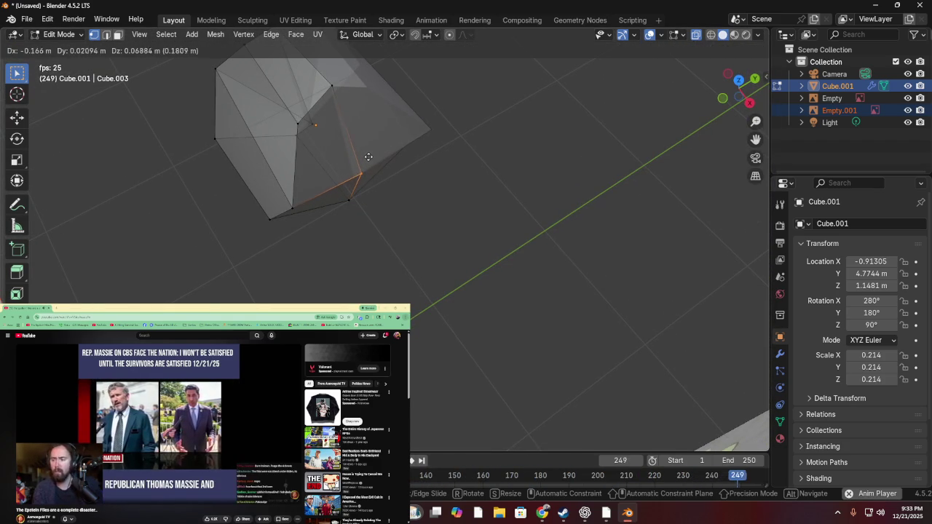
pyautogui.click(363, 154)
pyautogui.moveTo(374, 148)
pyautogui.mouseDown(button='middle')
pyautogui.moveTo(428, 95)
pyautogui.moveTo(389, 98)
pyautogui.moveTo(522, 138)
pyautogui.moveTo(677, 83)
pyautogui.moveTo(655, 86)
pyautogui.mouseUp(button='middle')
pyautogui.press('g')
pyautogui.click(400, 81)
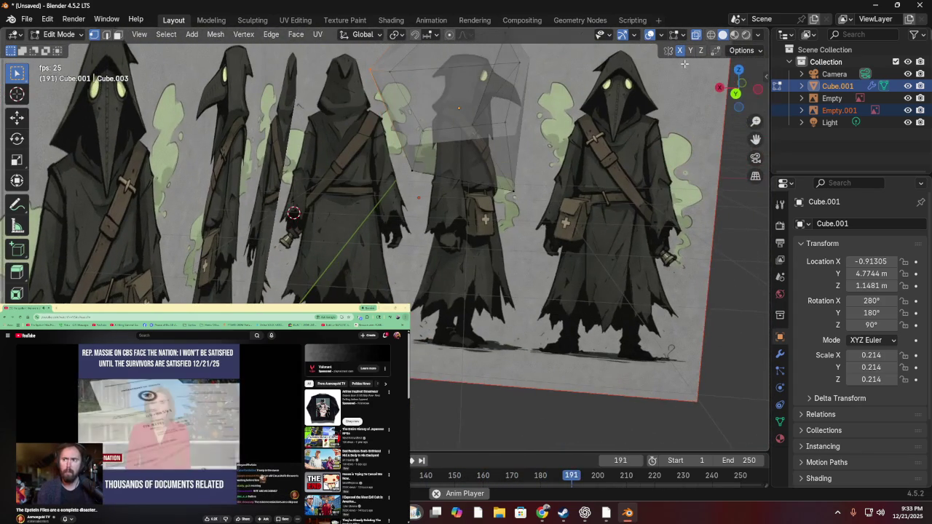
# - Return to front orthographic view and place the hood's top vertex on the outline
pyautogui.scroll(4, 541, 83)
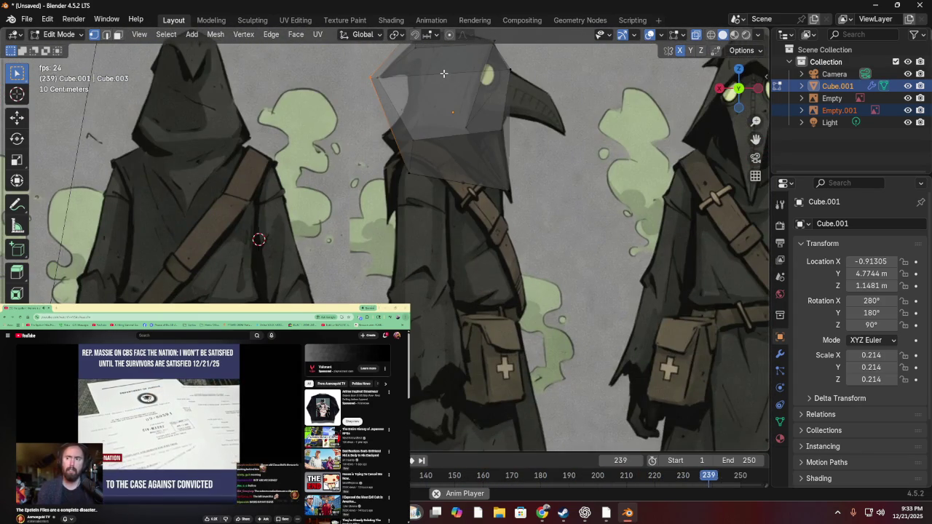
pyautogui.scroll(-3, 442, 73)
pyautogui.scroll(3, 439, 72)
pyautogui.scroll(-2, 416, 81)
pyautogui.moveTo(439, 73)
pyautogui.mouseDown(button='middle')
pyautogui.moveTo(416, 81)
pyautogui.moveTo(666, 111)
pyautogui.mouseUp(button='middle')
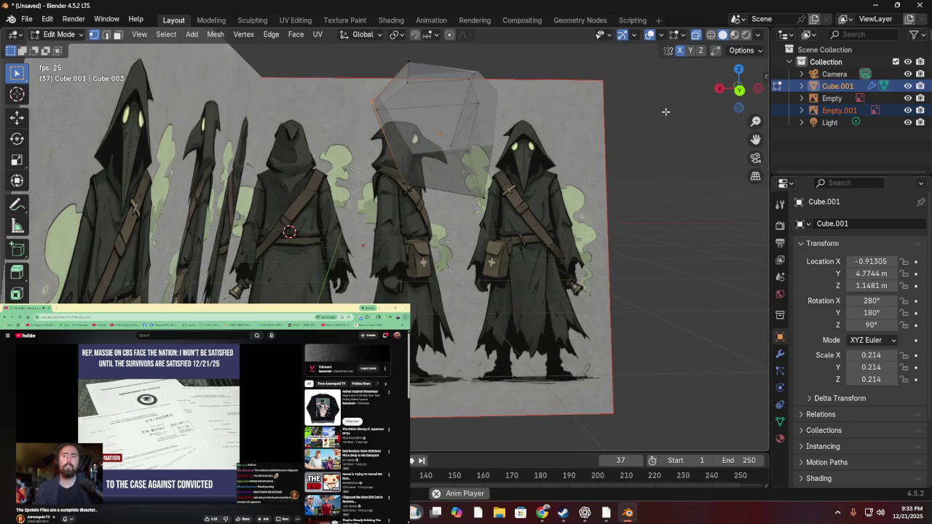
pyautogui.click(741, 93)
pyautogui.scroll(3, 676, 116)
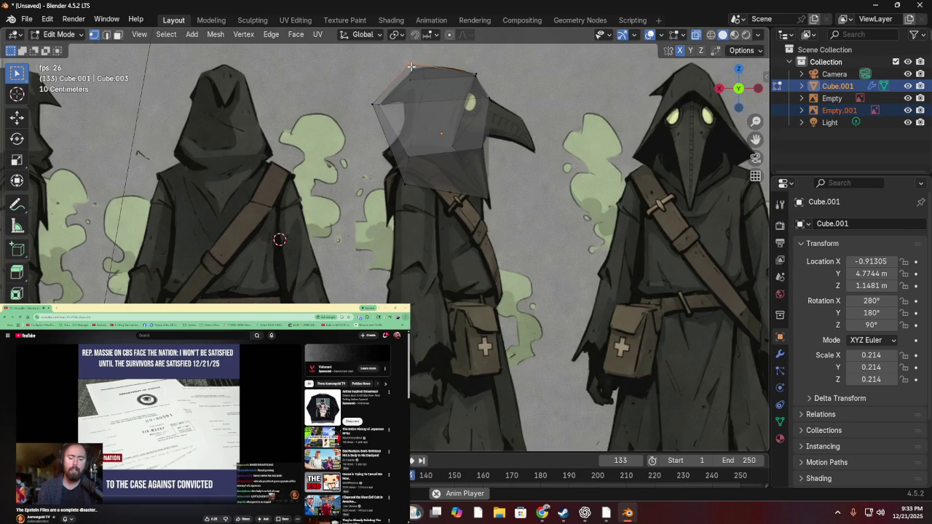
pyautogui.press('g')
pyautogui.click(413, 73)
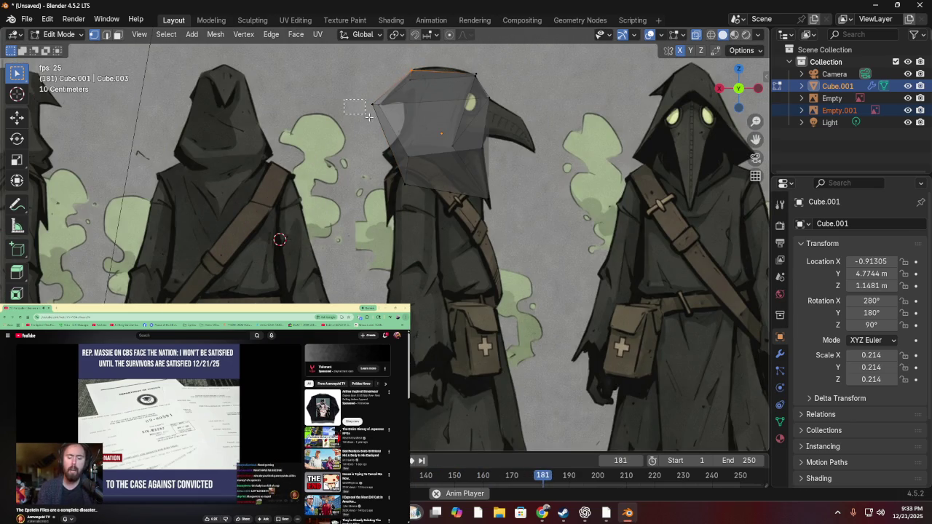
# - Nudge the top-left vertex slightly right and reposition another vertex below it
pyautogui.press('g')
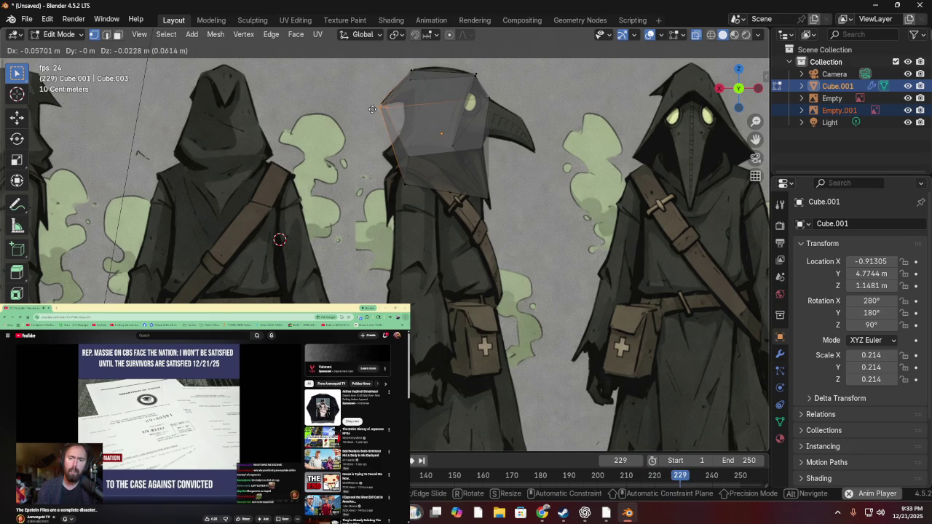
pyautogui.click(371, 117)
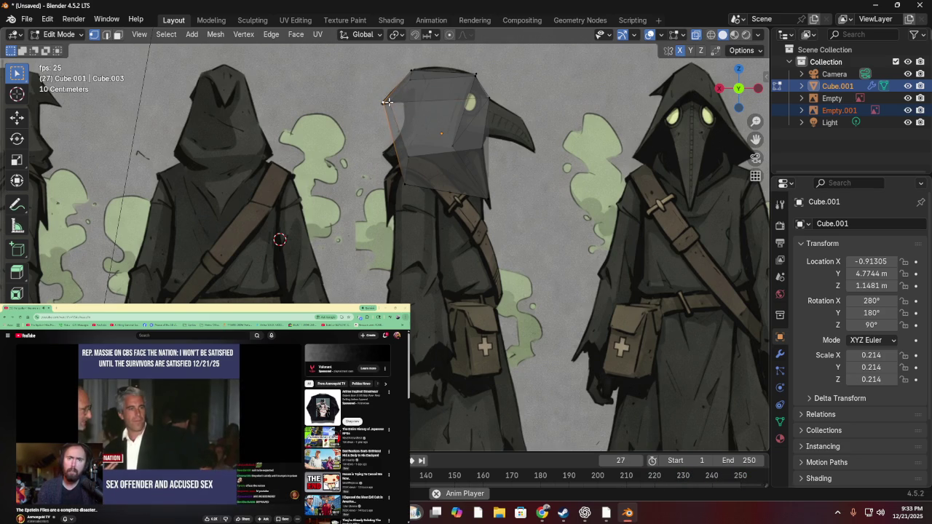
pyautogui.press('g')
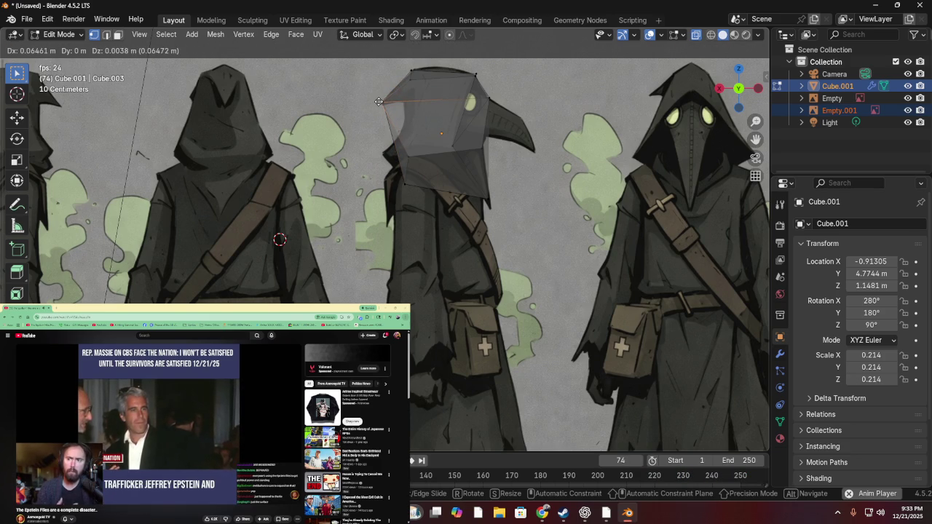
pyautogui.click(378, 102)
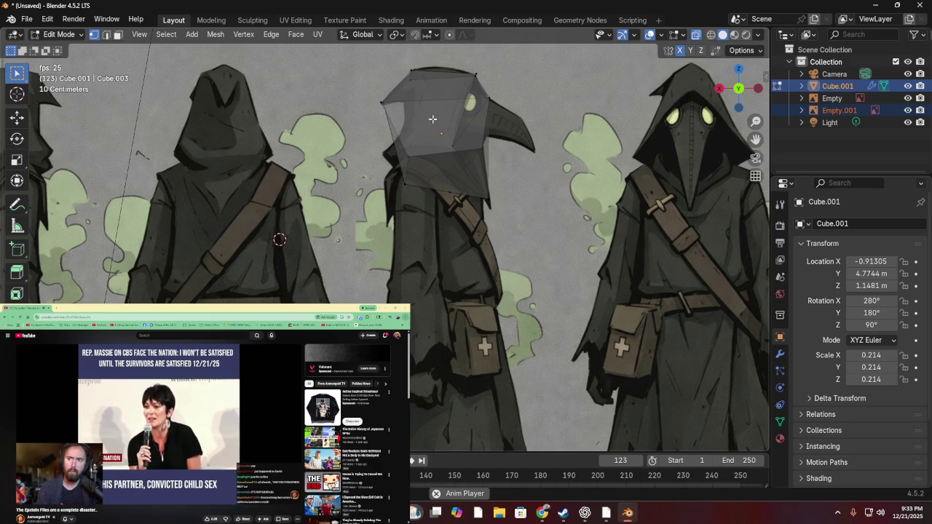
# - Select the hood's top corner vertex and begin moving it toward the beak base
pyautogui.click(476, 73)
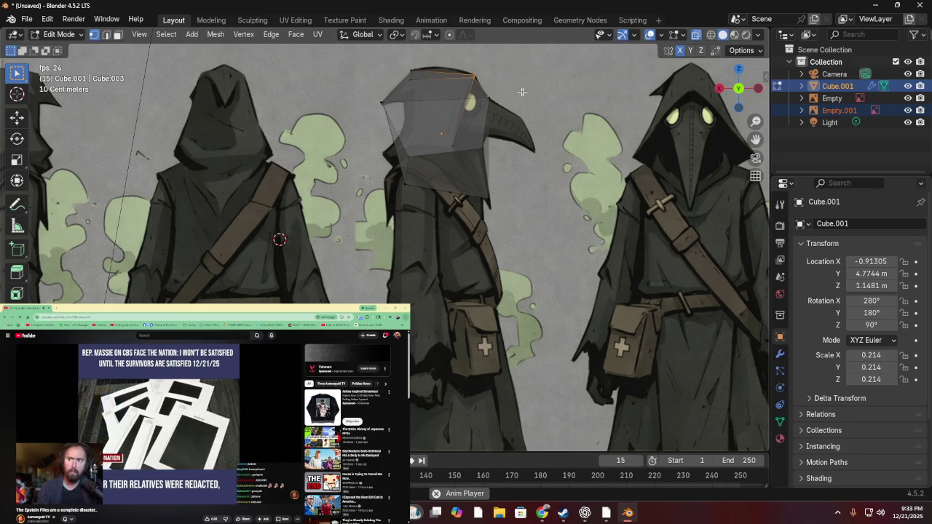
pyautogui.moveTo(517, 99); pyautogui.dragTo(464, 120, button='middle')
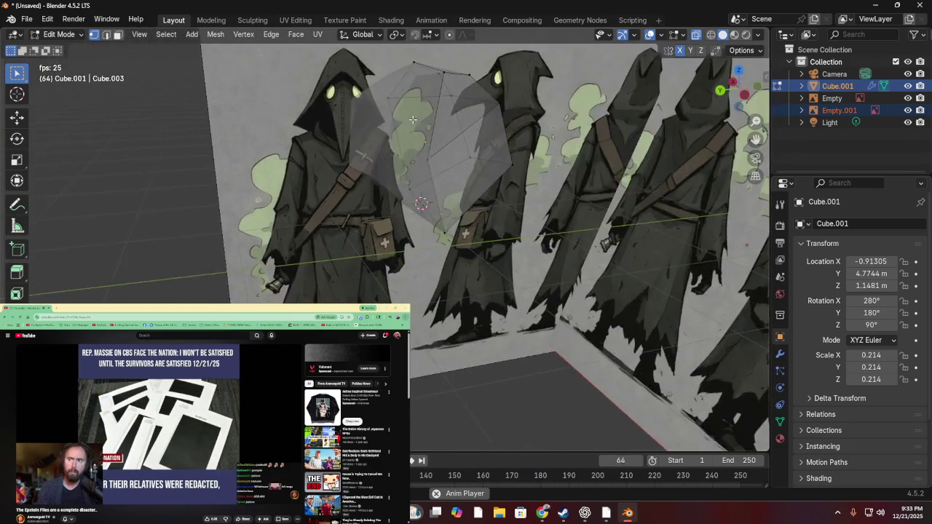
pyautogui.press('KP_1')
pyautogui.scroll(2, 436, 182)
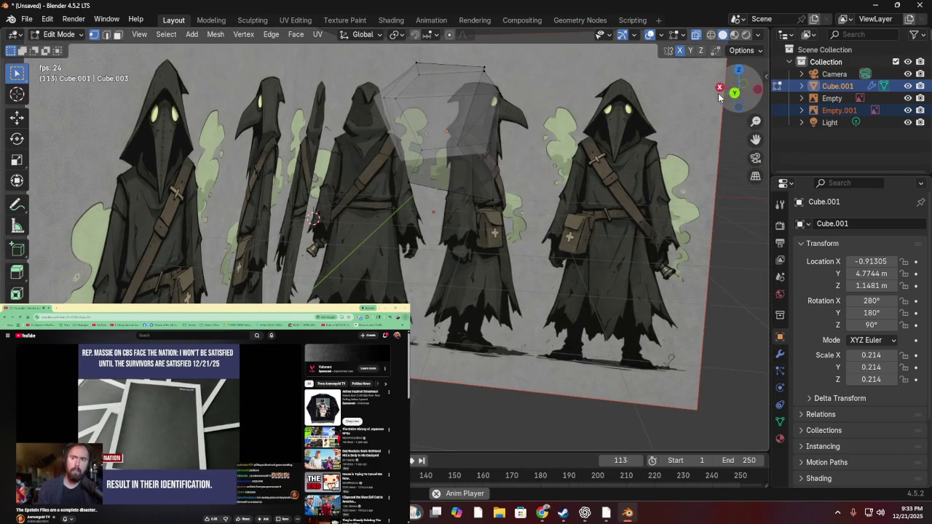
pyautogui.scroll(3, 727, 92)
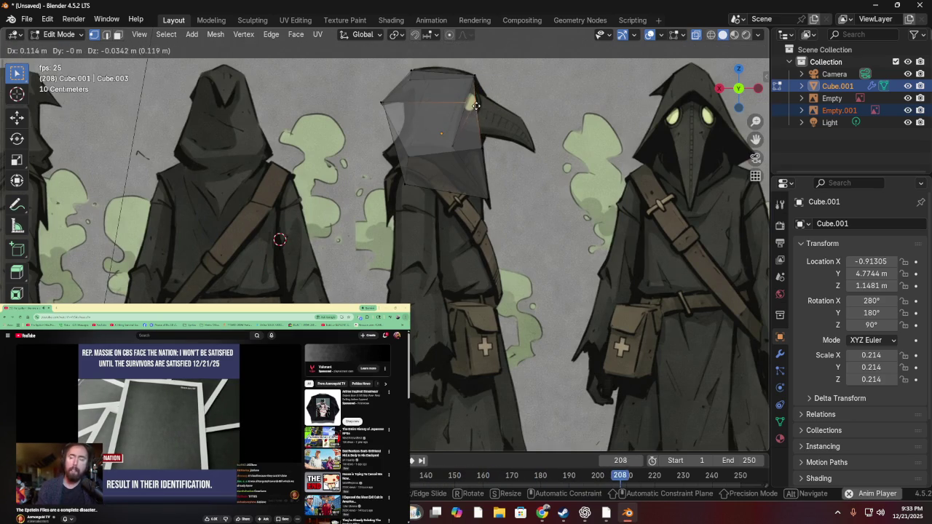
pyautogui.moveTo(470, 110)
pyautogui.mouseDown(button='middle')
pyautogui.moveTo(456, 120)
pyautogui.moveTo(480, 130)
pyautogui.mouseUp(button='middle')
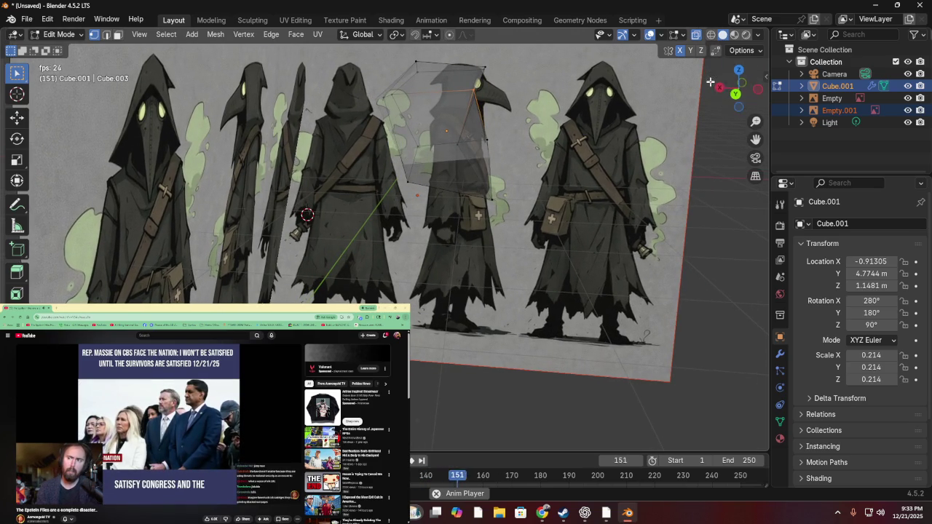
pyautogui.scroll(3, 491, 102)
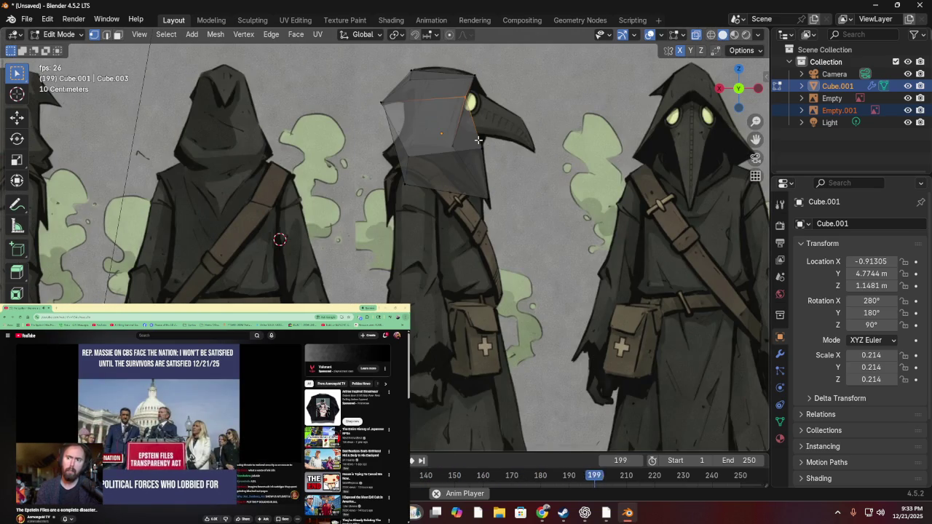
pyautogui.press('g')
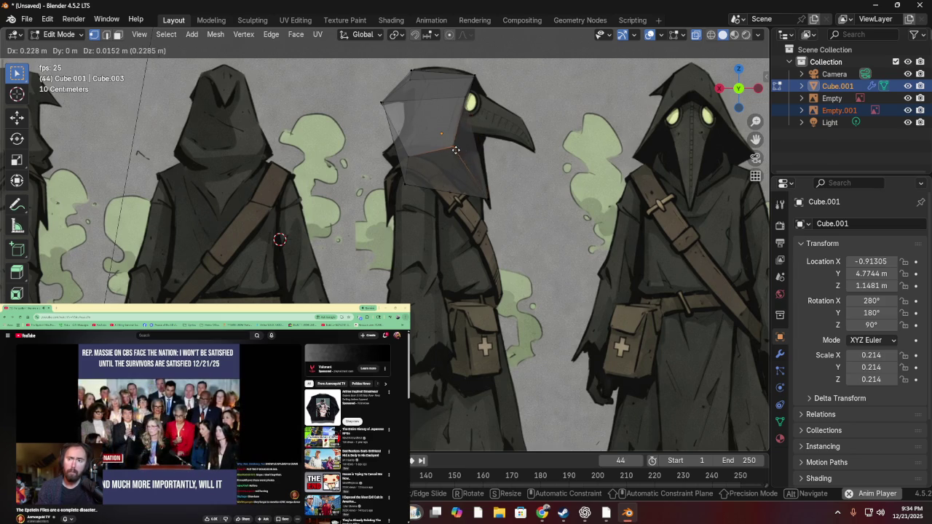
# - Place the vertex near the beak base and move the front edge onto the hood outline
pyautogui.click(456, 150)
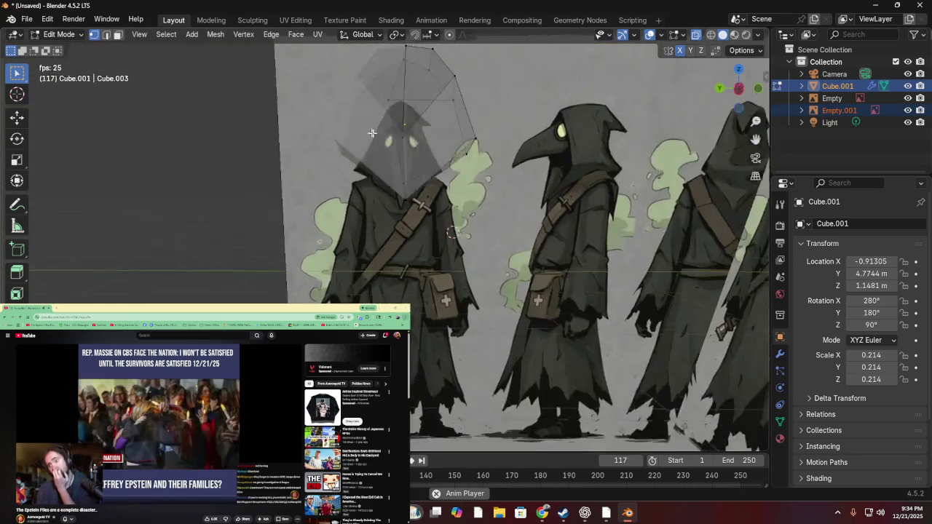
pyautogui.moveTo(372, 132)
pyautogui.mouseDown(button='middle')
pyautogui.moveTo(508, 137)
pyautogui.moveTo(741, 95)
pyautogui.mouseUp(button='middle')
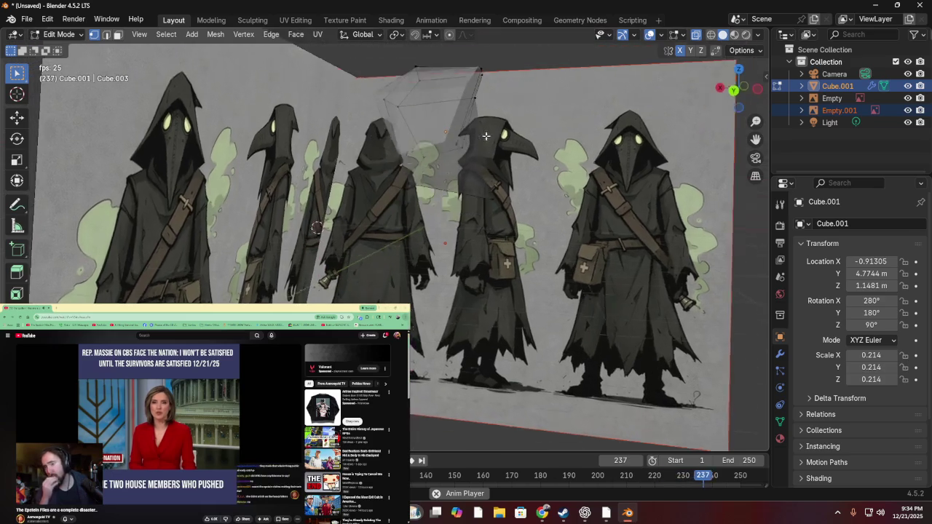
pyautogui.click(735, 89)
pyautogui.scroll(3, 732, 91)
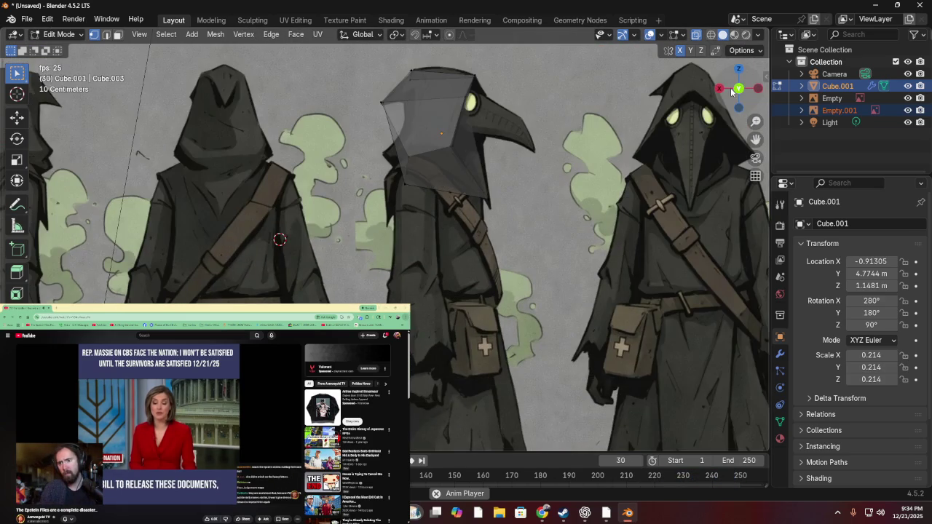
pyautogui.press('g')
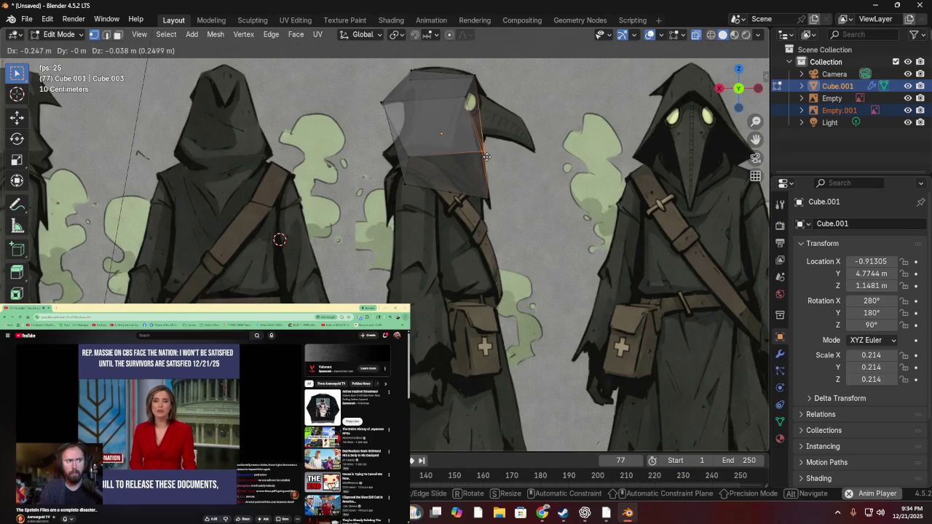
pyautogui.click(476, 155)
# - Move the top corner vertex, in two adjustments, onto the hood outline
pyautogui.moveTo(476, 154)
pyautogui.mouseDown(button='middle')
pyautogui.moveTo(261, 135)
pyautogui.moveTo(464, 167)
pyautogui.moveTo(693, 103)
pyautogui.mouseUp(button='middle')
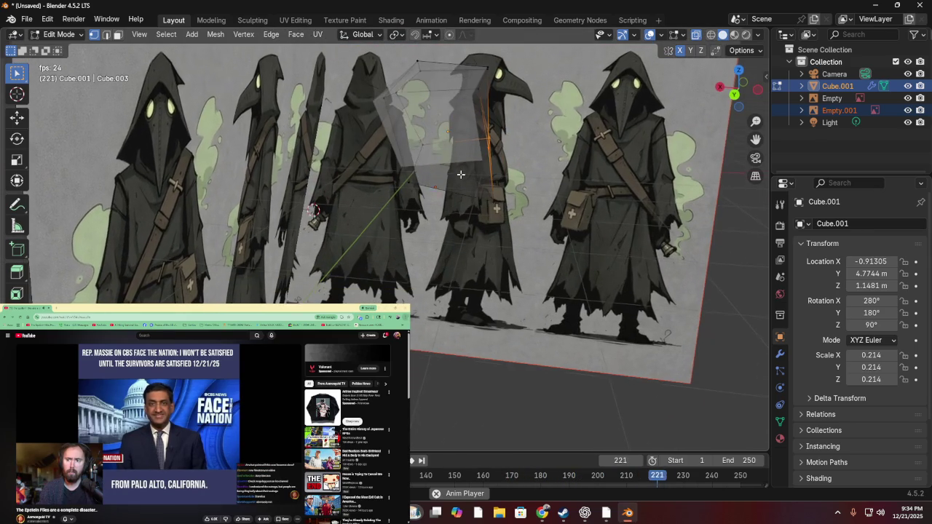
pyautogui.click(735, 96)
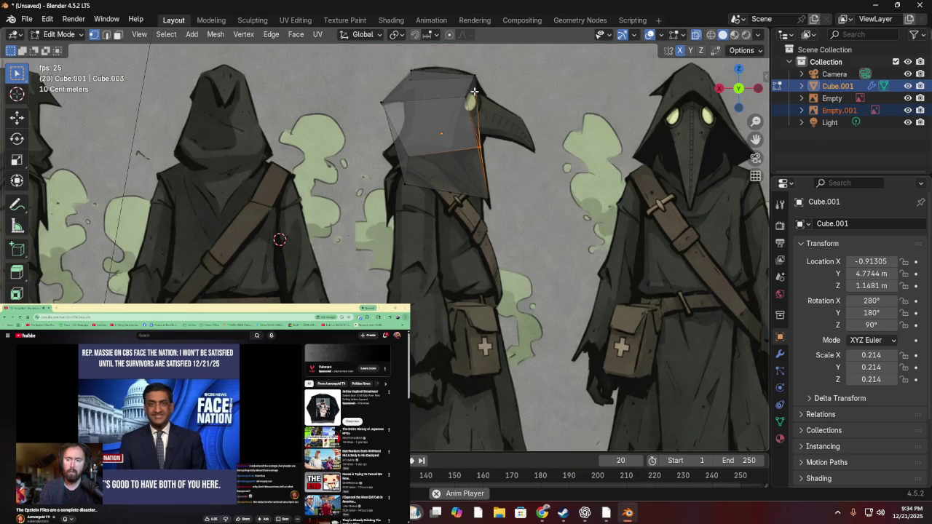
pyautogui.press('g')
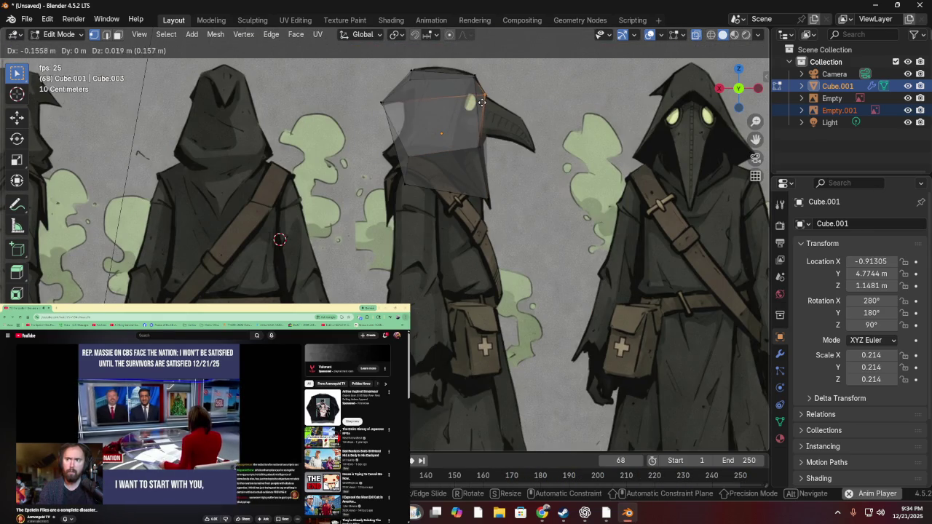
pyautogui.click(462, 98)
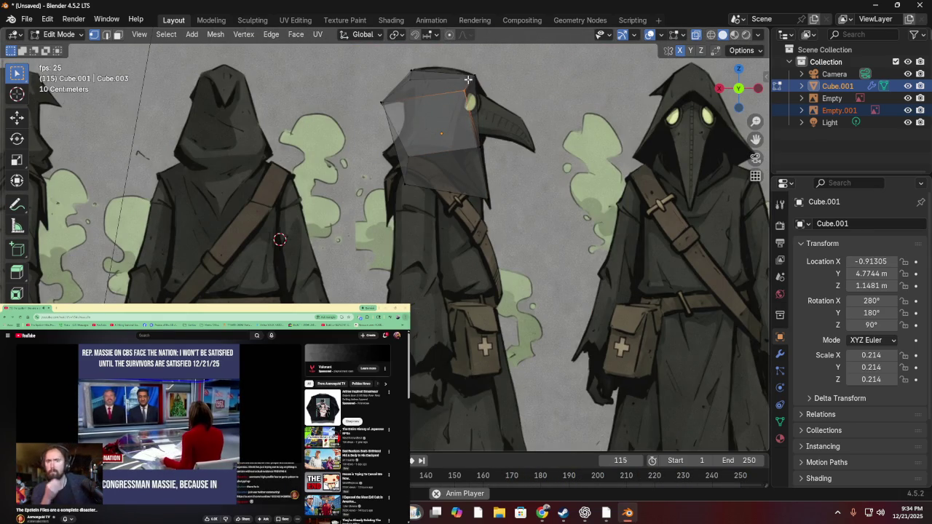
pyautogui.press('g')
pyautogui.click(474, 75)
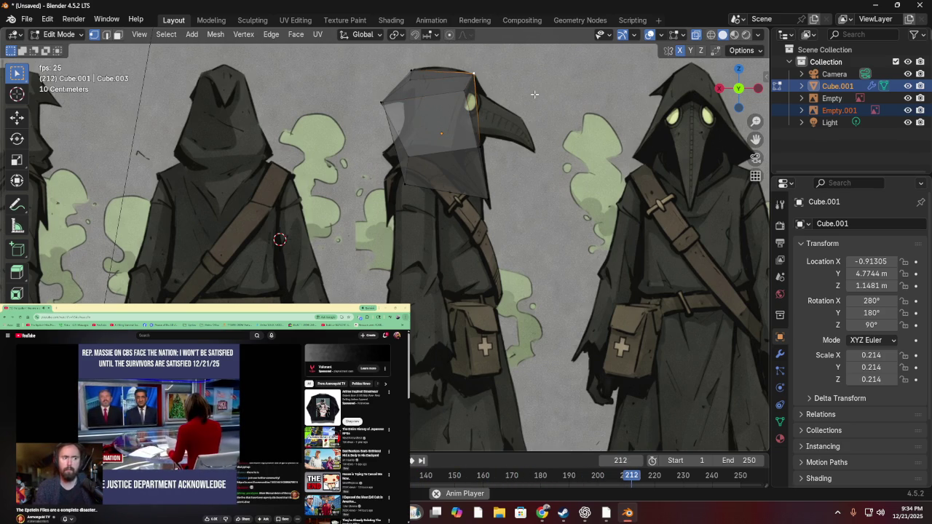
# - Return to the front view and open, then dismiss, the vertex context menu
pyautogui.scroll(-5, 534, 94)
pyautogui.moveTo(535, 94)
pyautogui.mouseDown(button='middle')
pyautogui.moveTo(373, 82)
pyautogui.moveTo(521, 122)
pyautogui.moveTo(524, 115)
pyautogui.mouseUp(button='middle')
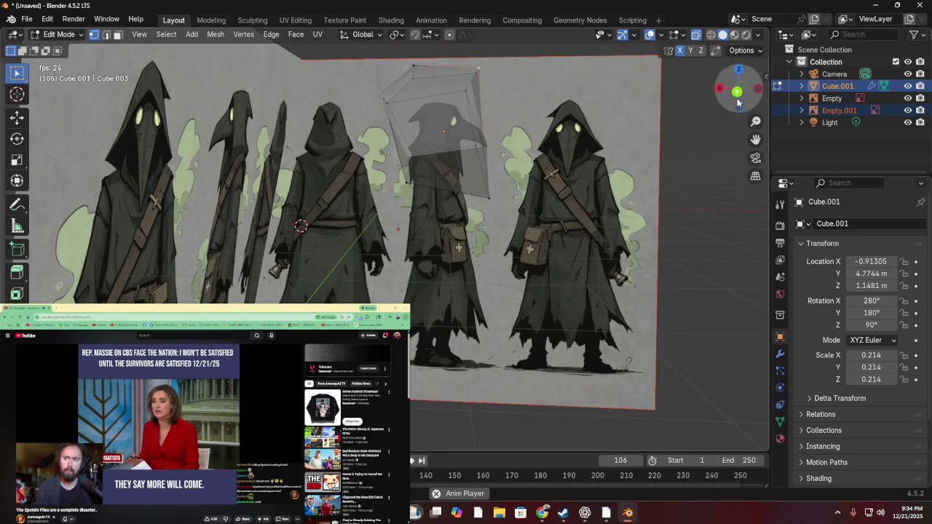
pyautogui.click(737, 93)
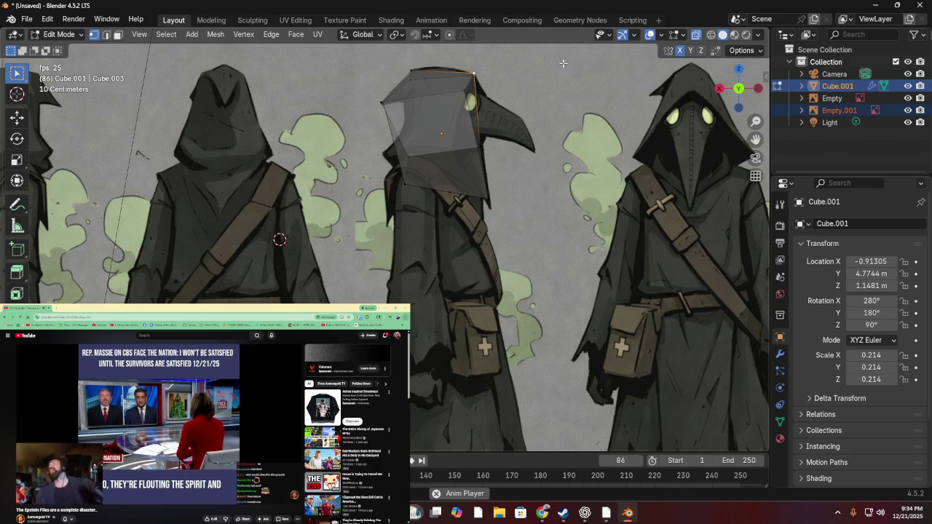
pyautogui.rightClick(445, 89)
pyautogui.click(430, 80)
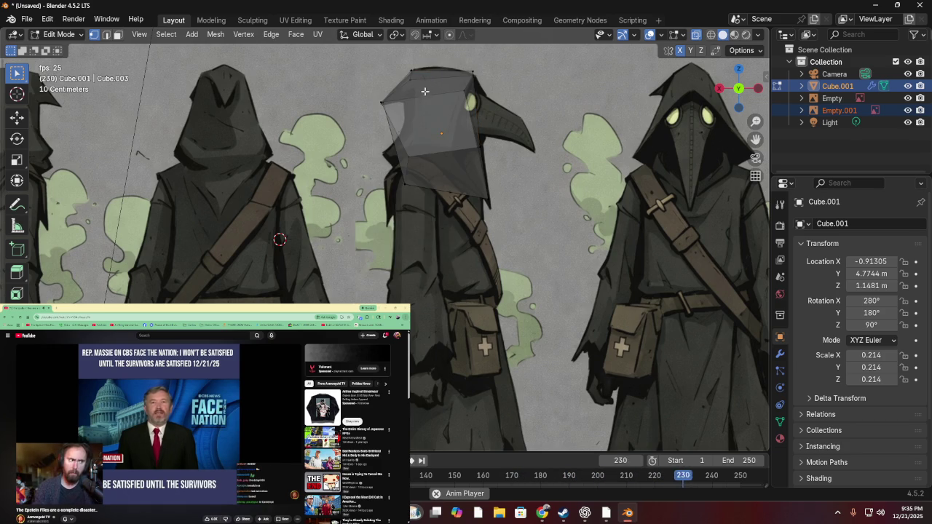
# - Switch the hood to Object Mode and back into mesh editing
pyautogui.click(58, 35)
pyautogui.click(55, 47)
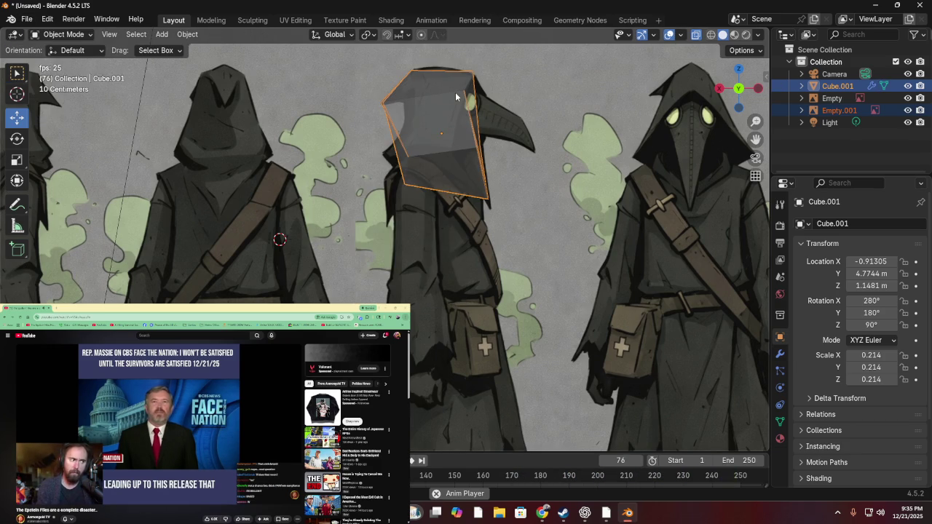
pyautogui.press('Tab')
pyautogui.press('Tab')
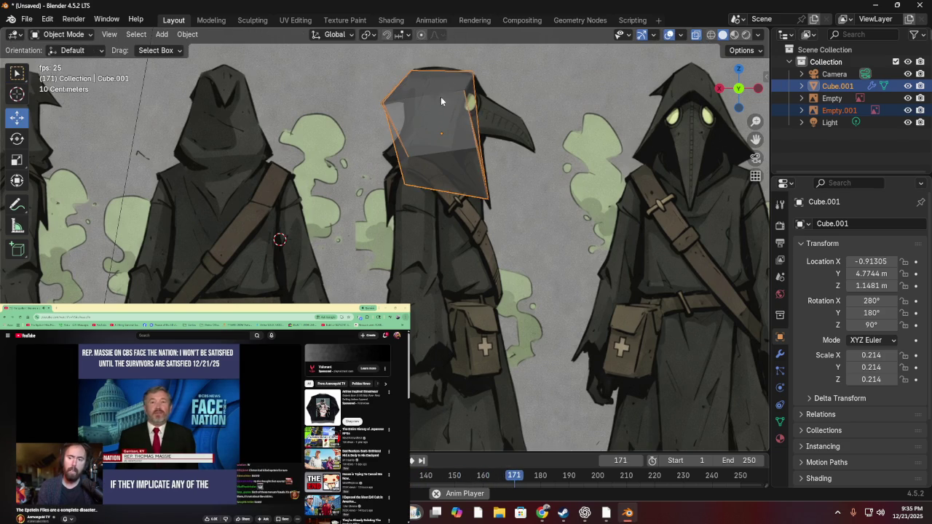
pyautogui.press('Tab')
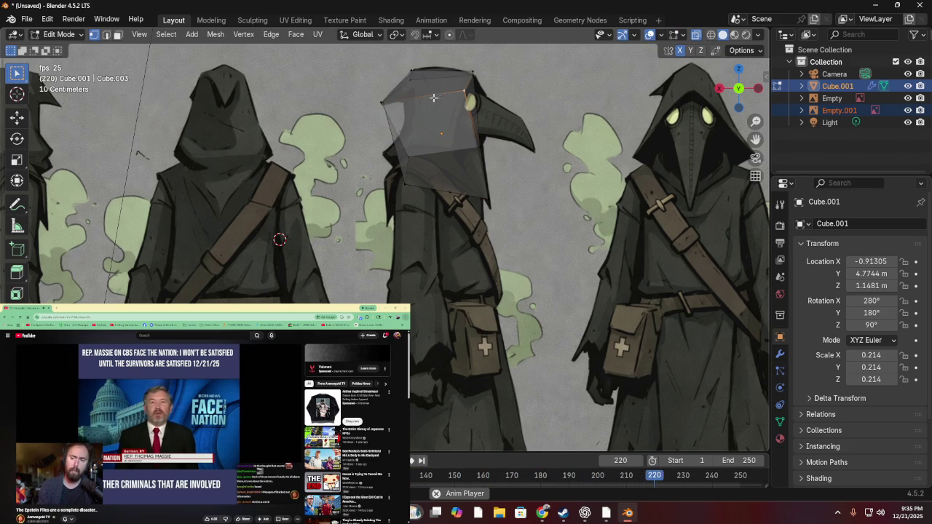
# - Measure across the top of the hood mesh with the Measure tool, then remove the ruler
pyautogui.rightClick(500, 86)
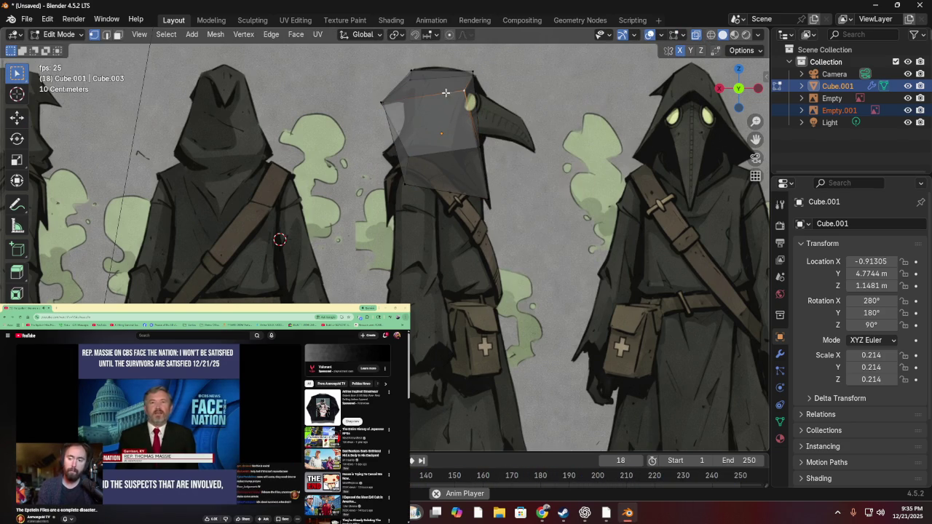
pyautogui.rightClick(417, 90)
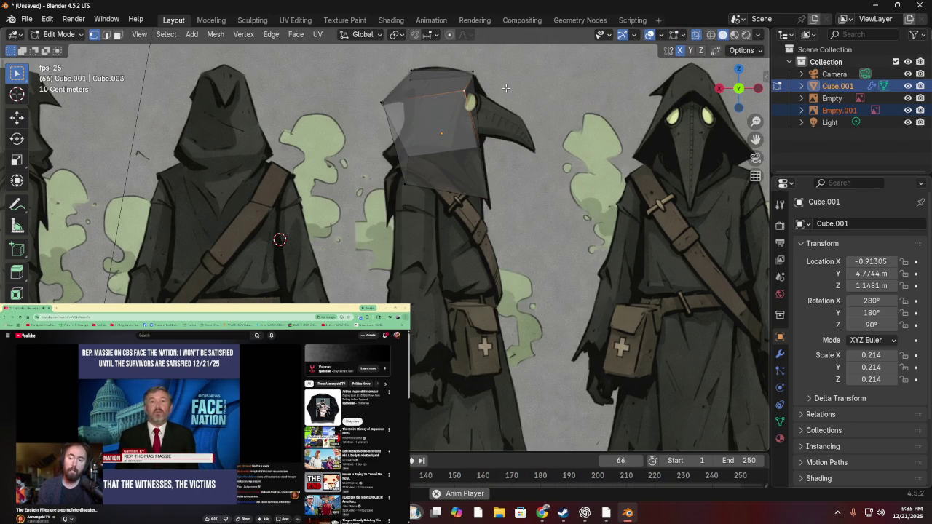
pyautogui.click(260, 111)
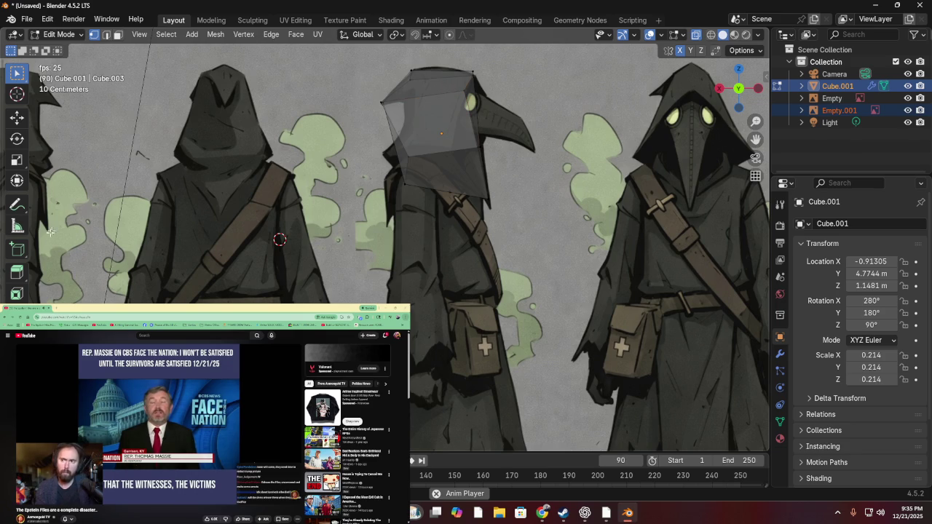
pyautogui.click(17, 272)
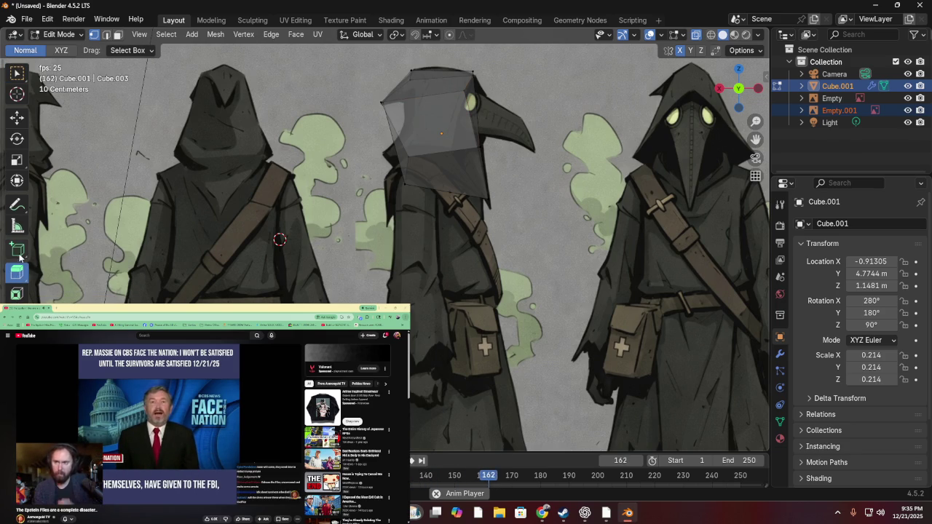
pyautogui.click(18, 227)
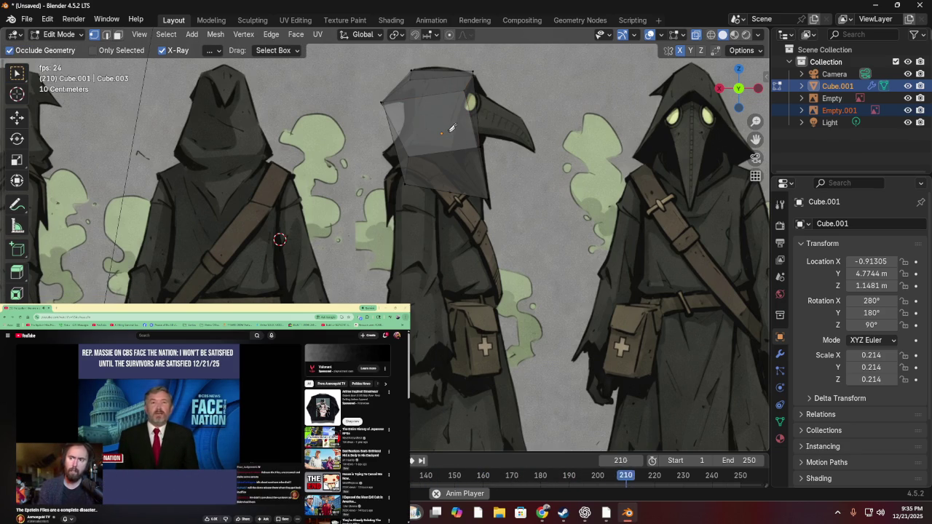
pyautogui.moveTo(442, 92); pyautogui.dragTo(443, 78)
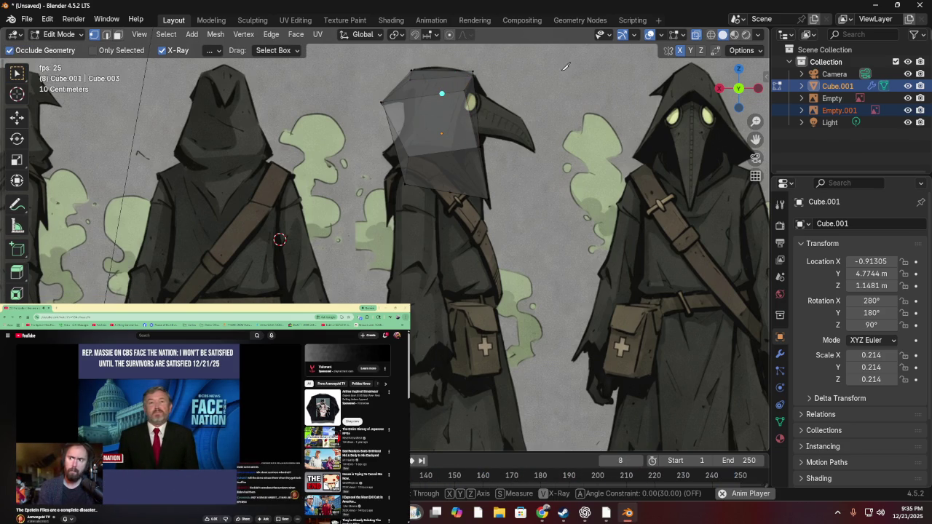
pyautogui.press('Escape')
pyautogui.press('Escape')
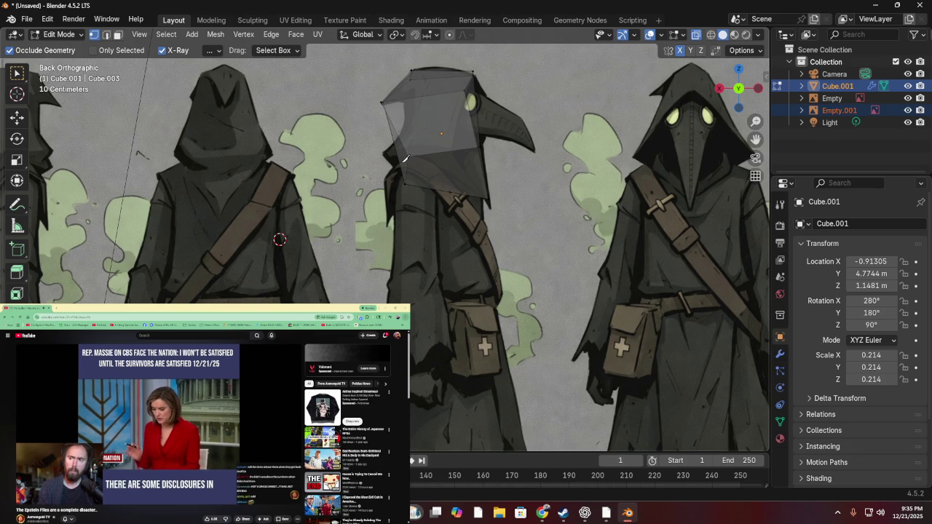
# - Try Weight Paint and Vertex Paint modes, painting black over the hood, then return to Object Mode
pyautogui.click(58, 34)
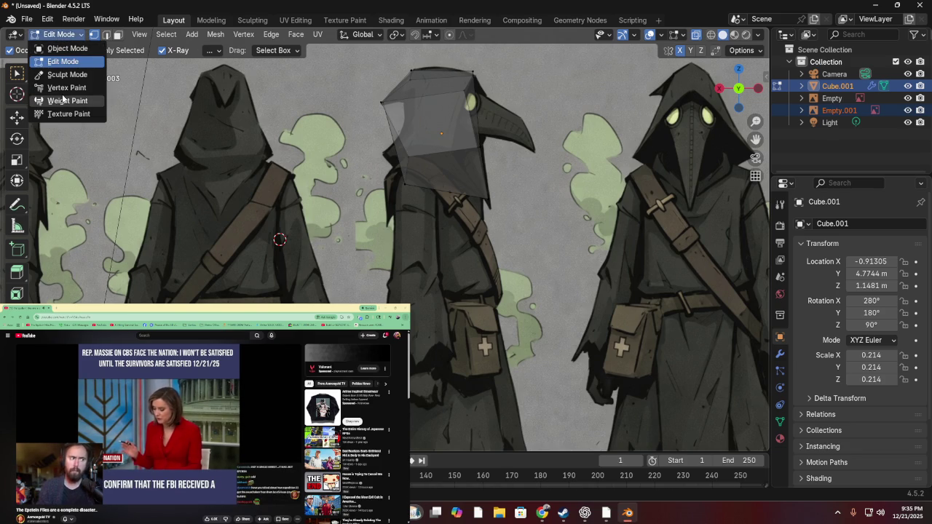
pyautogui.click(67, 101)
pyautogui.click(46, 22)
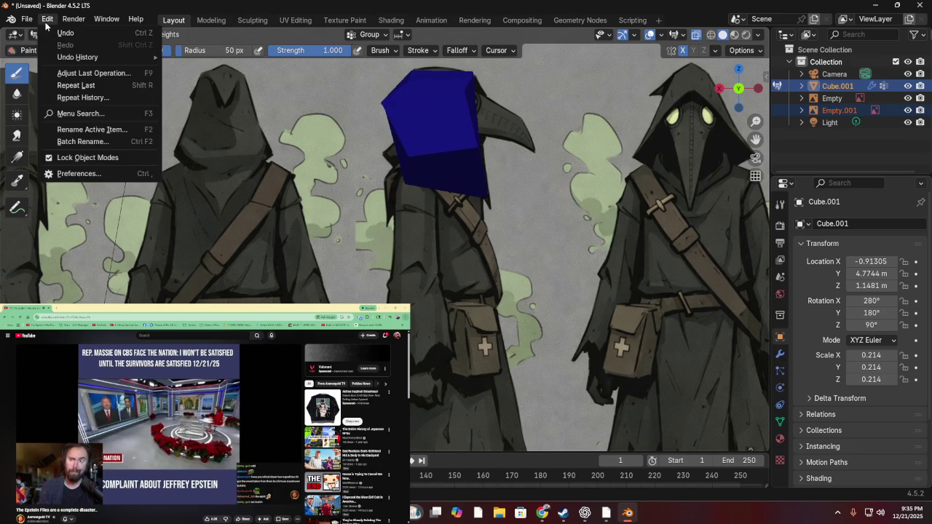
pyautogui.click(58, 34)
pyautogui.click(73, 89)
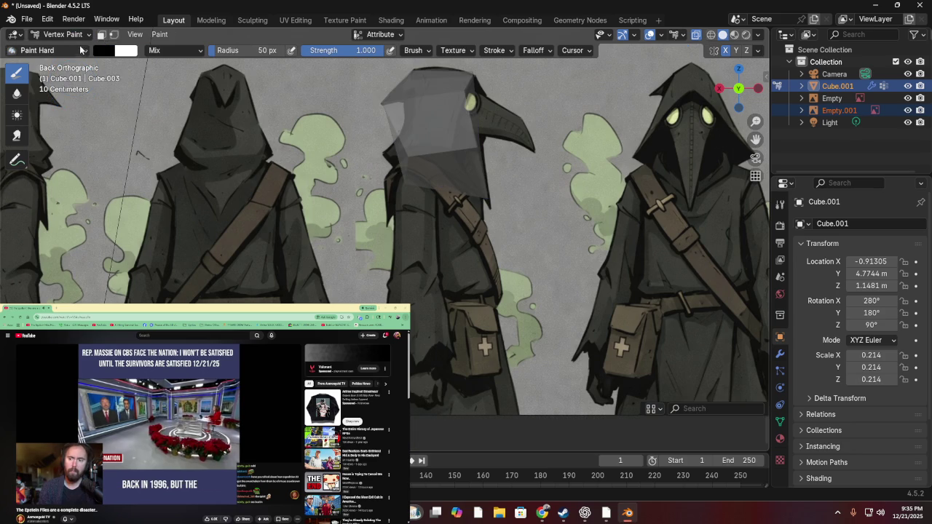
pyautogui.moveTo(475, 123); pyautogui.dragTo(500, 163)
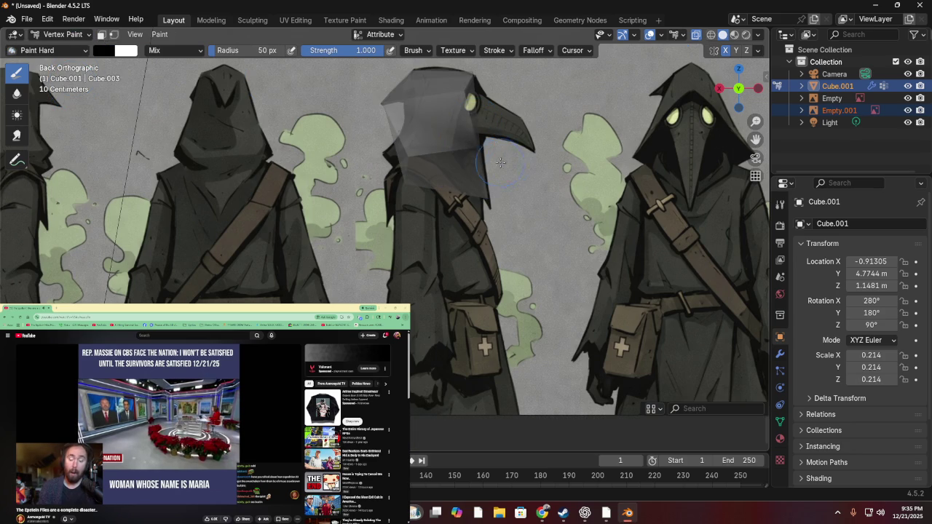
pyautogui.click(64, 34)
pyautogui.click(58, 48)
# - Select only Cube.001 and toggle it between vertex painting and mesh editing
pyautogui.click(509, 89)
pyautogui.click(466, 121)
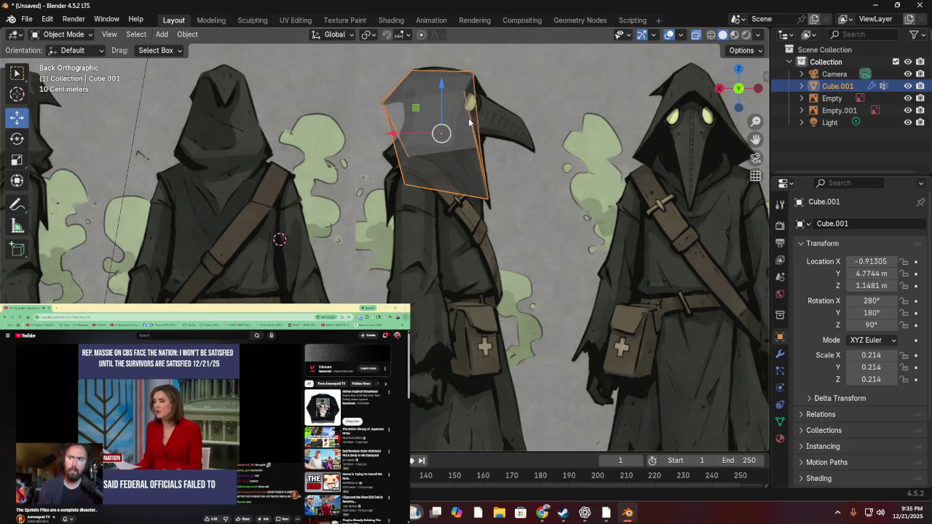
pyautogui.hotkey('ctrl', 'Tab')
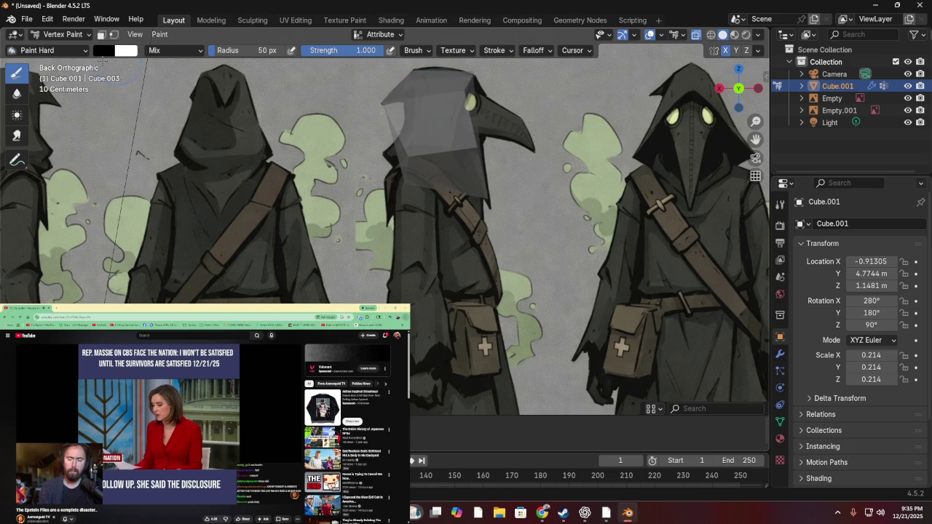
pyautogui.click(77, 34)
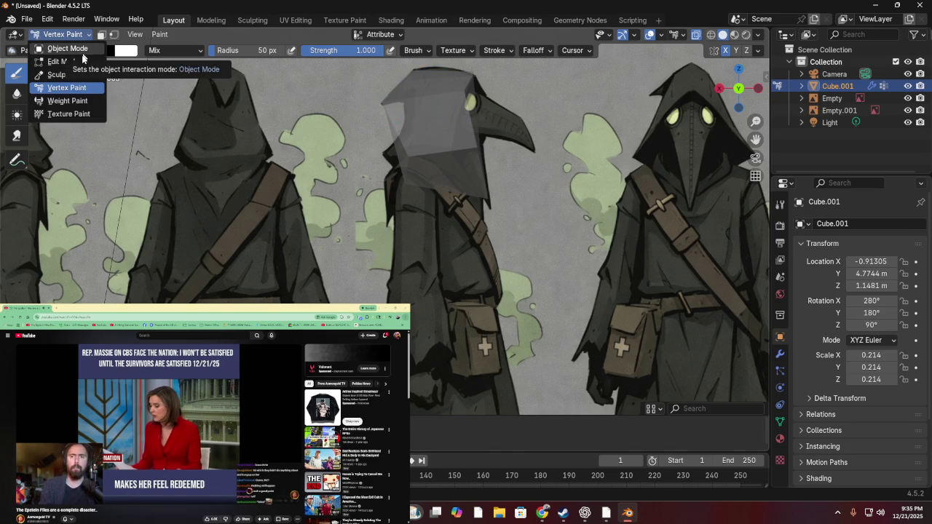
pyautogui.click(77, 62)
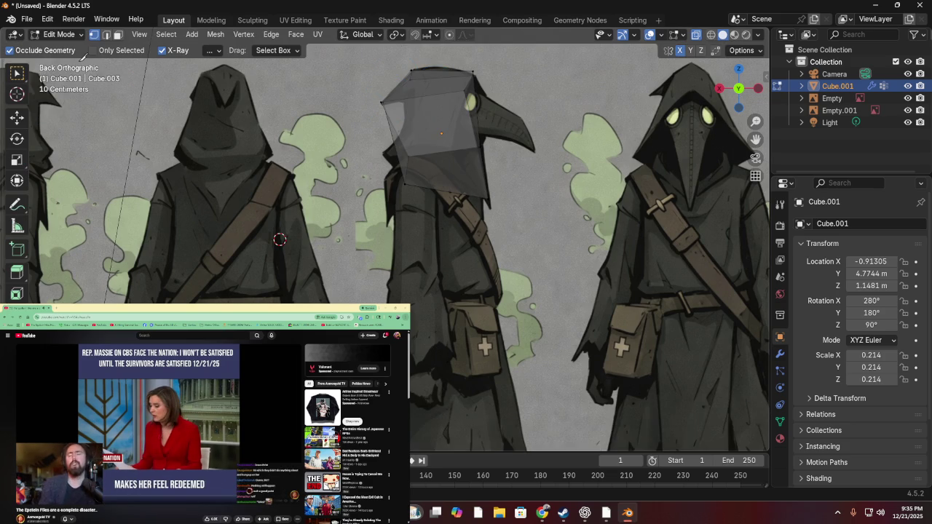
pyautogui.press('Tab')
# - Undo the Empty.001 selection to reselect Cube.001 and put it in Edit Mode
pyautogui.click(424, 97)
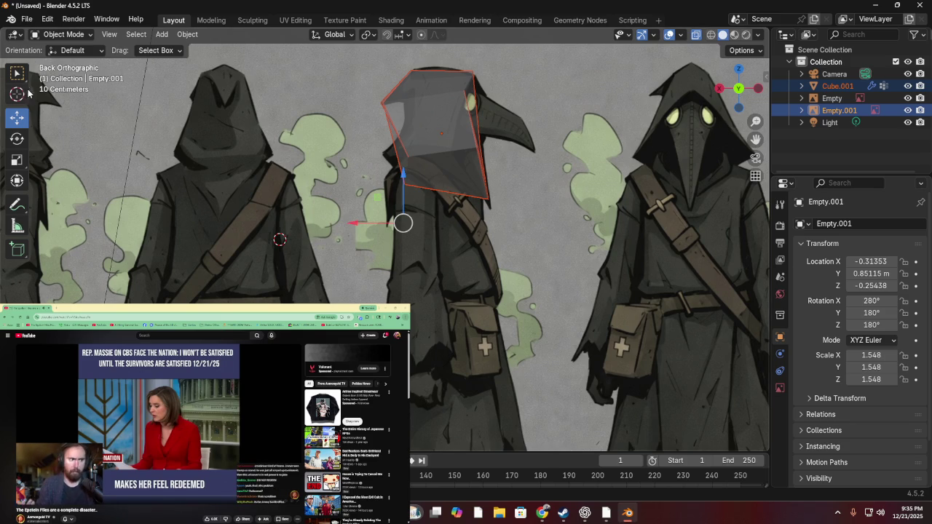
pyautogui.click(72, 35)
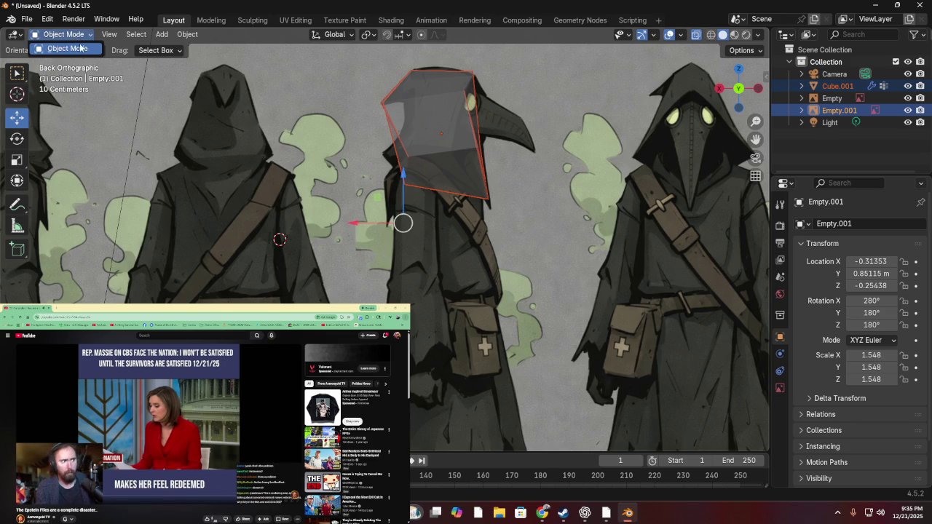
pyautogui.click(81, 48)
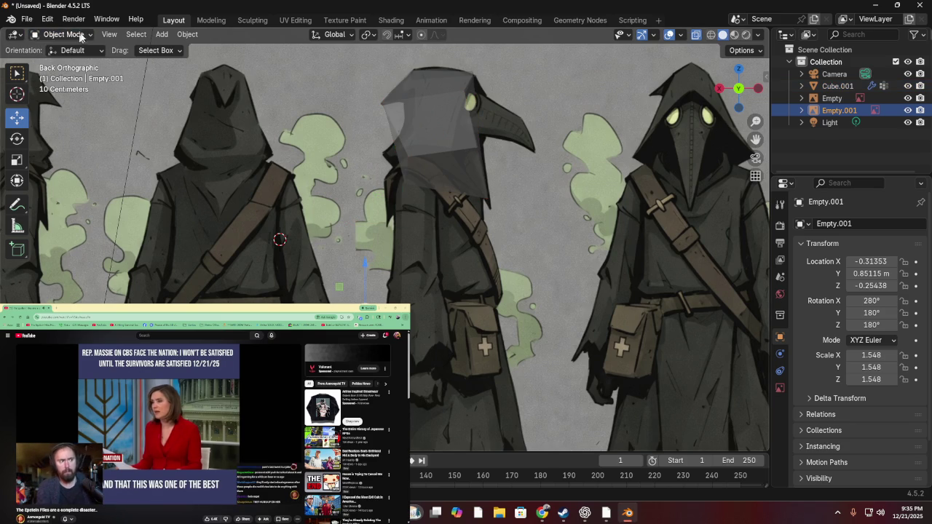
pyautogui.hotkey('ctrl', 'z')
pyautogui.click(73, 35)
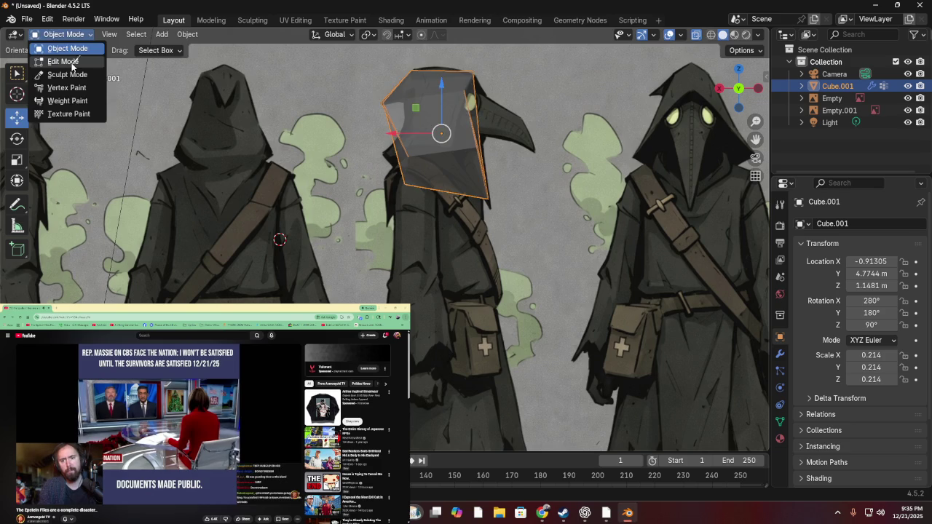
pyautogui.click(63, 61)
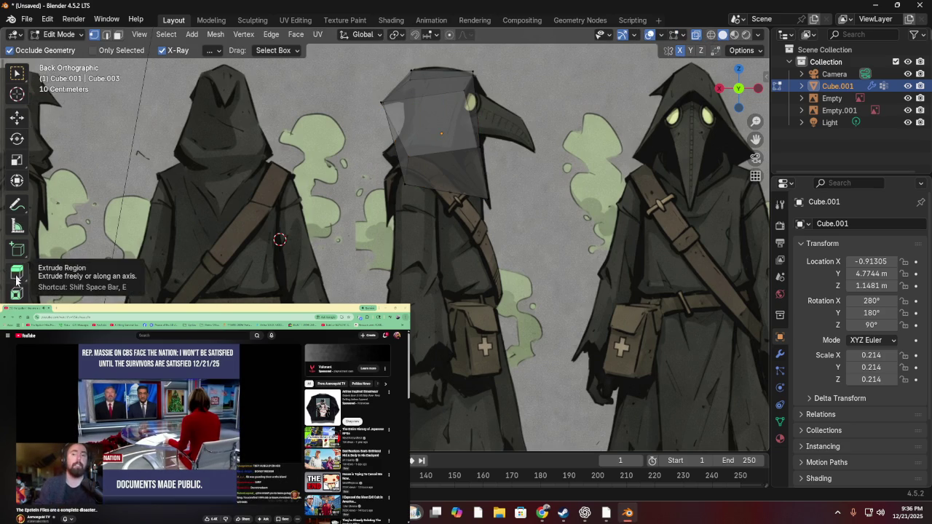
pyautogui.click(16, 338)
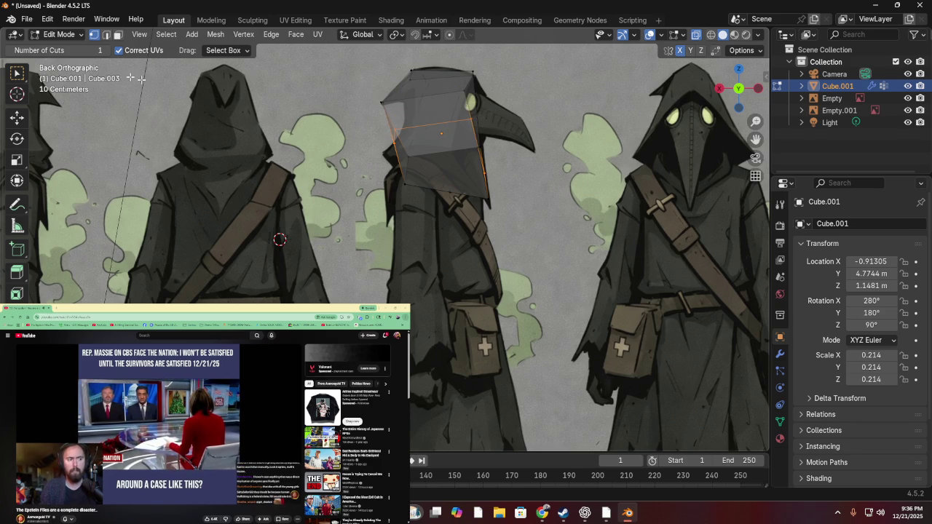
# - Box-select the cube's left-side vertices and pull them up and outward into a point
pyautogui.press('w')
pyautogui.moveTo(340, 149); pyautogui.dragTo(386, 144)
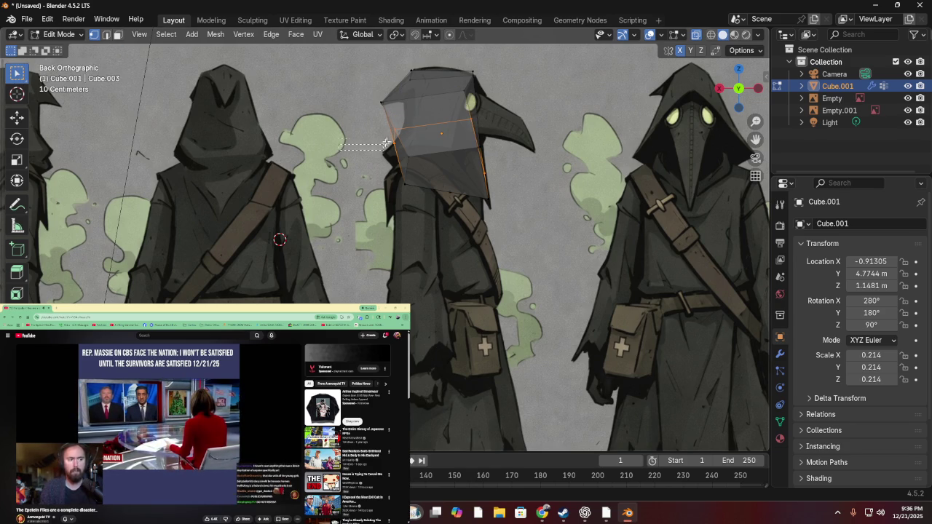
pyautogui.press('g')
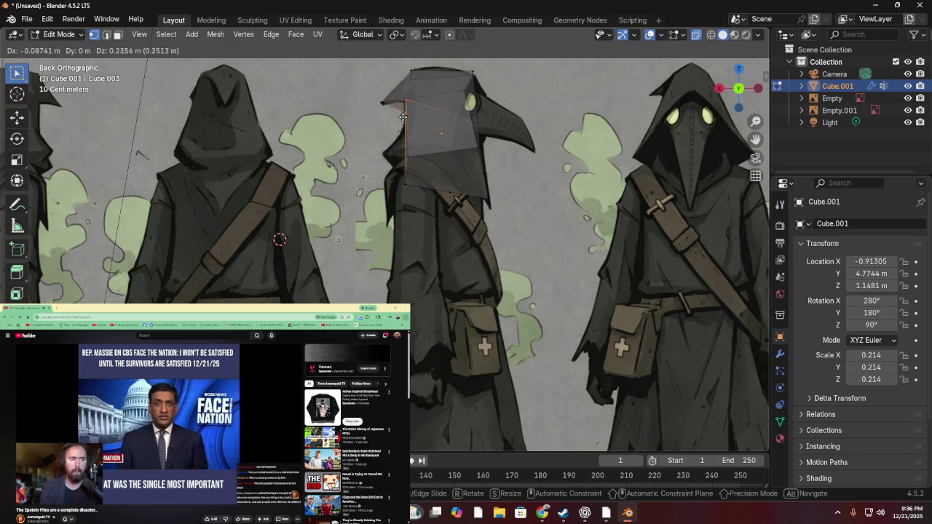
pyautogui.click(404, 108)
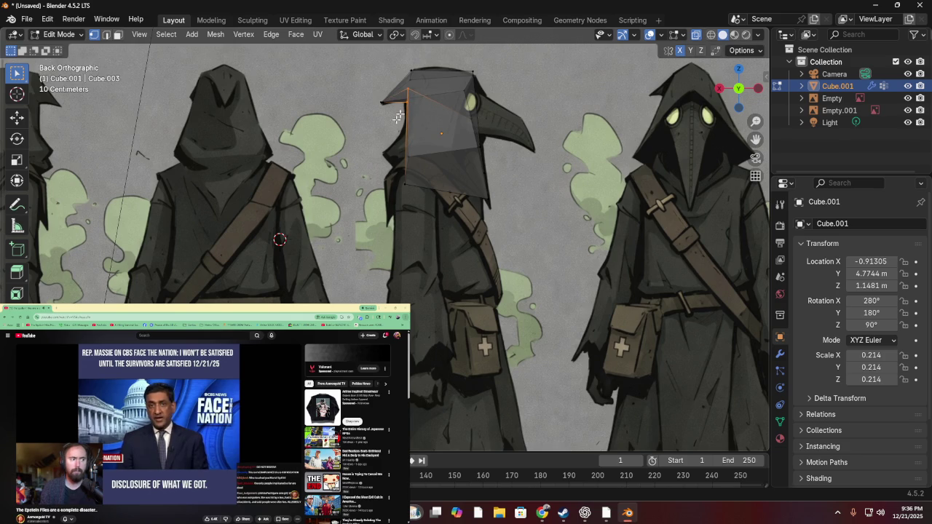
pyautogui.moveTo(404, 108)
pyautogui.mouseDown(button='middle')
pyautogui.moveTo(287, 116)
pyautogui.moveTo(357, 78)
pyautogui.moveTo(377, 154)
pyautogui.moveTo(391, 125)
pyautogui.mouseUp(button='middle')
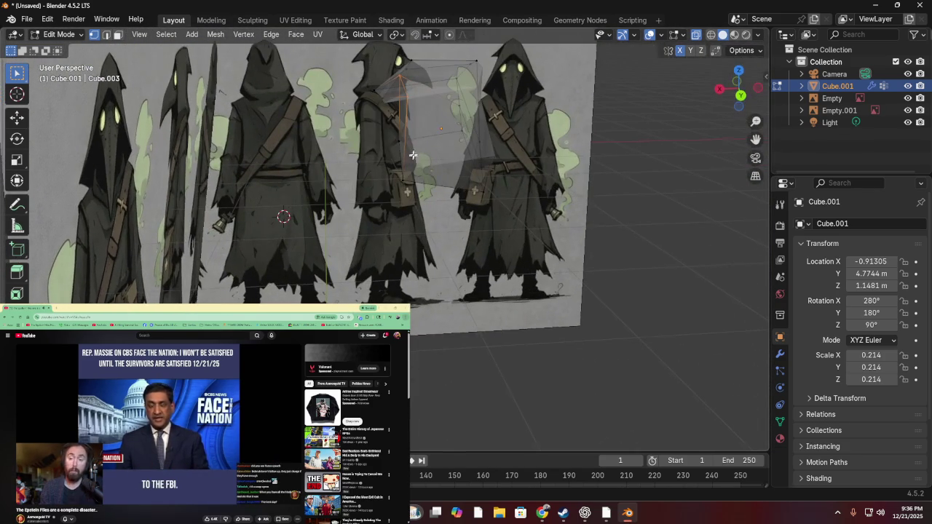
pyautogui.moveTo(403, 76)
pyautogui.mouseDown(button='middle')
pyautogui.moveTo(341, 106)
pyautogui.moveTo(371, 115)
pyautogui.moveTo(539, 106)
pyautogui.mouseUp(button='middle')
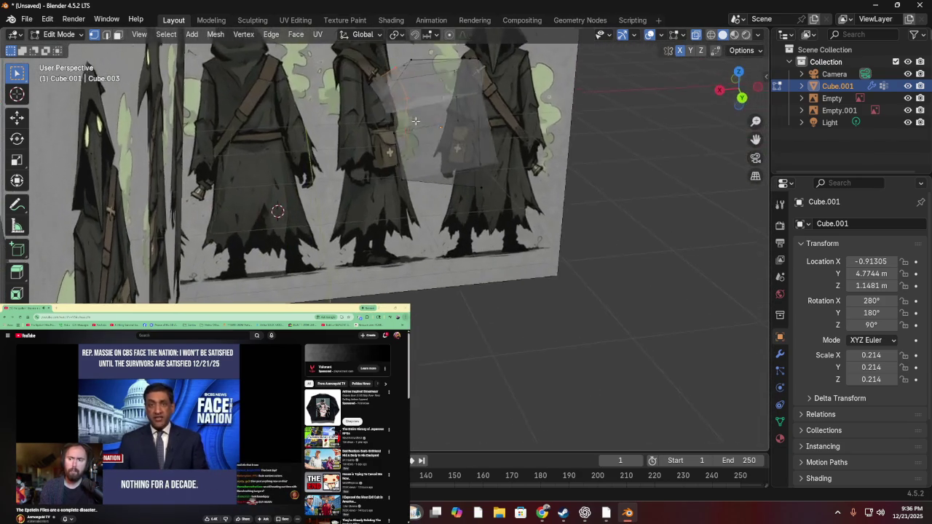
pyautogui.click(752, 96)
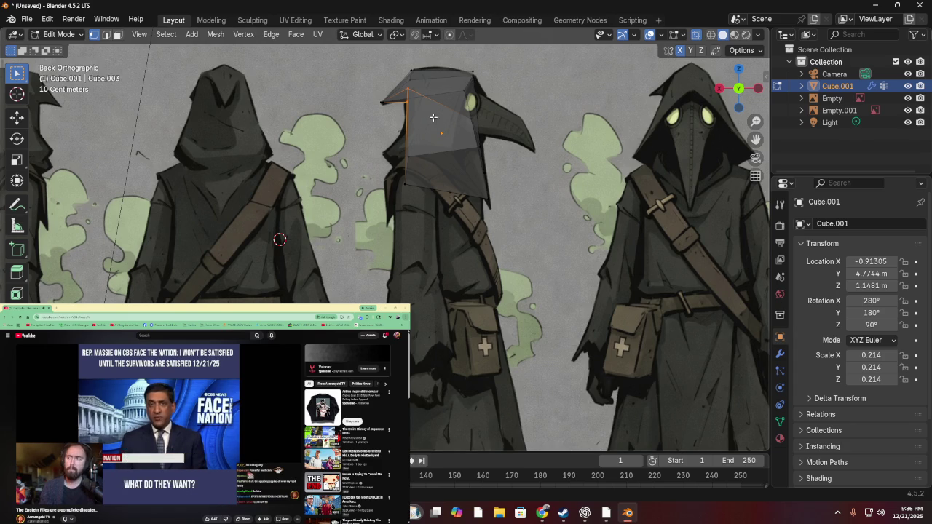
pyautogui.scroll(3, 420, 108)
pyautogui.scroll(-5, 420, 108)
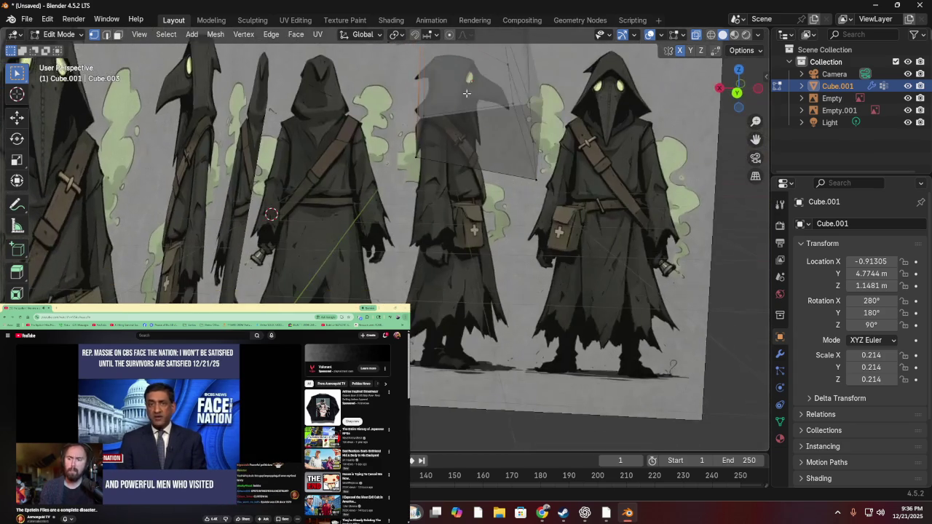
pyautogui.moveTo(420, 108); pyautogui.dragTo(776, 101, button='middle')
pyautogui.click(737, 92)
pyautogui.keyDown('shift'); pyautogui.moveTo(495, 138); pyautogui.dragTo(488, 214, button='middle'); pyautogui.keyUp('shift')
pyautogui.moveTo(433, 122)
pyautogui.mouseDown(button='middle')
pyautogui.moveTo(444, 87)
pyautogui.moveTo(534, 98)
pyautogui.moveTo(495, 185)
pyautogui.moveTo(599, 158)
pyautogui.moveTo(597, 173)
pyautogui.moveTo(612, 125)
pyautogui.moveTo(673, 139)
pyautogui.moveTo(333, 171)
pyautogui.mouseUp(button='middle')
# - Select a vertex at the hood's front and raise it, after cancelling a first attempt
pyautogui.moveTo(227, 147); pyautogui.dragTo(316, 232)
pyautogui.click(254, 173)
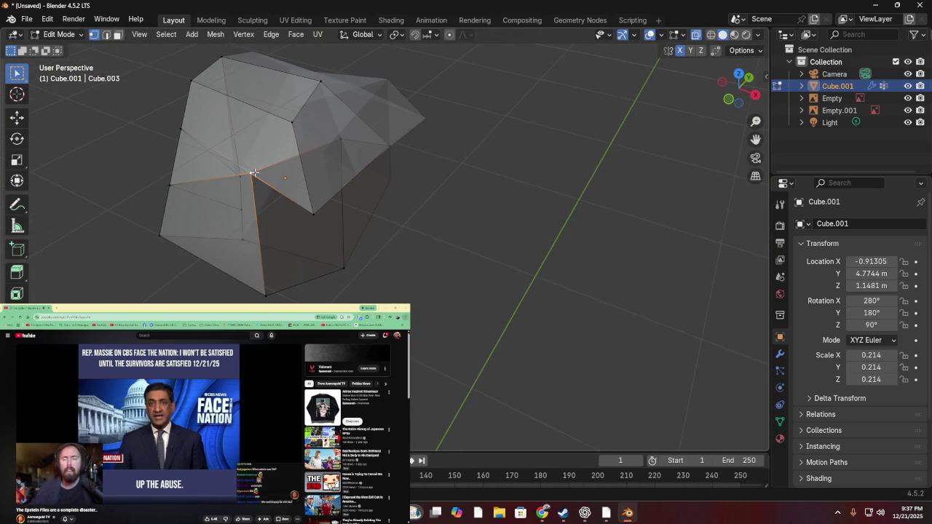
pyautogui.press('g')
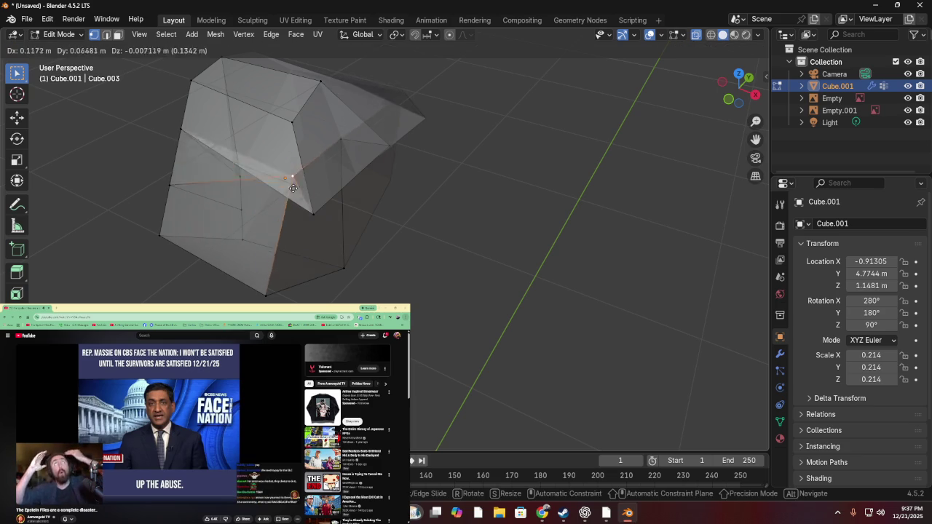
pyautogui.rightClick(439, 247)
pyautogui.moveTo(439, 248)
pyautogui.mouseDown(button='middle')
pyautogui.moveTo(466, 129)
pyautogui.moveTo(495, 98)
pyautogui.moveTo(349, 121)
pyautogui.moveTo(398, 192)
pyautogui.moveTo(481, 161)
pyautogui.moveTo(505, 139)
pyautogui.moveTo(439, 138)
pyautogui.mouseUp(button='middle')
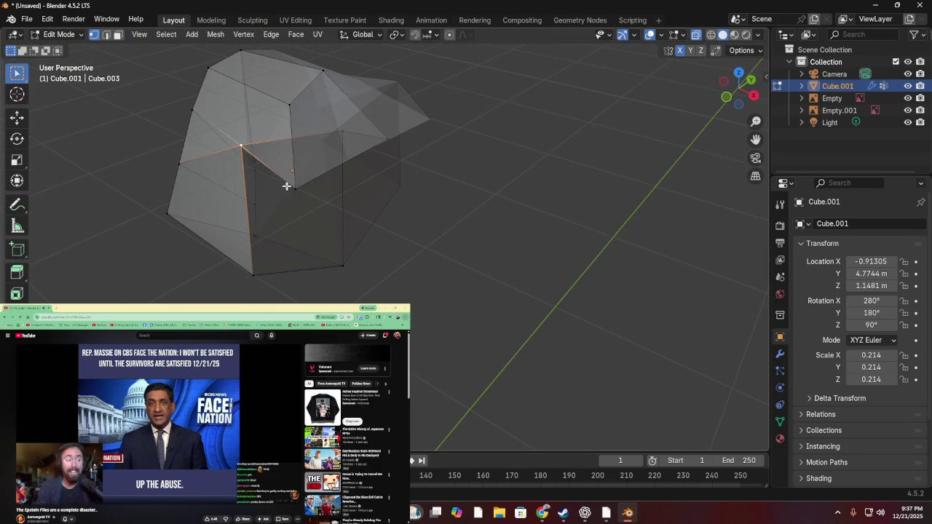
pyautogui.press('g')
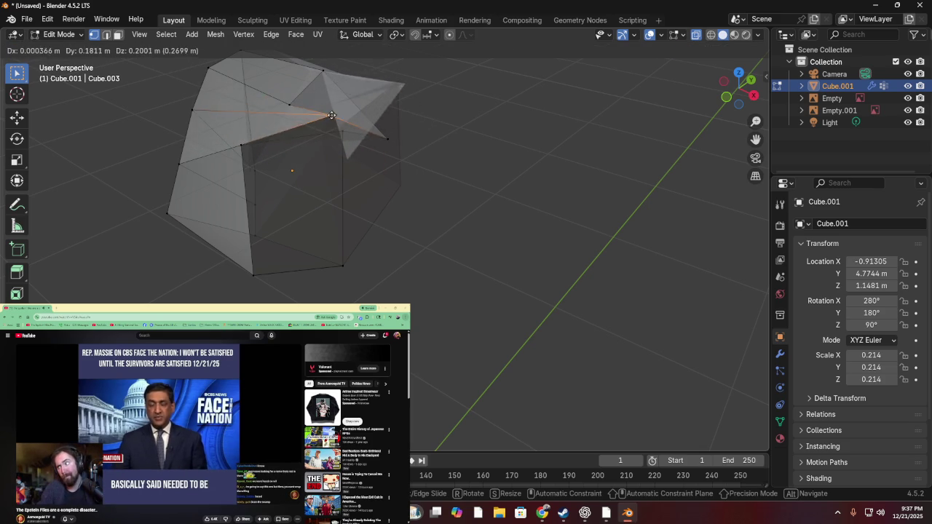
pyautogui.click(332, 119)
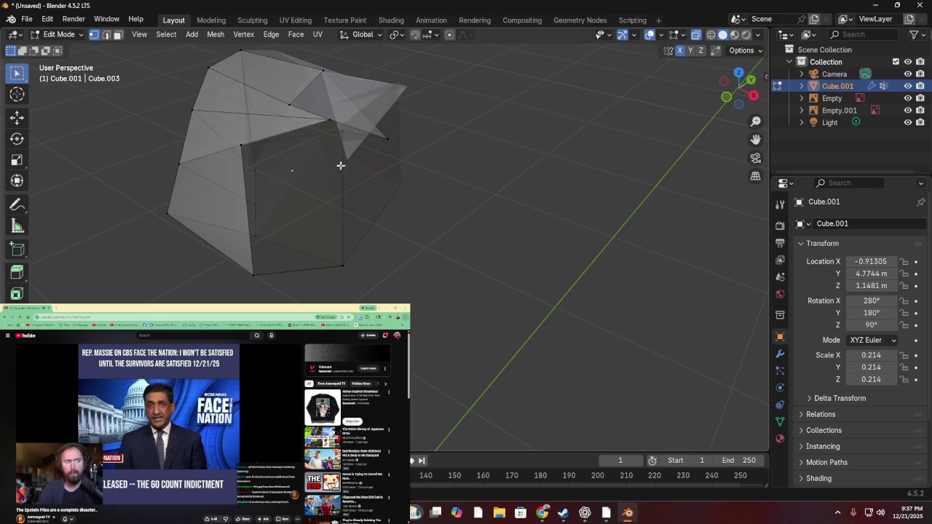
# - Push the neighbouring brim vertex outward and compare the mesh with the reference
pyautogui.click(380, 133)
pyautogui.press('g')
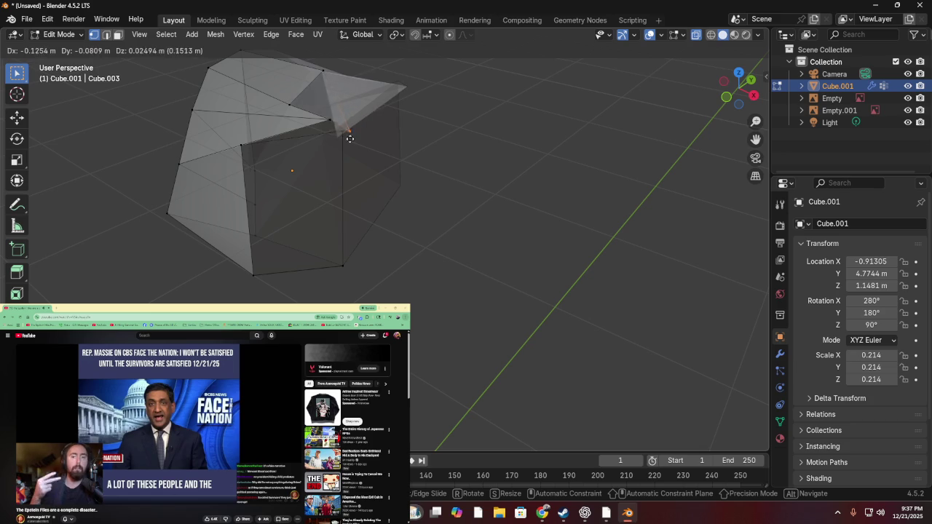
pyautogui.click(388, 225)
pyautogui.moveTo(389, 225)
pyautogui.mouseDown(button='middle')
pyautogui.moveTo(362, 67)
pyautogui.moveTo(262, 73)
pyautogui.moveTo(306, 131)
pyautogui.moveTo(395, 124)
pyautogui.moveTo(466, 146)
pyautogui.moveTo(364, 88)
pyautogui.moveTo(320, 109)
pyautogui.moveTo(308, 146)
pyautogui.moveTo(412, 190)
pyautogui.moveTo(401, 90)
pyautogui.mouseUp(button='middle')
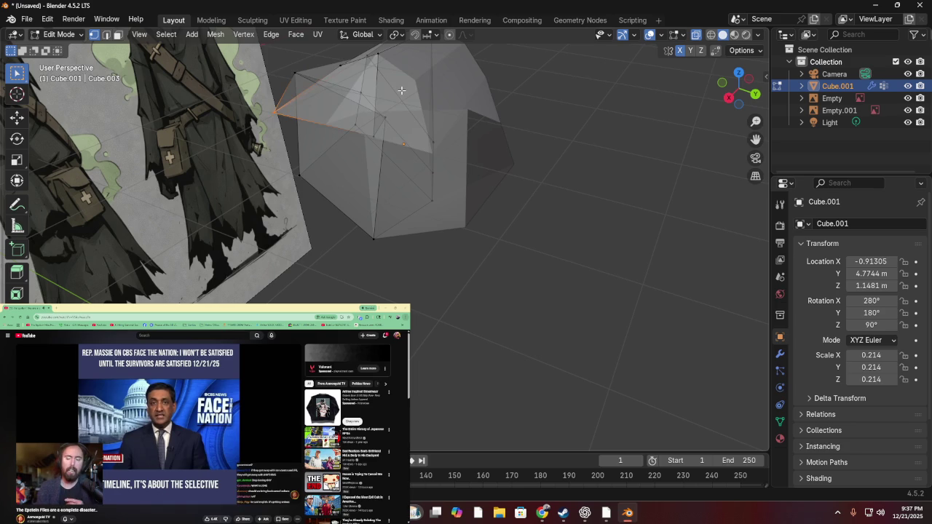
pyautogui.moveTo(509, 138)
pyautogui.mouseDown(button='middle')
pyautogui.moveTo(395, 129)
pyautogui.moveTo(418, 159)
pyautogui.moveTo(410, 105)
pyautogui.moveTo(413, 97)
pyautogui.moveTo(437, 109)
pyautogui.moveTo(415, 97)
pyautogui.moveTo(440, 94)
pyautogui.moveTo(408, 111)
pyautogui.moveTo(656, 84)
pyautogui.mouseUp(button='middle')
# - In Back Orthographic view, move the selected vertex onto the hood outline
pyautogui.click(737, 93)
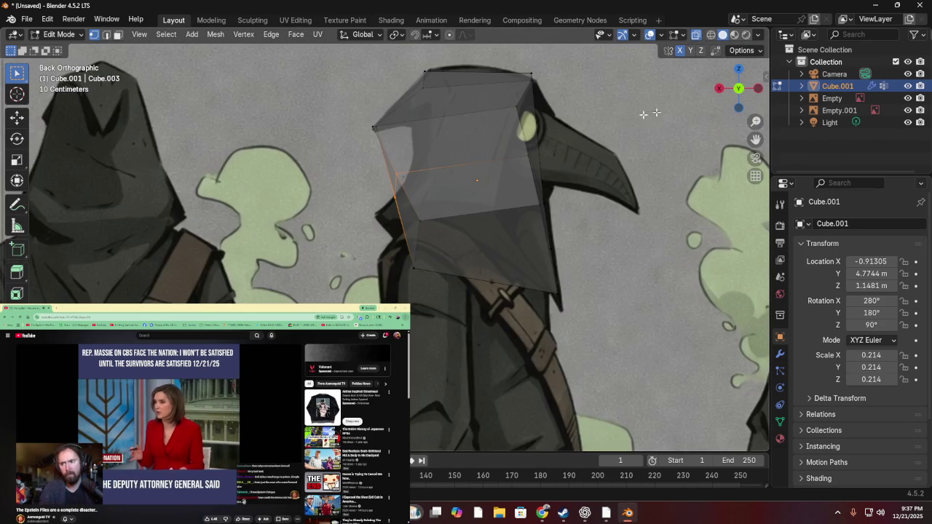
pyautogui.press('g')
pyautogui.click(532, 78)
pyautogui.moveTo(531, 78)
pyautogui.mouseDown(button='middle')
pyautogui.moveTo(426, 136)
pyautogui.moveTo(711, 80)
pyautogui.mouseUp(button='middle')
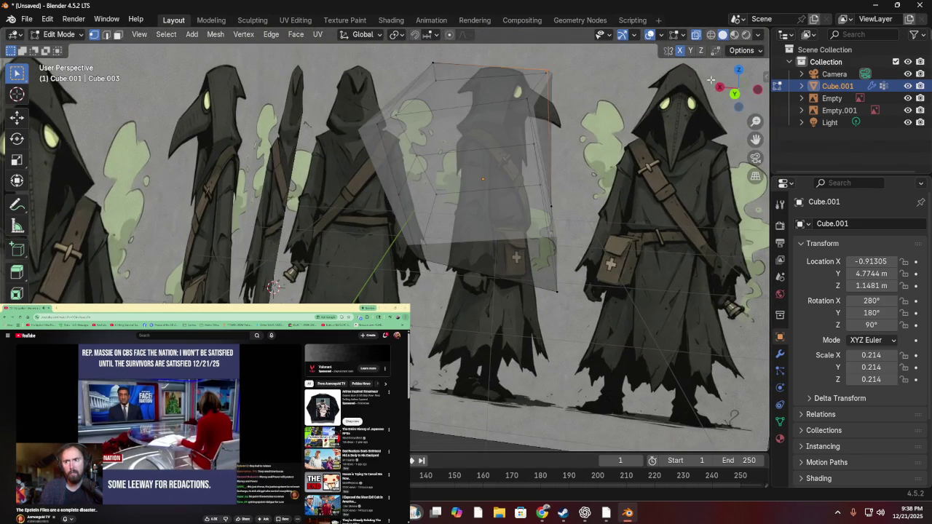
pyautogui.click(735, 94)
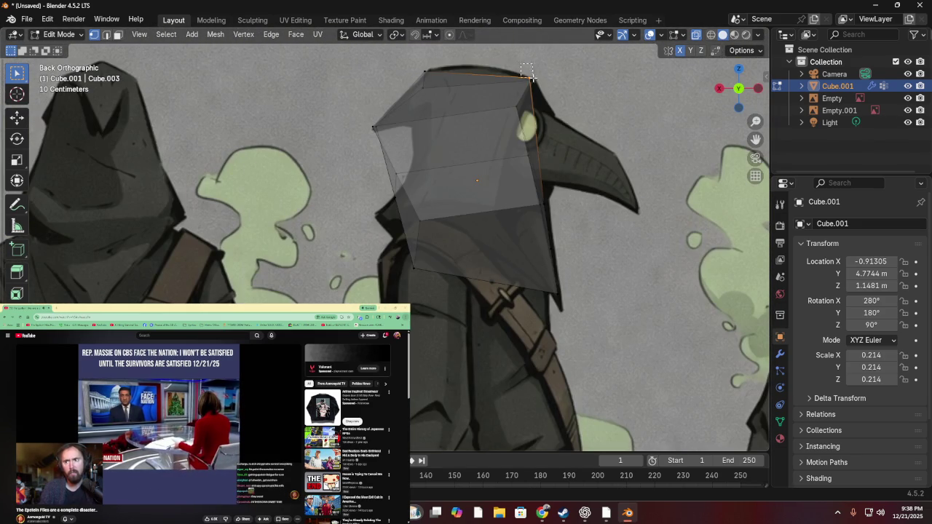
# - Shift the top-right corner edge rightward onto the reference hood outline
pyautogui.click(523, 117)
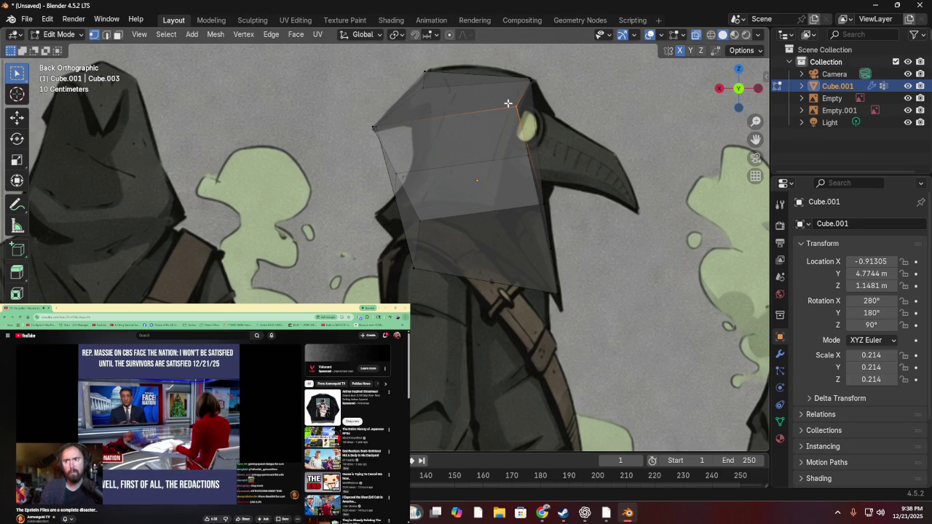
pyautogui.moveTo(568, 116)
pyautogui.mouseDown(button='middle')
pyautogui.moveTo(526, 171)
pyautogui.moveTo(494, 144)
pyautogui.moveTo(551, 105)
pyautogui.moveTo(525, 151)
pyautogui.mouseUp(button='middle')
pyautogui.moveTo(613, 185)
pyautogui.mouseDown(button='middle')
pyautogui.moveTo(633, 213)
pyautogui.moveTo(558, 254)
pyautogui.mouseUp(button='middle')
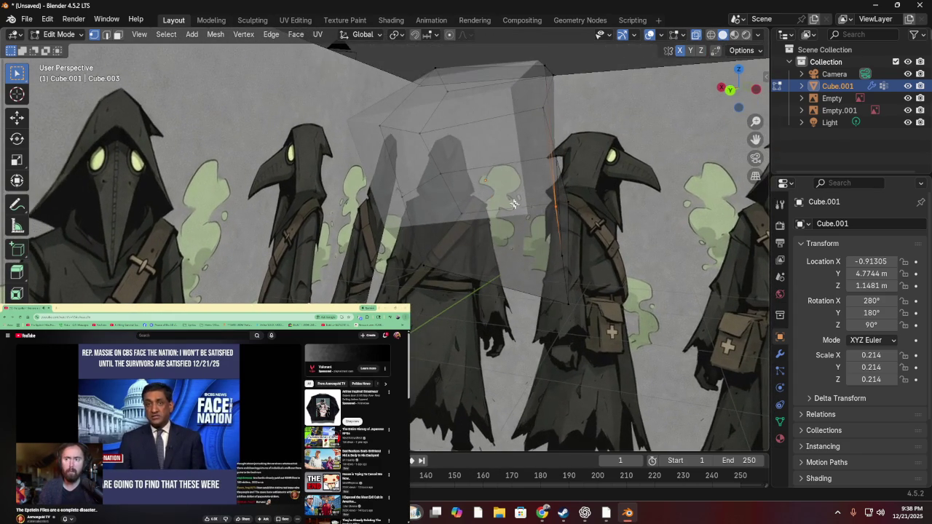
pyautogui.click(731, 91)
pyautogui.press('g')
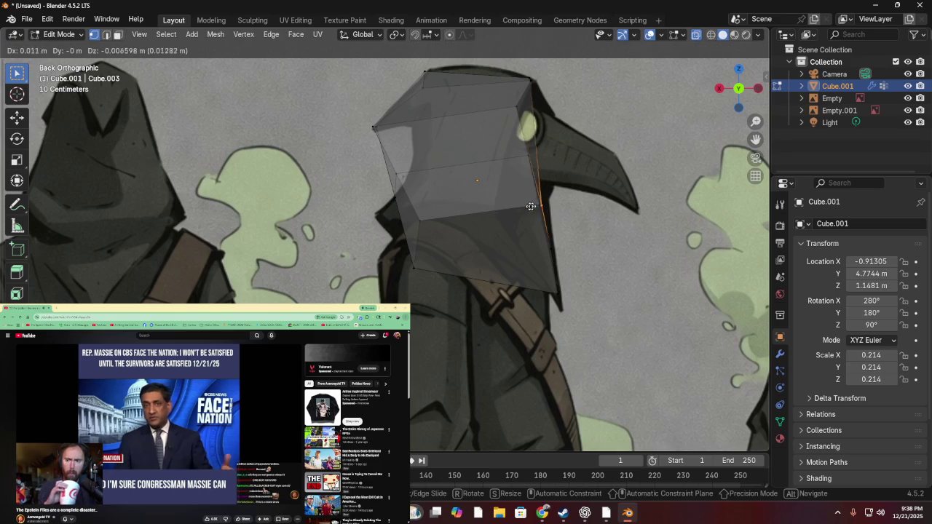
pyautogui.click(582, 200)
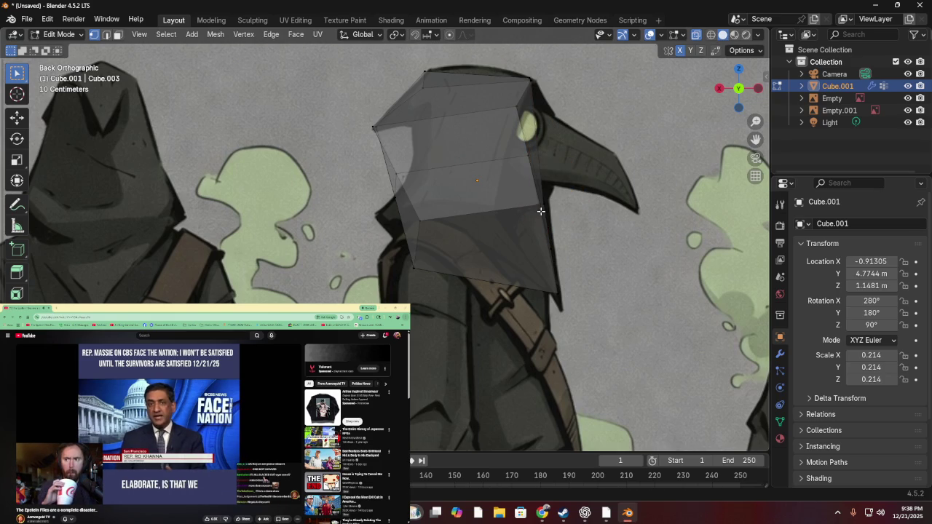
pyautogui.press('g')
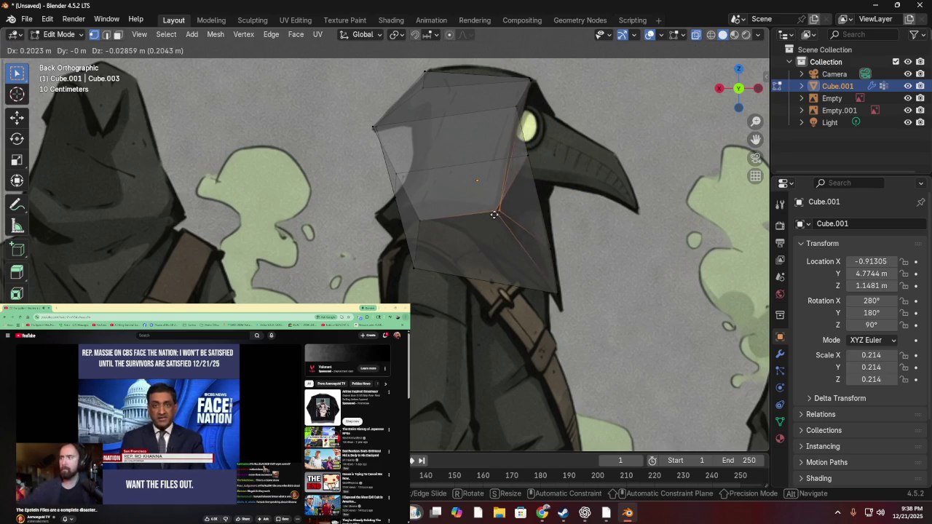
pyautogui.click(498, 210)
pyautogui.moveTo(498, 211)
pyautogui.mouseDown(button='middle')
pyautogui.moveTo(472, 216)
pyautogui.moveTo(514, 197)
pyautogui.moveTo(549, 205)
pyautogui.moveTo(442, 193)
pyautogui.moveTo(517, 223)
pyautogui.mouseUp(button='middle')
# - Pull the hood mesh's side vertex out to the hood edge in back view
pyautogui.moveTo(575, 218); pyautogui.dragTo(575, 219)
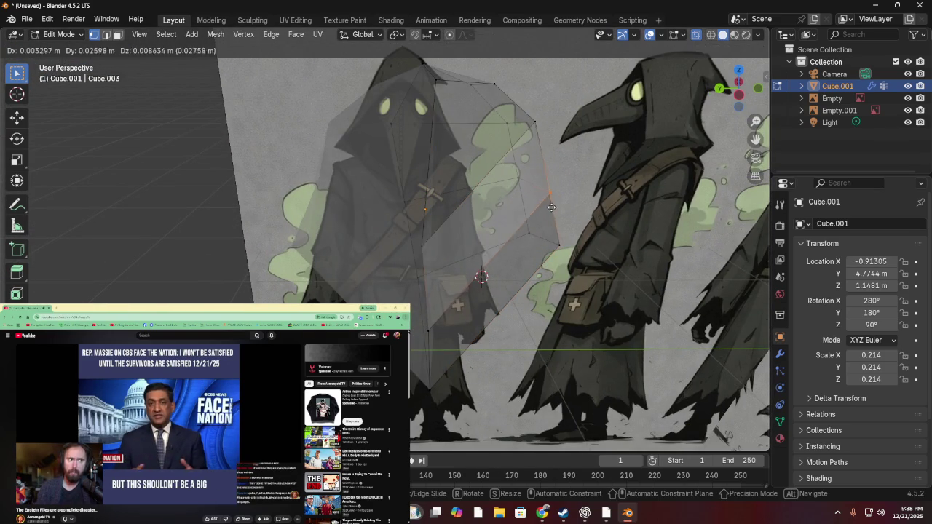
pyautogui.moveTo(533, 238); pyautogui.dragTo(644, 214, button='middle')
pyautogui.click(730, 91)
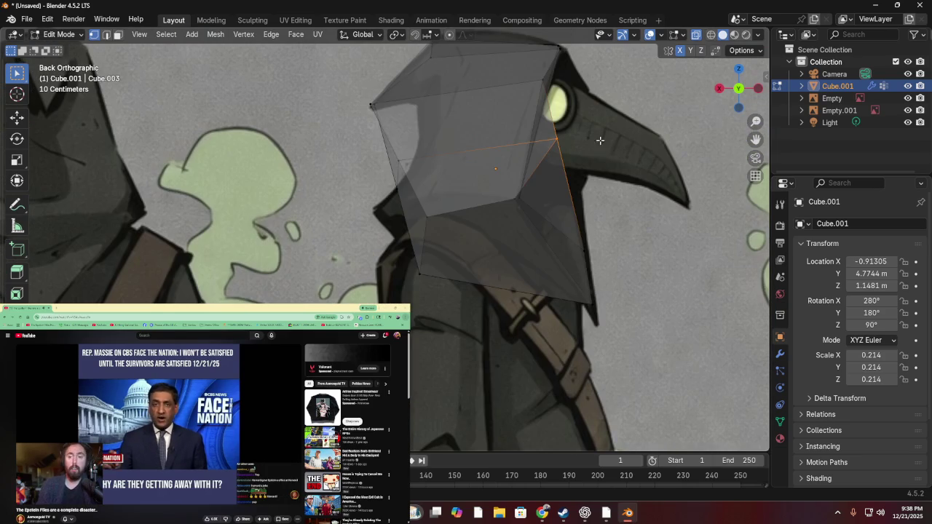
pyautogui.press('g')
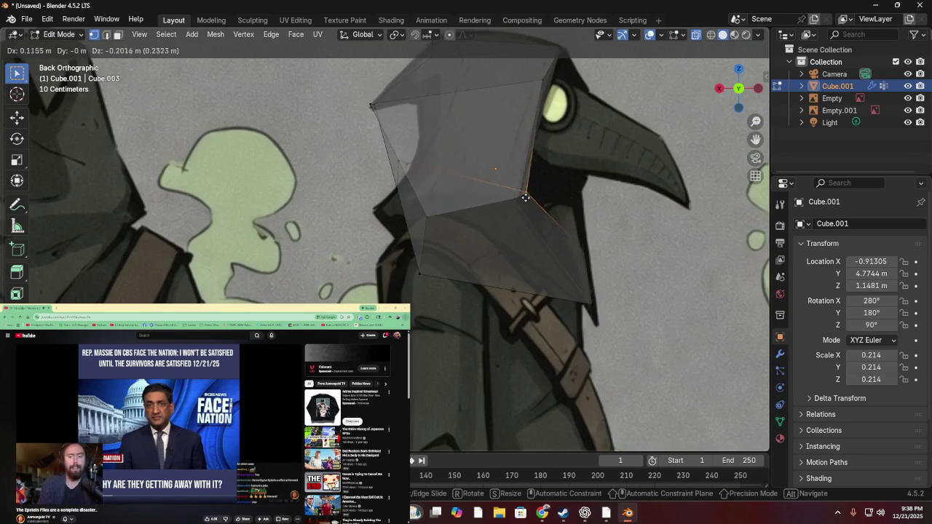
pyautogui.click(523, 200)
pyautogui.moveTo(522, 201)
pyautogui.mouseDown(button='middle')
pyautogui.moveTo(496, 182)
pyautogui.moveTo(597, 145)
pyautogui.mouseUp(button='middle')
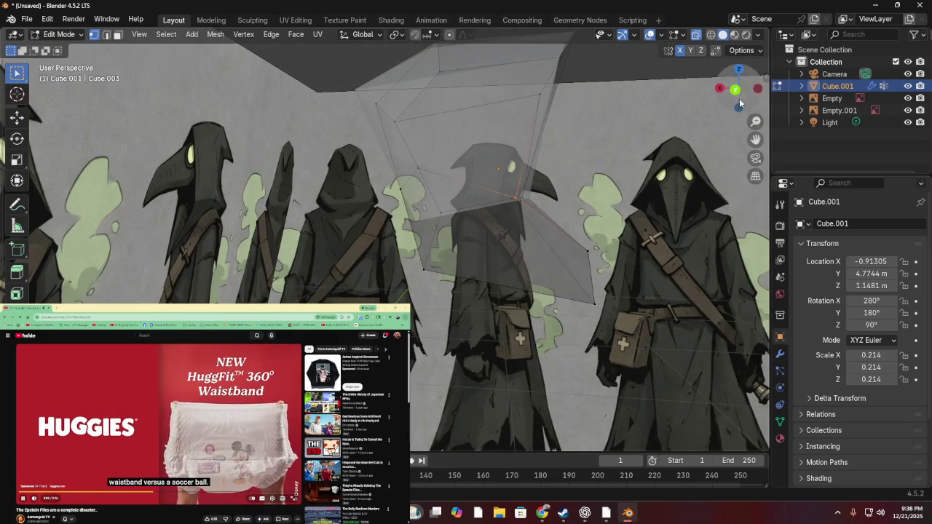
pyautogui.click(732, 92)
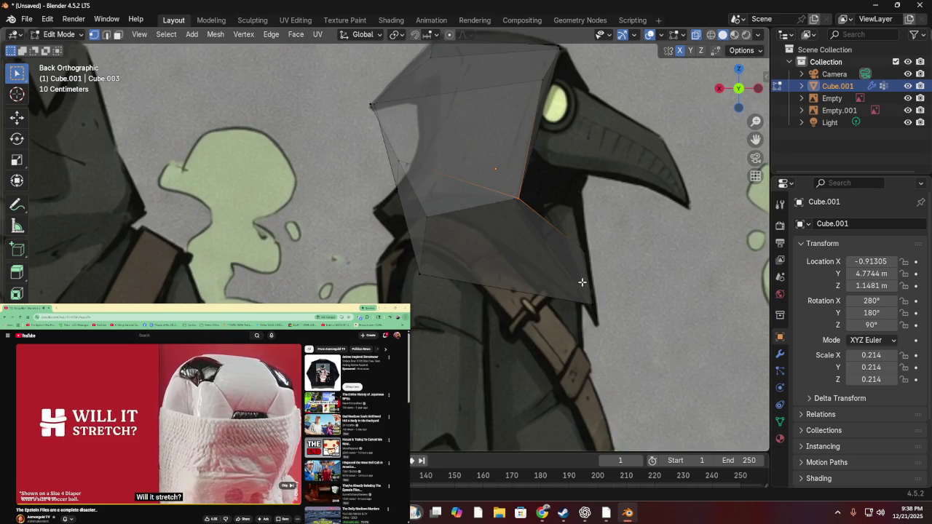
pyautogui.moveTo(562, 166)
pyautogui.mouseDown(button='middle')
pyautogui.moveTo(305, 166)
pyautogui.moveTo(543, 186)
pyautogui.moveTo(536, 173)
pyautogui.moveTo(548, 169)
pyautogui.moveTo(531, 158)
pyautogui.moveTo(416, 199)
pyautogui.moveTo(337, 187)
pyautogui.moveTo(377, 158)
pyautogui.moveTo(440, 185)
pyautogui.moveTo(408, 179)
pyautogui.moveTo(496, 174)
pyautogui.mouseUp(button='middle')
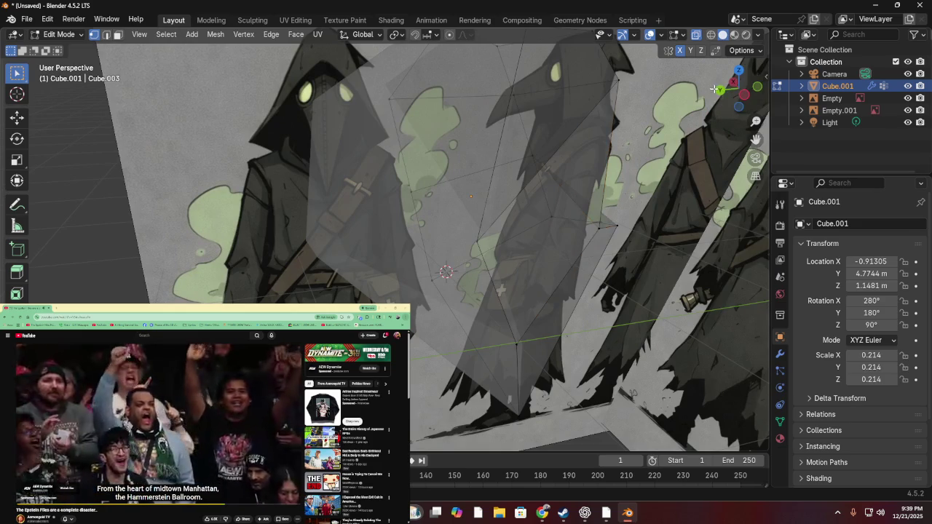
# - Place a vertex on the hood outline and set the top vertex at the hood's peak
pyautogui.click(720, 91)
pyautogui.scroll(-1, 616, 123)
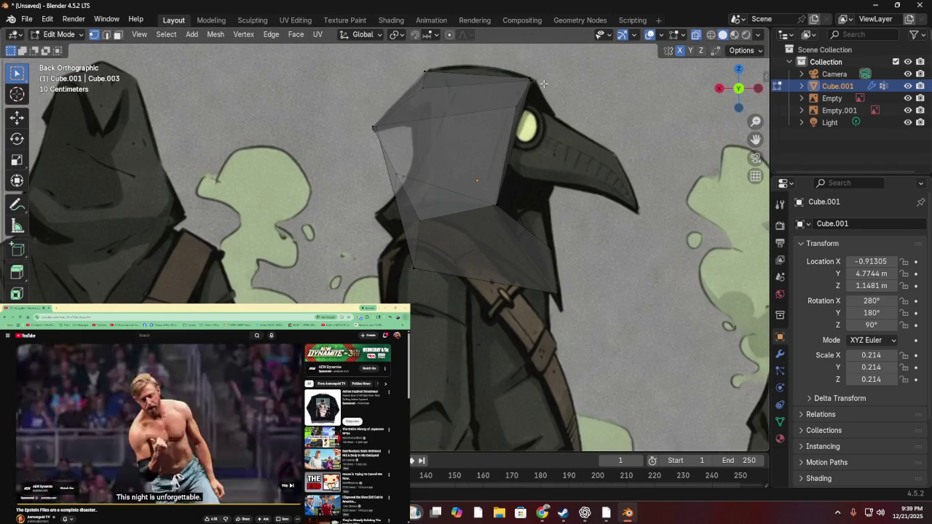
pyautogui.press('g')
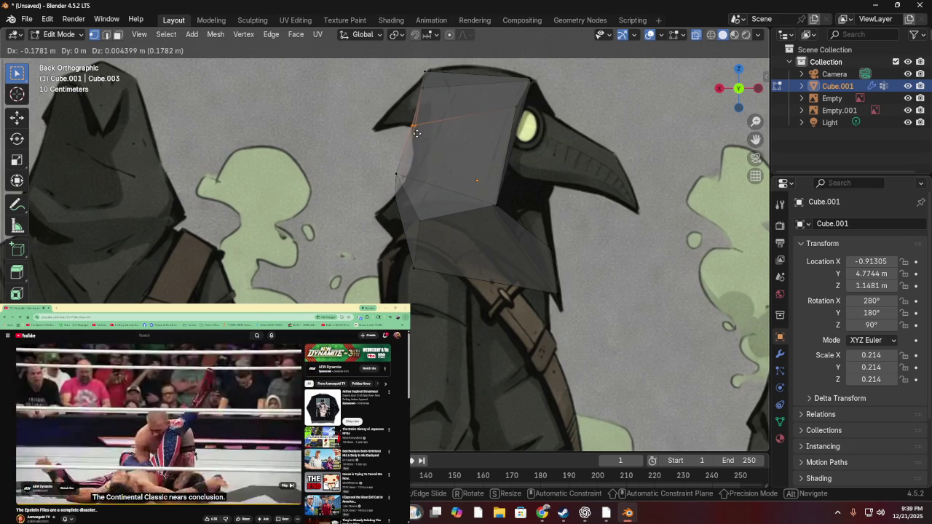
pyautogui.click(415, 132)
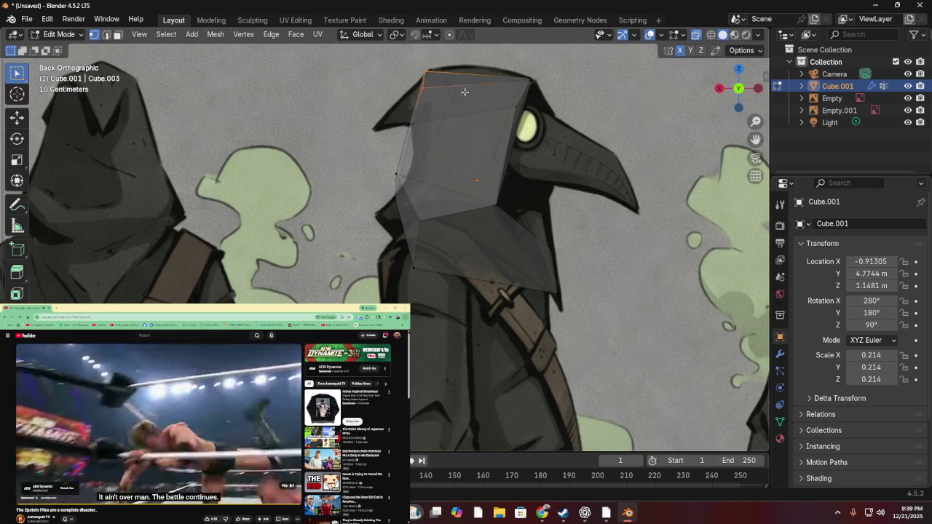
pyautogui.press('g')
pyautogui.click(434, 73)
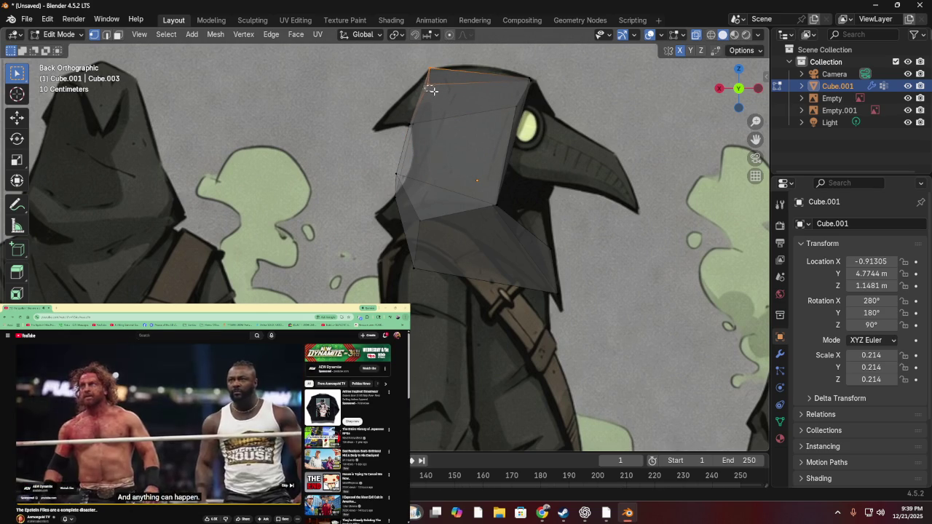
pyautogui.press('g')
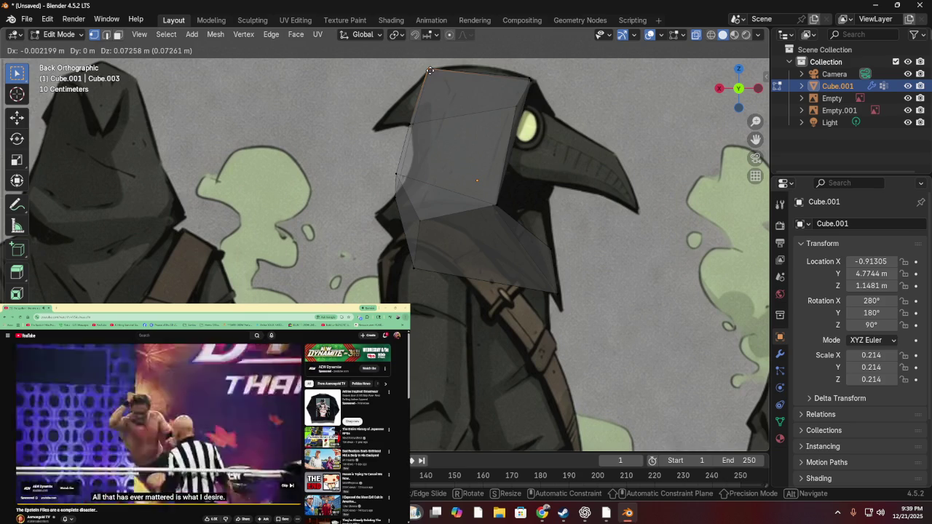
pyautogui.click(431, 71)
pyautogui.moveTo(523, 176)
pyautogui.mouseDown(button='middle')
pyautogui.moveTo(447, 124)
pyautogui.moveTo(534, 187)
pyautogui.moveTo(565, 175)
pyautogui.moveTo(454, 162)
pyautogui.moveTo(443, 214)
pyautogui.moveTo(428, 225)
pyautogui.mouseUp(button='middle')
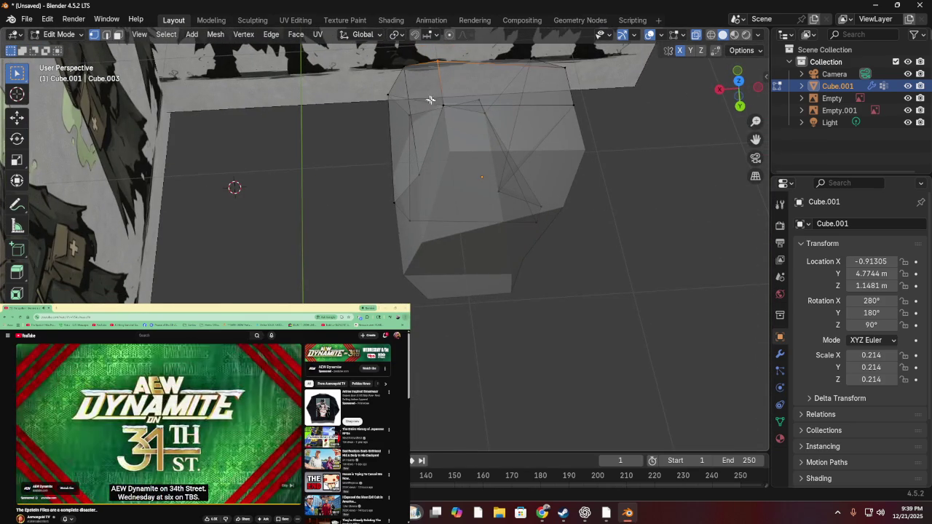
# - Nudge the top vertex, then extend it along the Y axis
pyautogui.press('g')
pyautogui.click(471, 94)
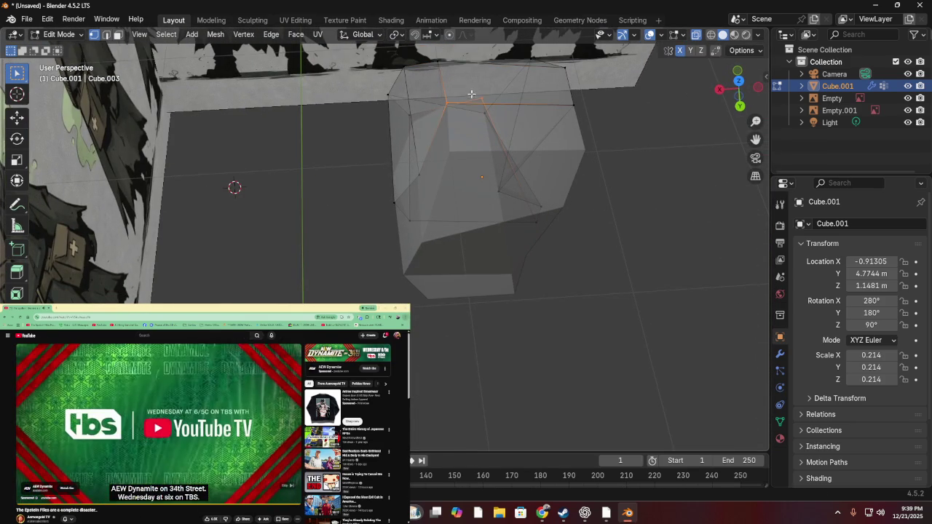
pyautogui.press('g')
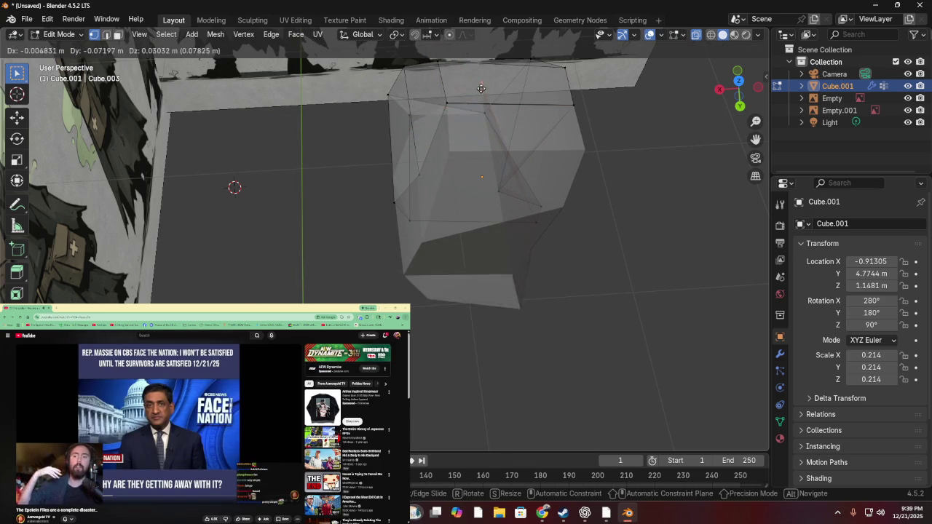
pyautogui.press('x')
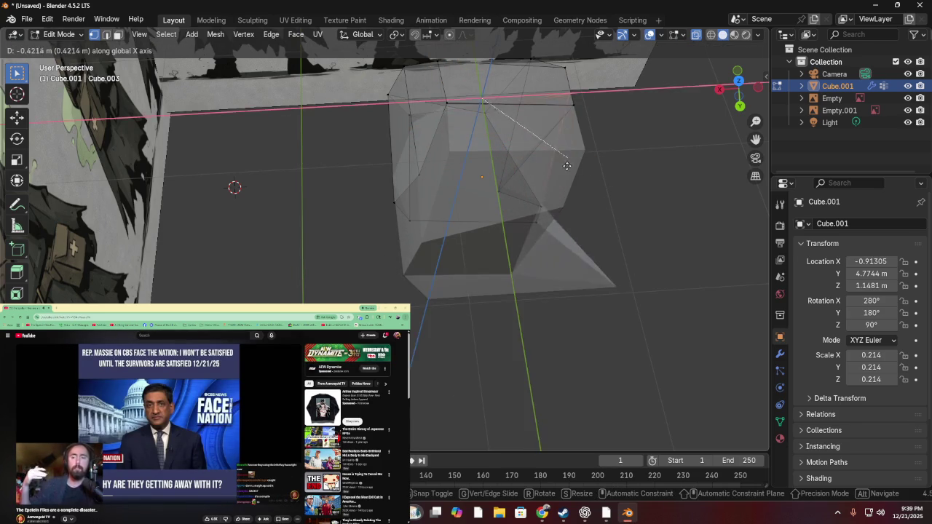
pyautogui.press('y')
pyautogui.click(592, 155)
pyautogui.moveTo(593, 153)
pyautogui.mouseDown(button='middle')
pyautogui.moveTo(420, 71)
pyautogui.moveTo(426, 90)
pyautogui.mouseUp(button='middle')
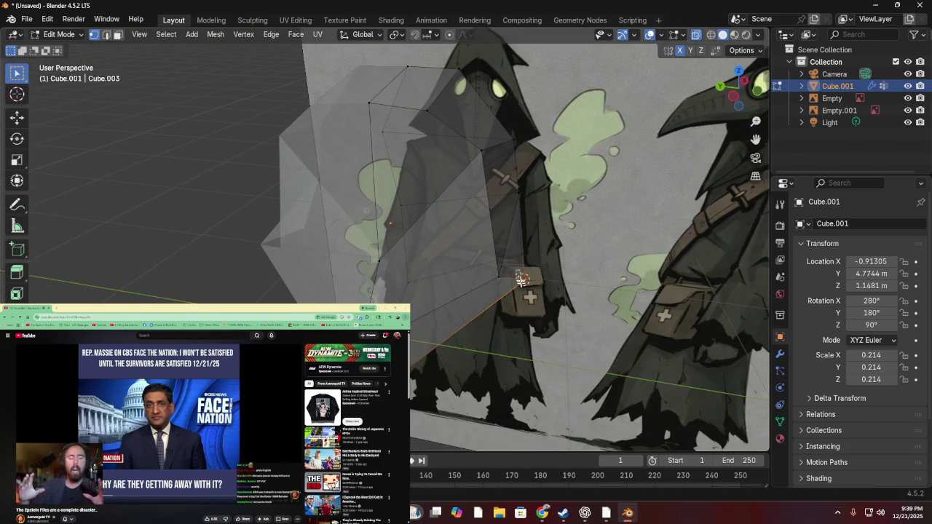
# - Move a lower front vertex down and out to the figure's hood edge, then view from the left
pyautogui.press('g')
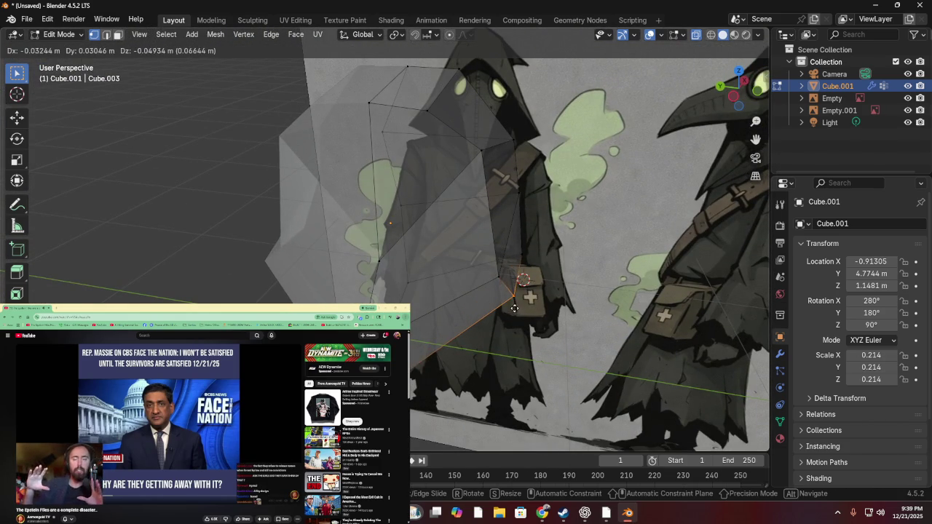
pyautogui.click(530, 285)
pyautogui.moveTo(530, 285); pyautogui.dragTo(554, 125, button='middle')
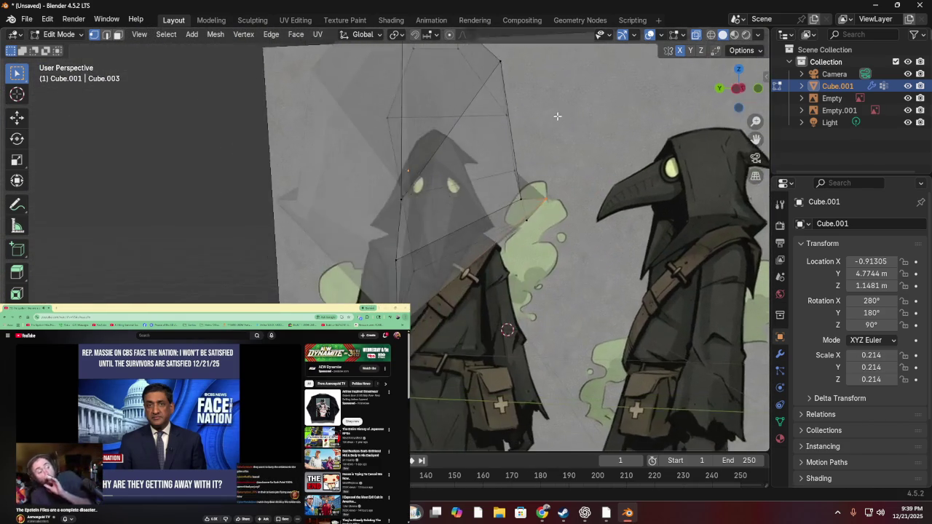
pyautogui.click(736, 91)
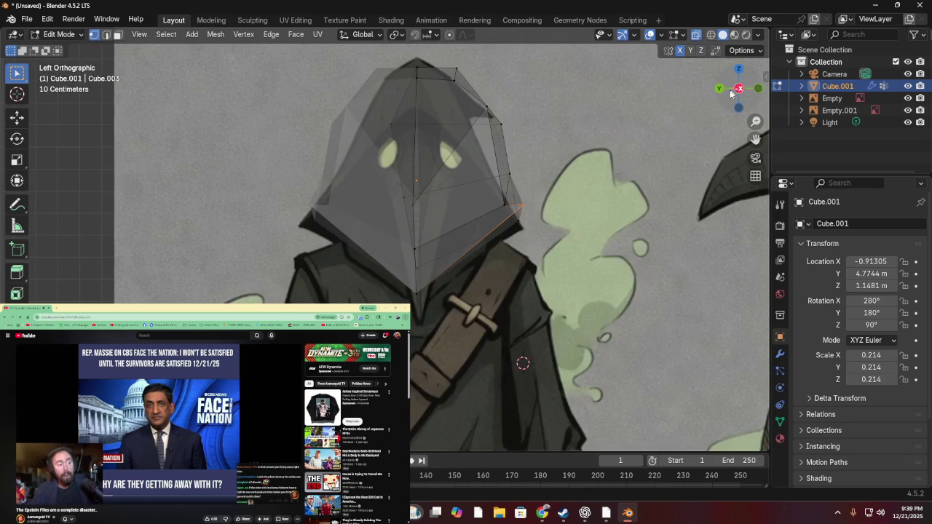
# - Lower the selected edge onto the hood outline in Left Orthographic view
pyautogui.press('g')
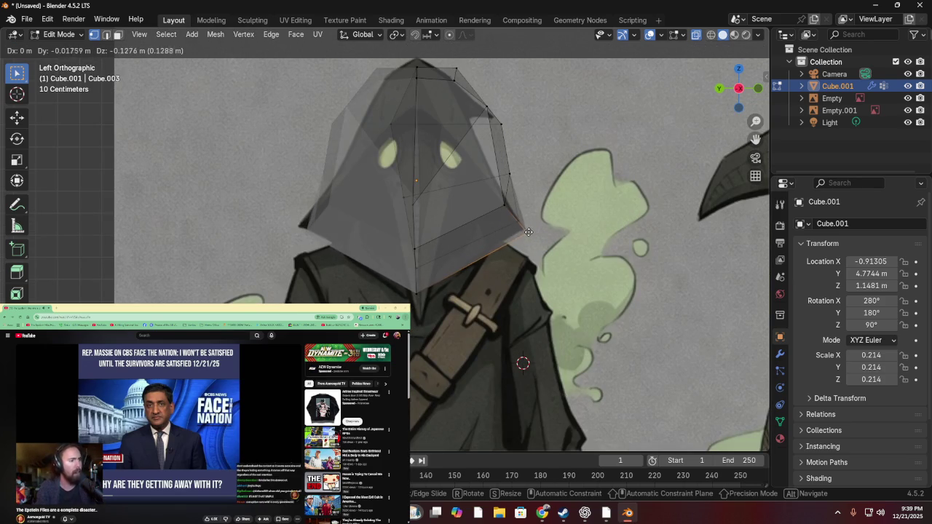
pyautogui.click(523, 227)
pyautogui.moveTo(523, 227); pyautogui.dragTo(463, 193, button='middle')
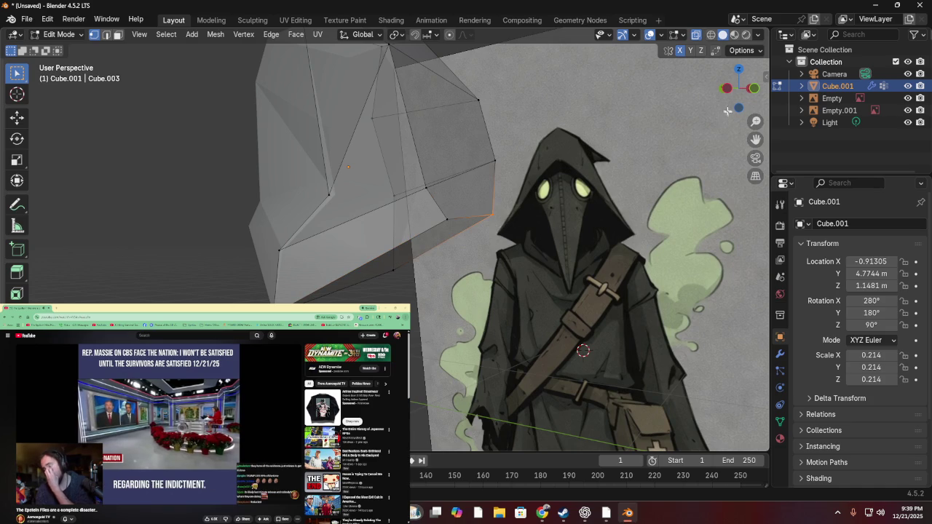
pyautogui.press('ctrl+KP_3')
pyautogui.press('g')
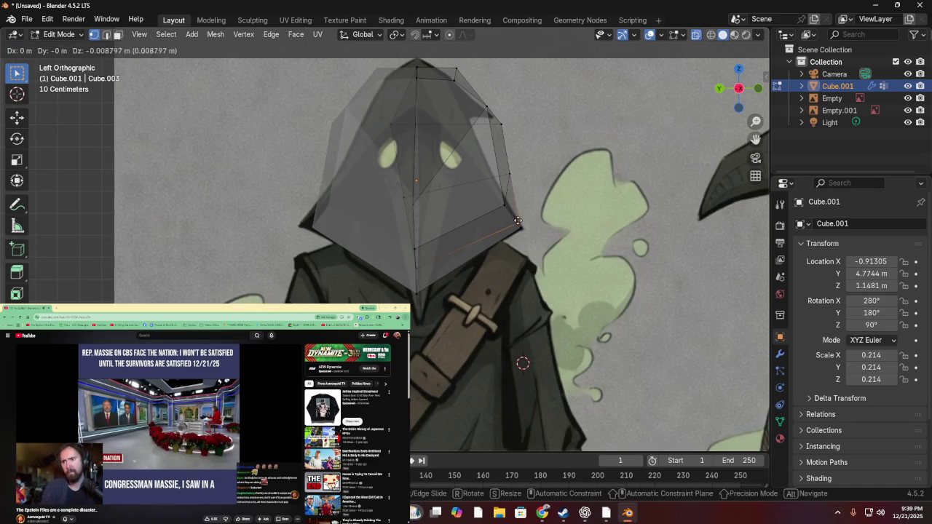
pyautogui.click(522, 228)
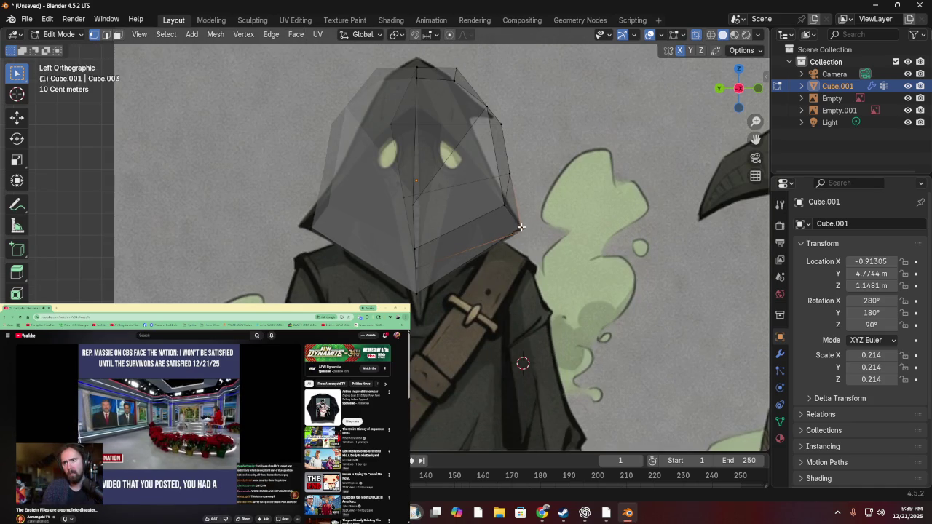
pyautogui.moveTo(521, 228)
pyautogui.mouseDown(button='middle')
pyautogui.moveTo(474, 169)
pyautogui.moveTo(568, 175)
pyautogui.mouseUp(button='middle')
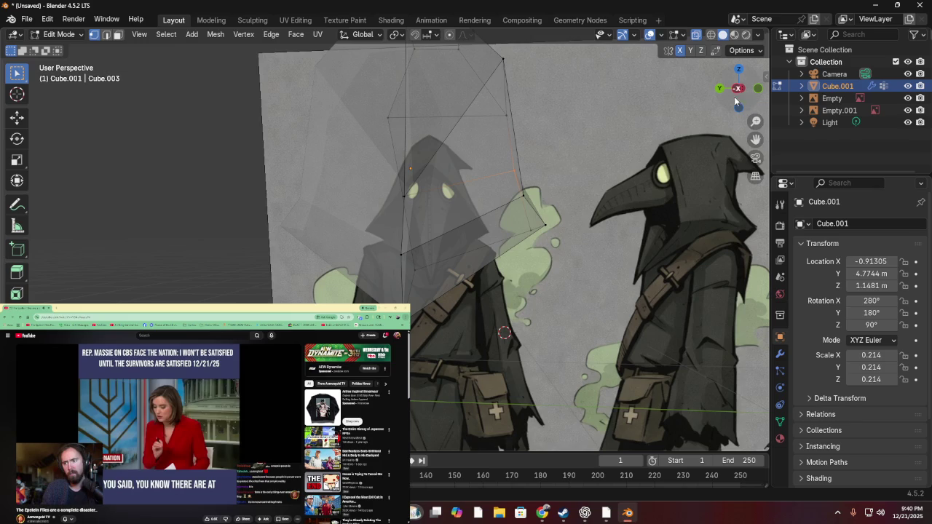
pyautogui.click(736, 89)
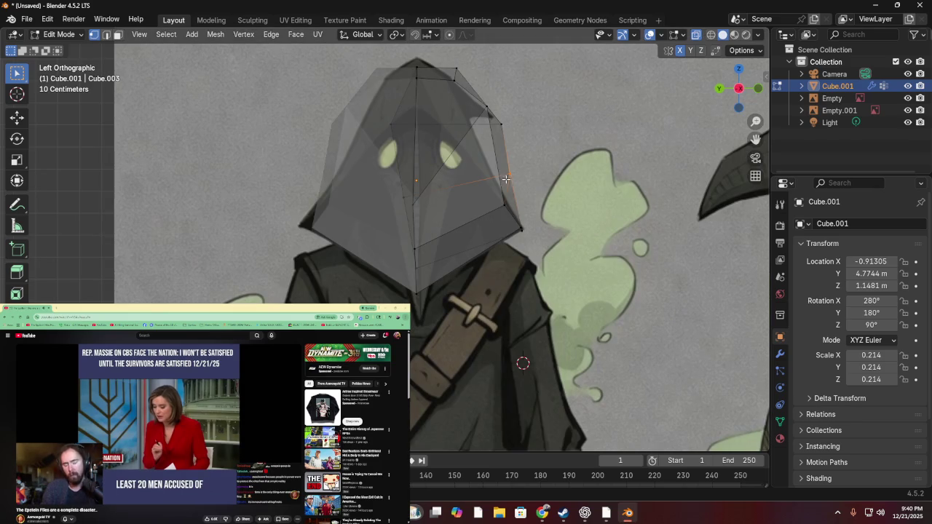
# - Place a vertex on the side hood outline and reposition an adjacent edge
pyautogui.press('g')
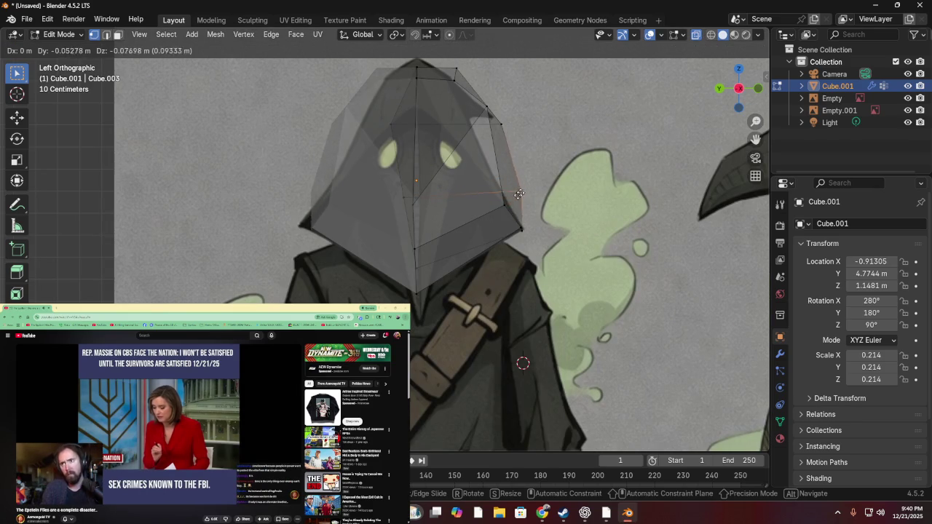
pyautogui.click(504, 203)
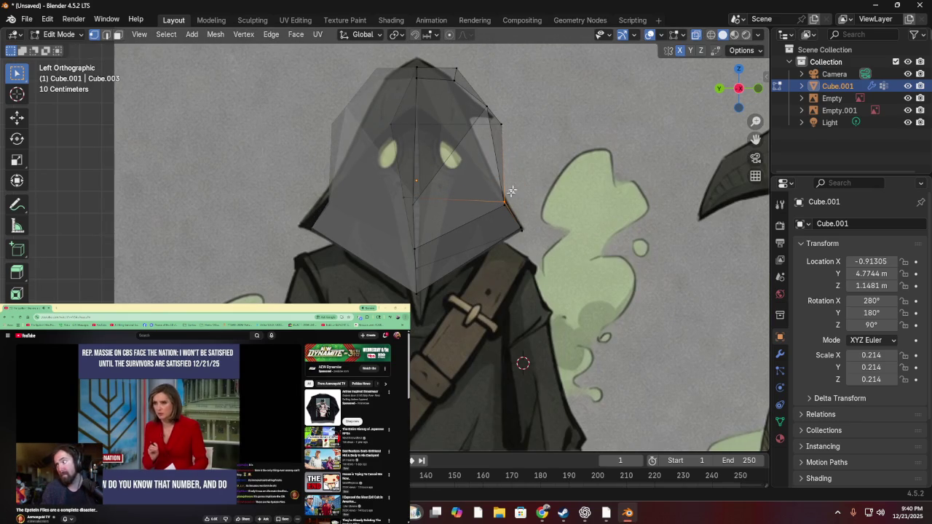
pyautogui.press('g')
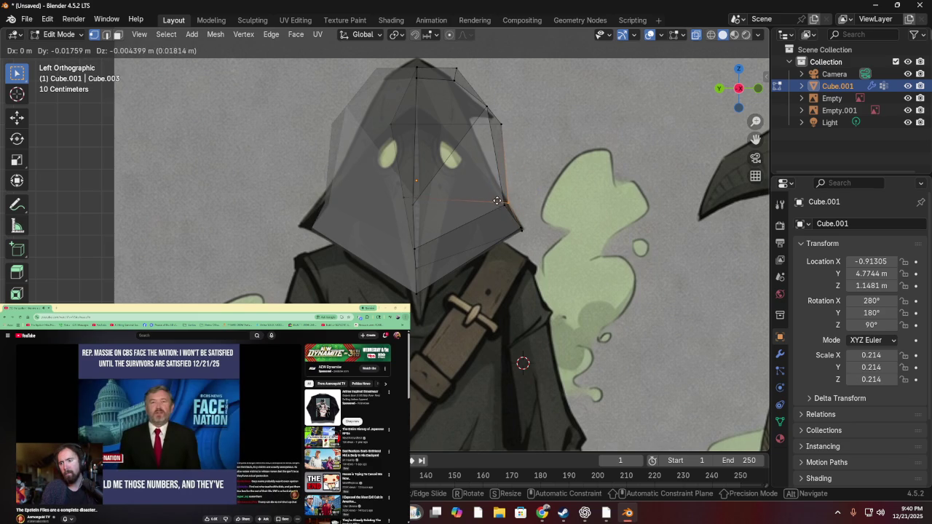
pyautogui.click(497, 201)
pyautogui.moveTo(498, 200); pyautogui.dragTo(379, 185, button='middle')
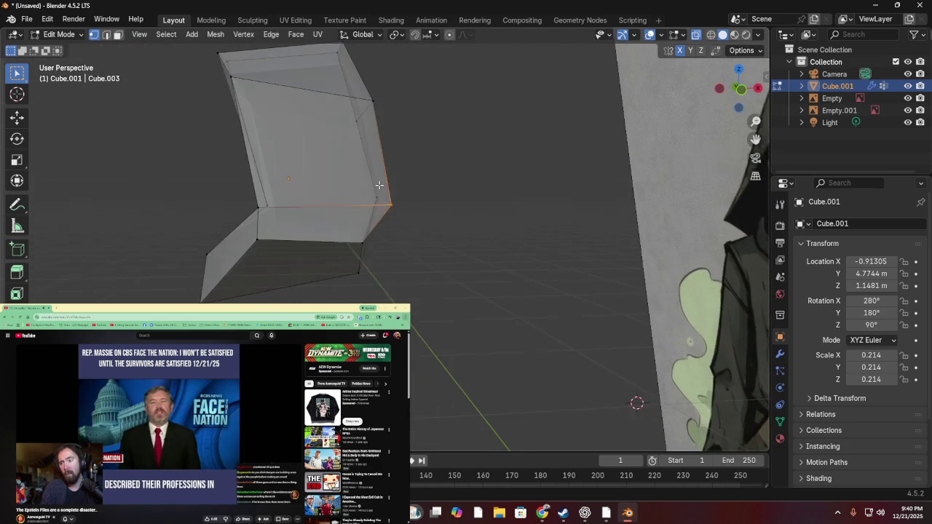
pyautogui.press('g')
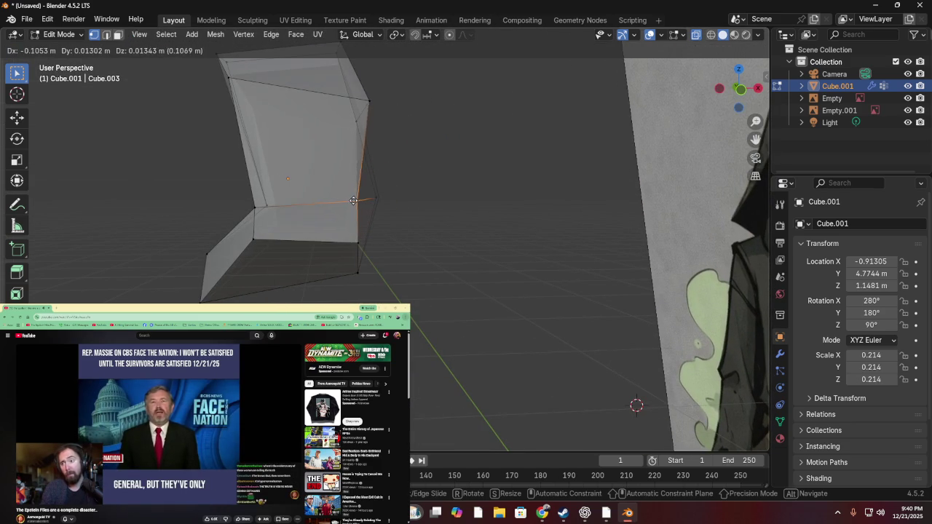
pyautogui.click(370, 198)
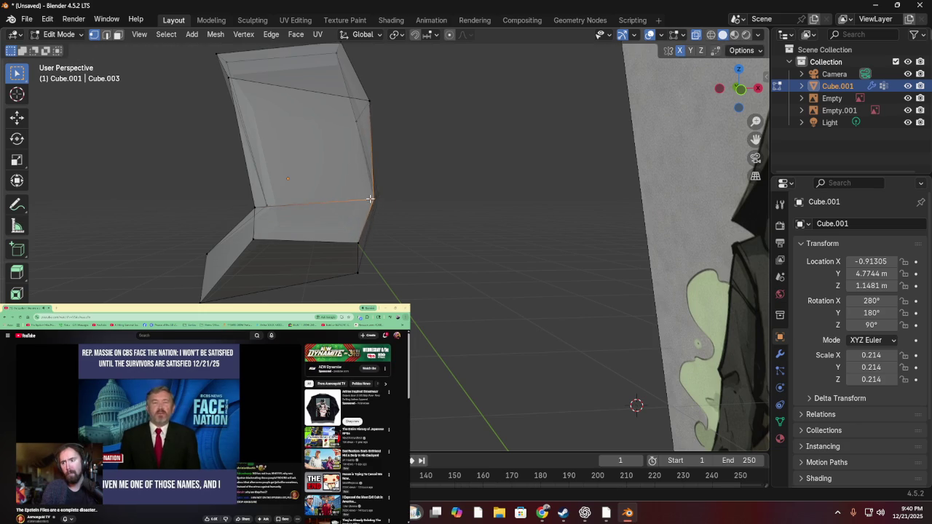
pyautogui.moveTo(370, 198); pyautogui.dragTo(479, 199, button='middle')
# - Fit another edge onto the hood and draw a vertex inward to the outline
pyautogui.press('g')
pyautogui.click(738, 94)
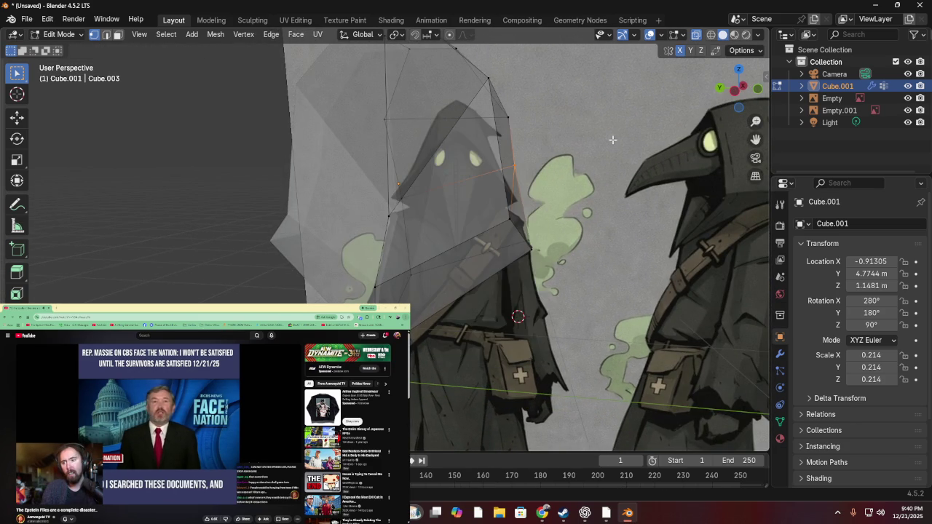
pyautogui.click(734, 93)
pyautogui.press('g')
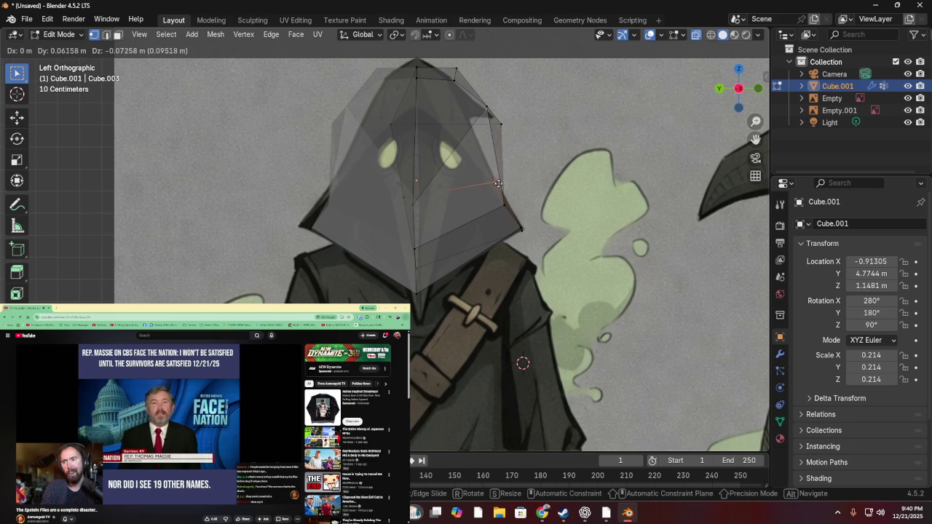
pyautogui.click(498, 184)
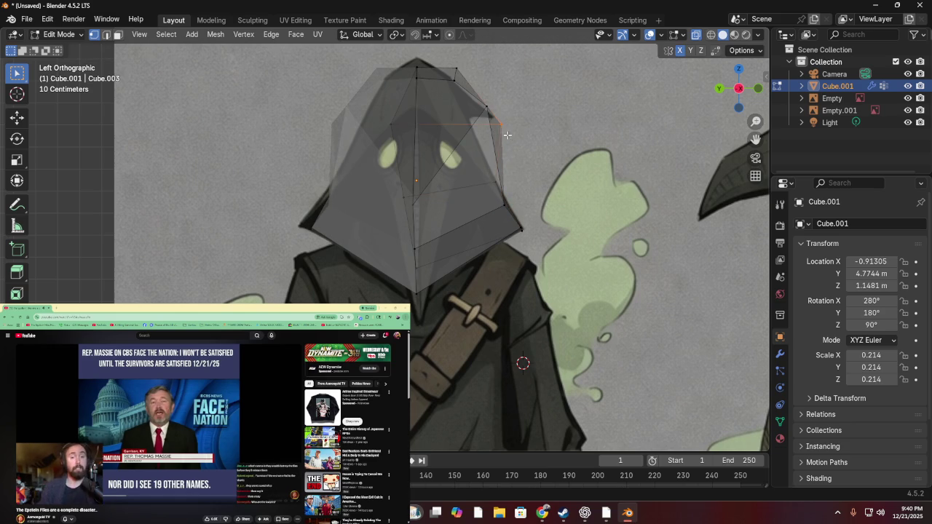
pyautogui.press('g')
pyautogui.click(471, 126)
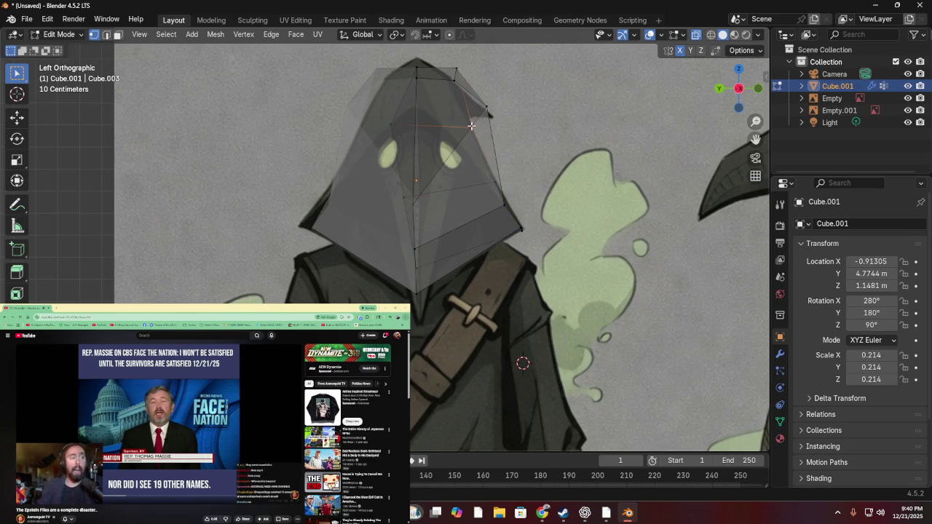
# - Move the outer edge vertex and the top vertex onto the hood's slanted peak
pyautogui.click(486, 104)
pyautogui.press('g')
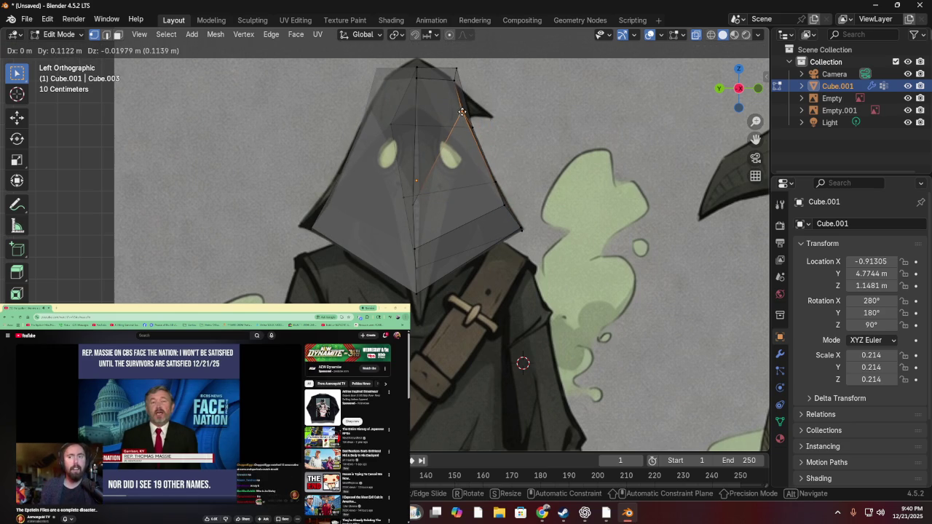
pyautogui.click(461, 111)
pyautogui.moveTo(469, 76); pyautogui.dragTo(468, 77)
pyautogui.press('g')
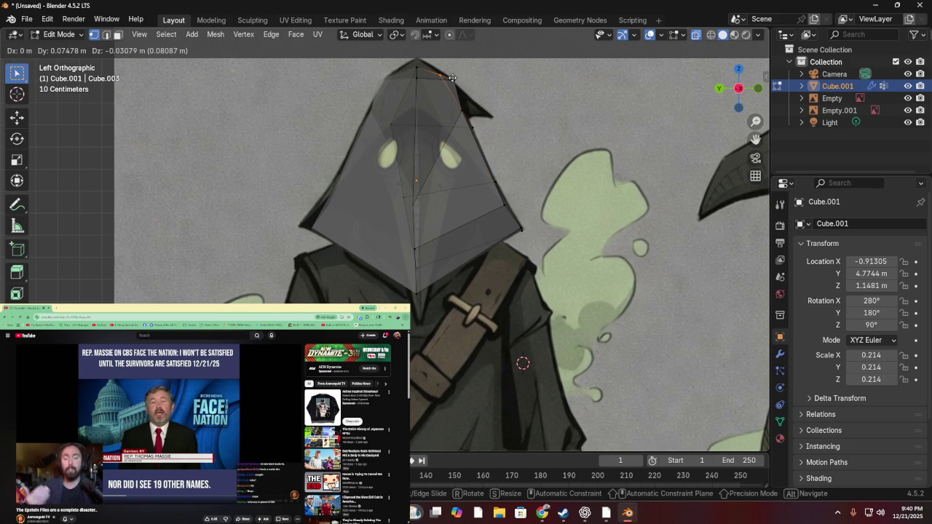
pyautogui.click(452, 78)
pyautogui.moveTo(452, 77)
pyautogui.mouseDown(button='middle')
pyautogui.moveTo(499, 137)
pyautogui.moveTo(292, 125)
pyautogui.moveTo(371, 118)
pyautogui.moveTo(370, 108)
pyautogui.mouseUp(button='middle')
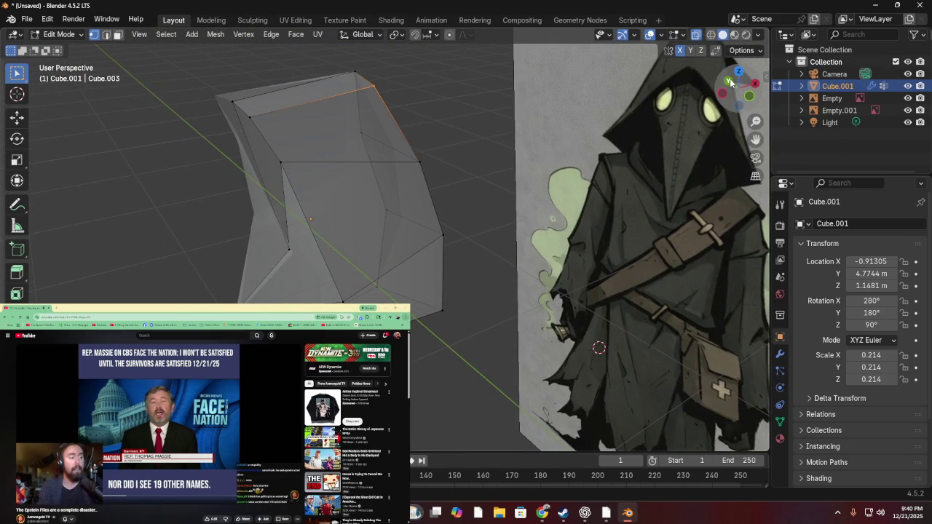
# - In Back view, place the top, top-right and next vertex on the hood outline
pyautogui.click(731, 82)
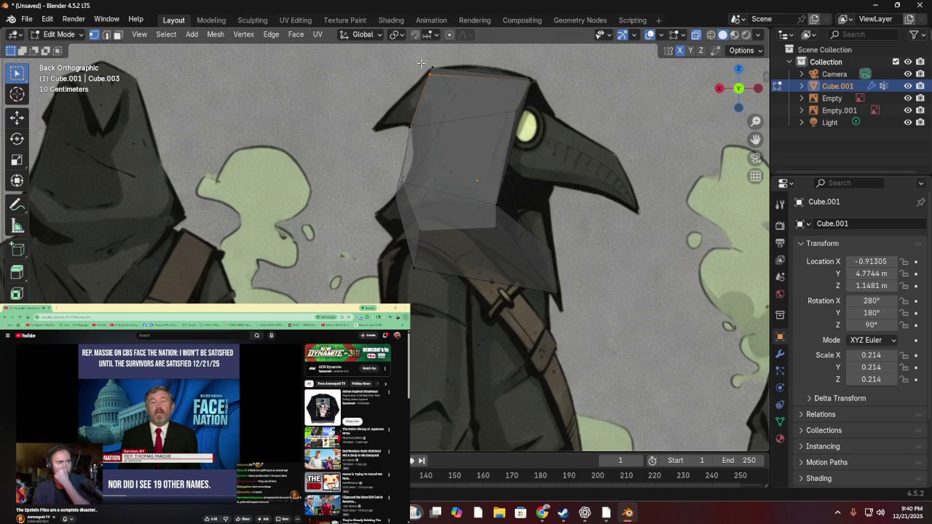
pyautogui.press('g')
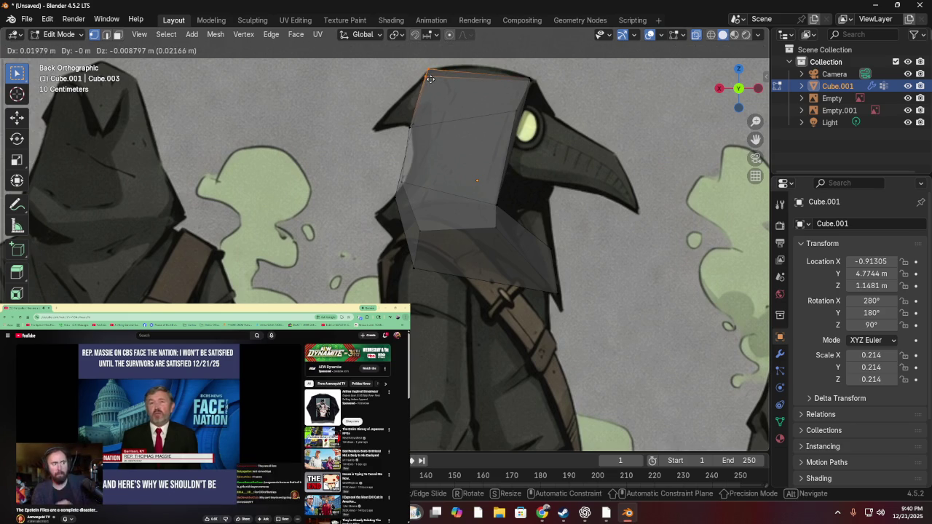
pyautogui.click(430, 79)
pyautogui.press('g')
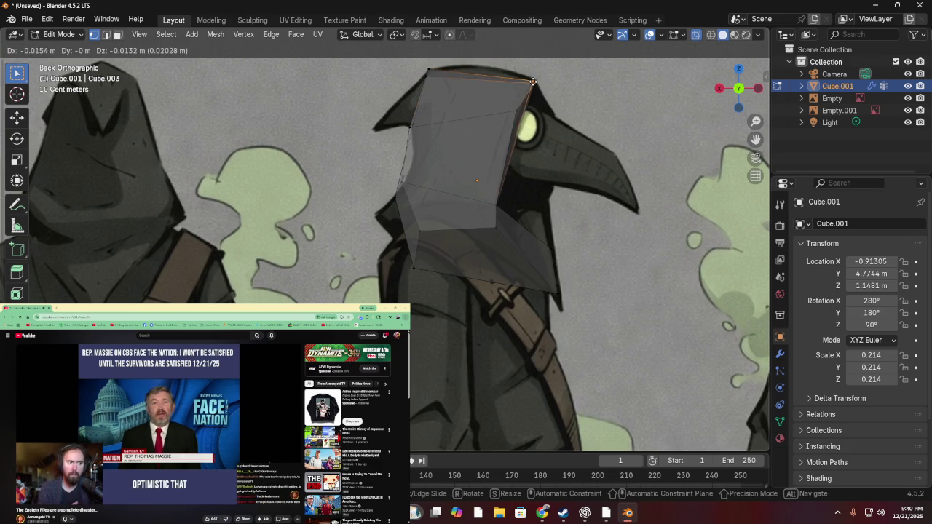
pyautogui.click(536, 80)
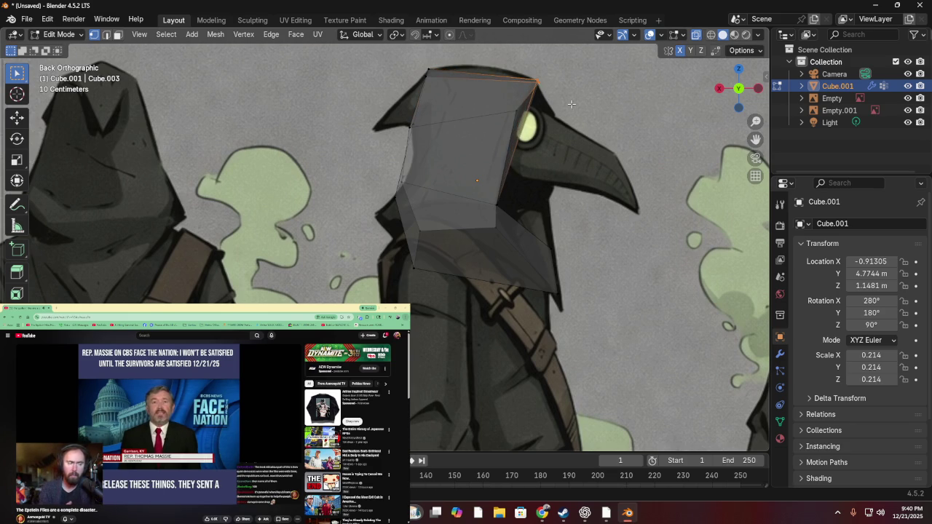
pyautogui.press('g')
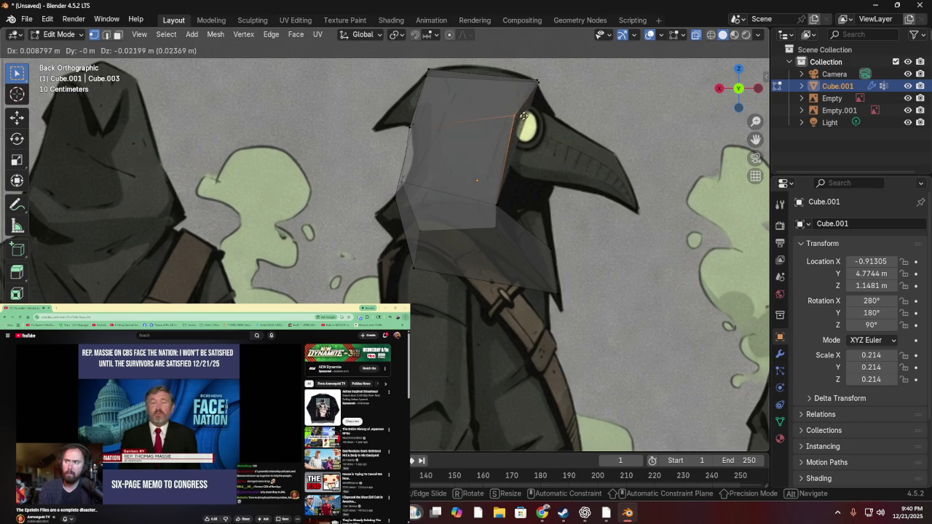
pyautogui.click(523, 116)
# - Shift another vertex right to the hood edge, orbiting to check the shape
pyautogui.moveTo(523, 116); pyautogui.dragTo(500, 122, button='middle')
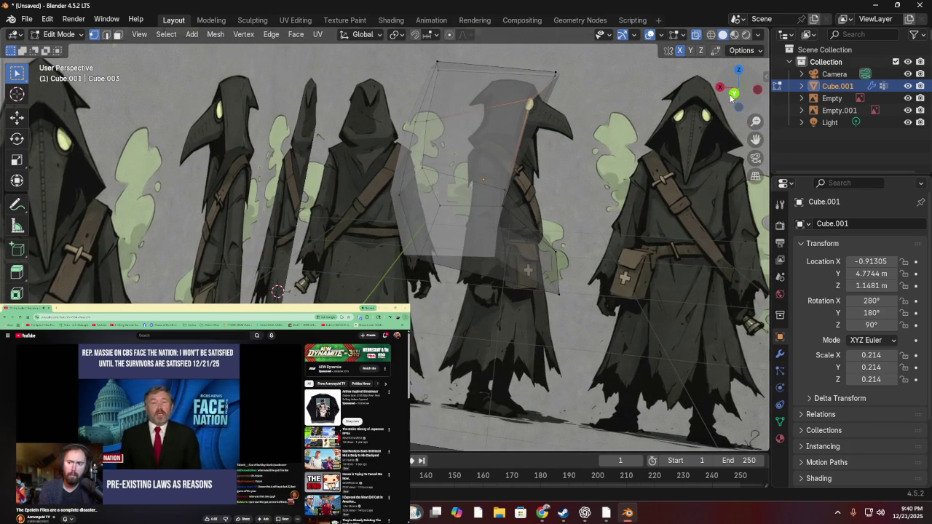
pyautogui.click(733, 94)
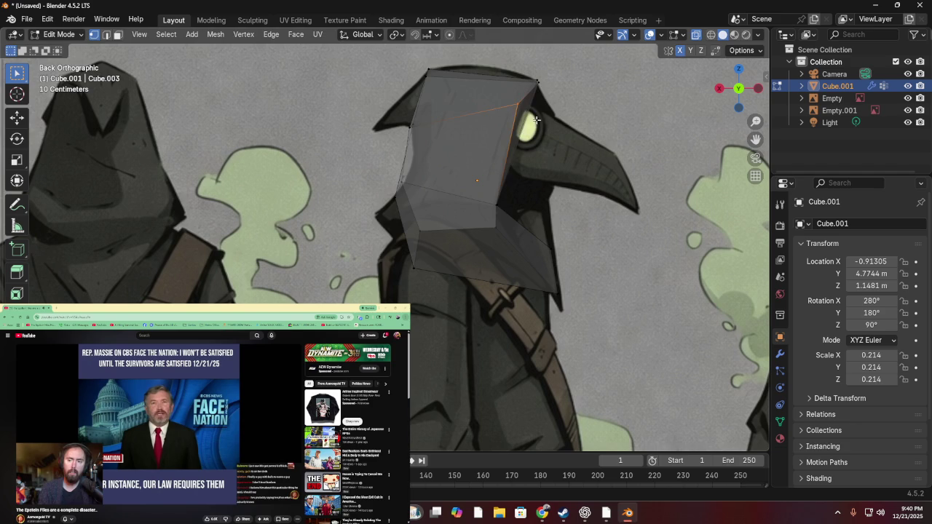
pyautogui.press('g')
pyautogui.click(569, 127)
pyautogui.moveTo(568, 127)
pyautogui.mouseDown(button='middle')
pyautogui.moveTo(512, 151)
pyautogui.moveTo(602, 146)
pyautogui.mouseUp(button='middle')
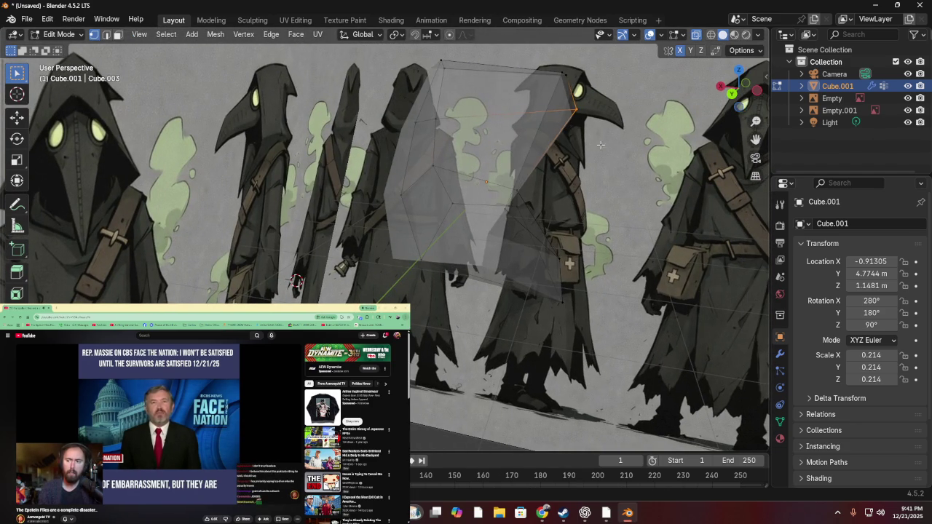
pyautogui.moveTo(623, 97); pyautogui.dragTo(619, 109, button='middle')
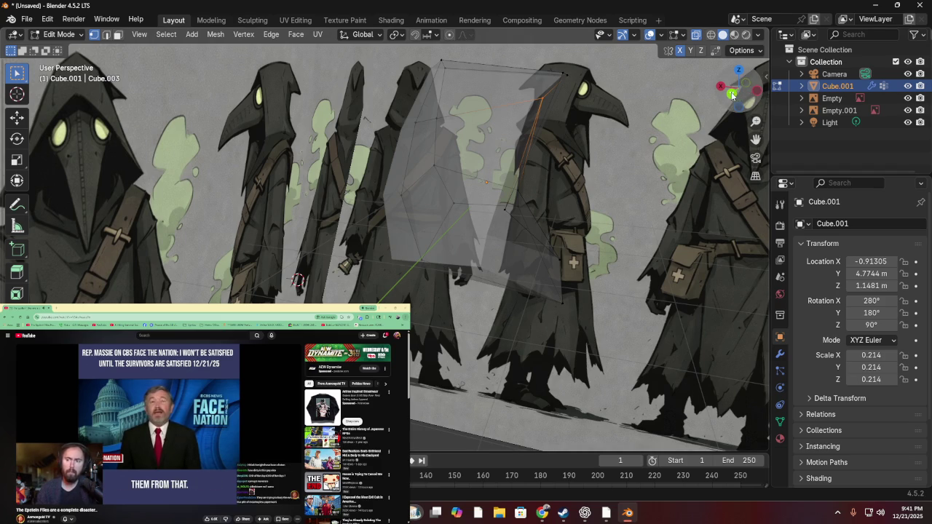
pyautogui.click(731, 93)
# - Reposition the selected front vertex, then dismiss the delete options menu
pyautogui.moveTo(555, 231); pyautogui.dragTo(503, 230, button='middle')
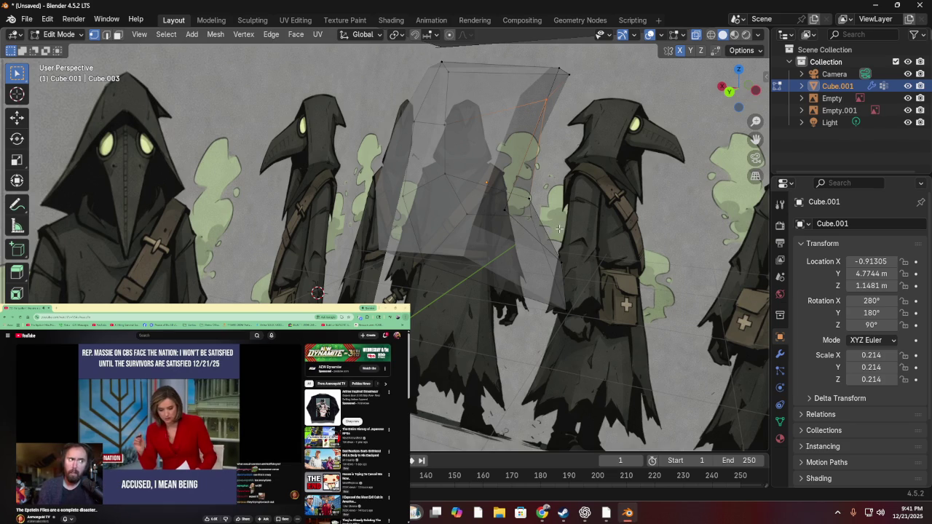
pyautogui.moveTo(540, 238)
pyautogui.mouseDown(button='middle')
pyautogui.moveTo(504, 232)
pyautogui.moveTo(491, 246)
pyautogui.mouseUp(button='middle')
pyautogui.press('g')
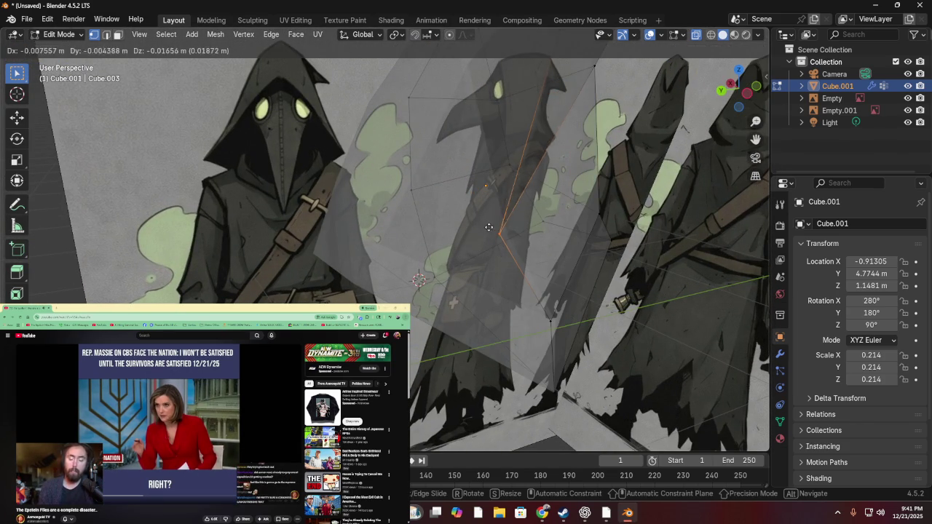
pyautogui.click(514, 218)
pyautogui.moveTo(550, 224)
pyautogui.mouseDown(button='middle')
pyautogui.moveTo(555, 191)
pyautogui.moveTo(557, 216)
pyautogui.mouseUp(button='middle')
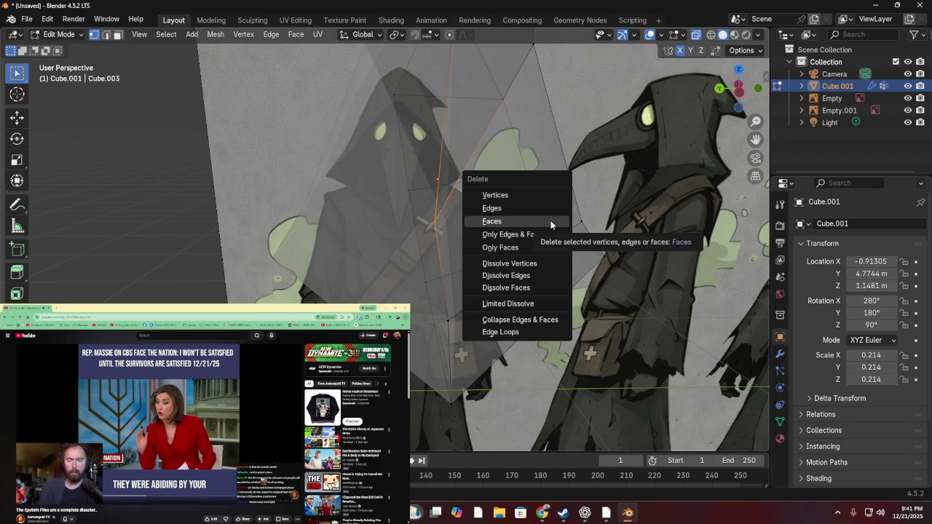
pyautogui.click(537, 193)
# - Frame the selected hood mesh close up in Back Orthographic view
pyautogui.moveTo(537, 194)
pyautogui.mouseDown(button='middle')
pyautogui.moveTo(569, 192)
pyautogui.moveTo(625, 214)
pyautogui.moveTo(378, 234)
pyautogui.moveTo(375, 124)
pyautogui.moveTo(732, 99)
pyautogui.mouseUp(button='middle')
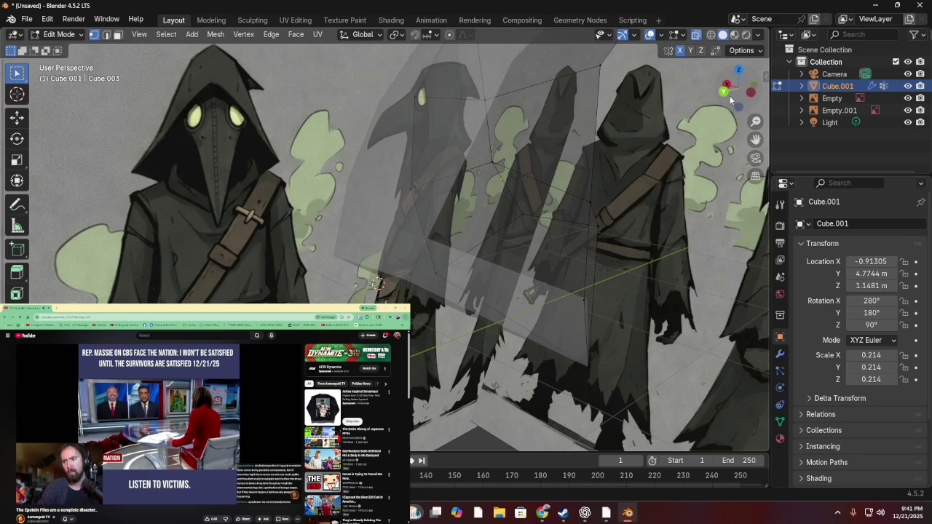
pyautogui.click(724, 92)
pyautogui.scroll(-1, 606, 173)
pyautogui.scroll(-1, 600, 181)
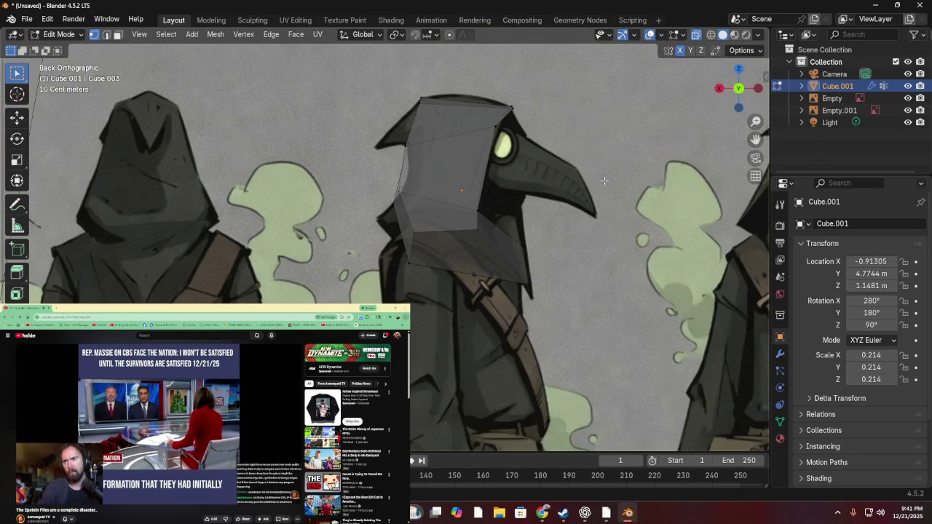
pyautogui.moveTo(581, 202)
pyautogui.mouseDown(button='middle')
pyautogui.moveTo(517, 233)
pyautogui.moveTo(475, 230)
pyautogui.moveTo(391, 194)
pyautogui.moveTo(318, 194)
pyautogui.moveTo(328, 225)
pyautogui.moveTo(444, 248)
pyautogui.moveTo(546, 233)
pyautogui.moveTo(547, 167)
pyautogui.moveTo(703, 101)
pyautogui.mouseUp(button='middle')
pyautogui.click(736, 94)
pyautogui.press('KP_Decimal')
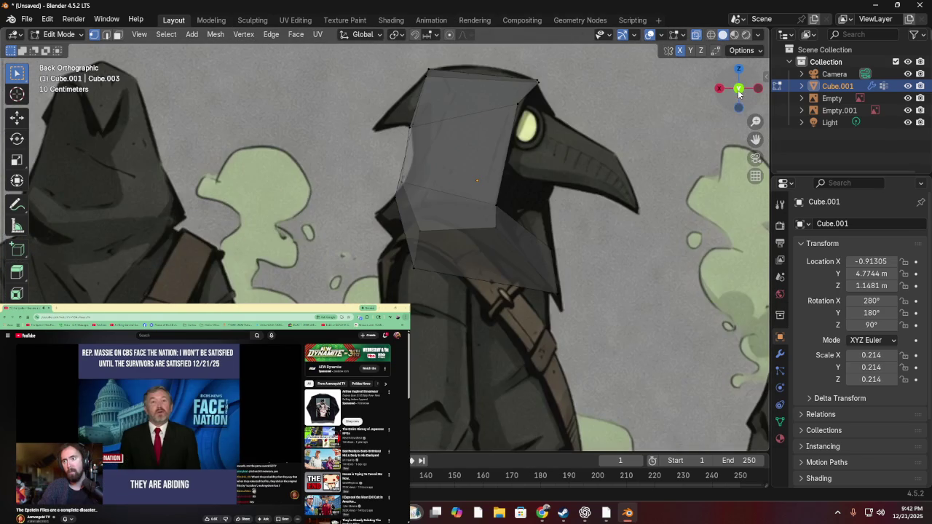
pyautogui.moveTo(605, 171)
pyautogui.mouseDown(button='middle')
pyautogui.moveTo(640, 204)
pyautogui.moveTo(612, 206)
pyautogui.mouseUp(button='middle')
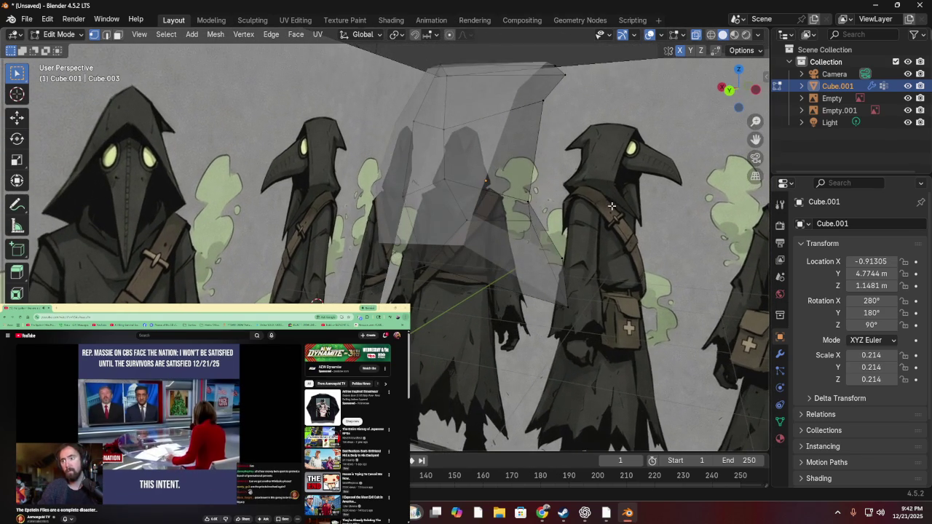
# - Move a vertex right and pull the front vertex out toward the beak
pyautogui.press('g')
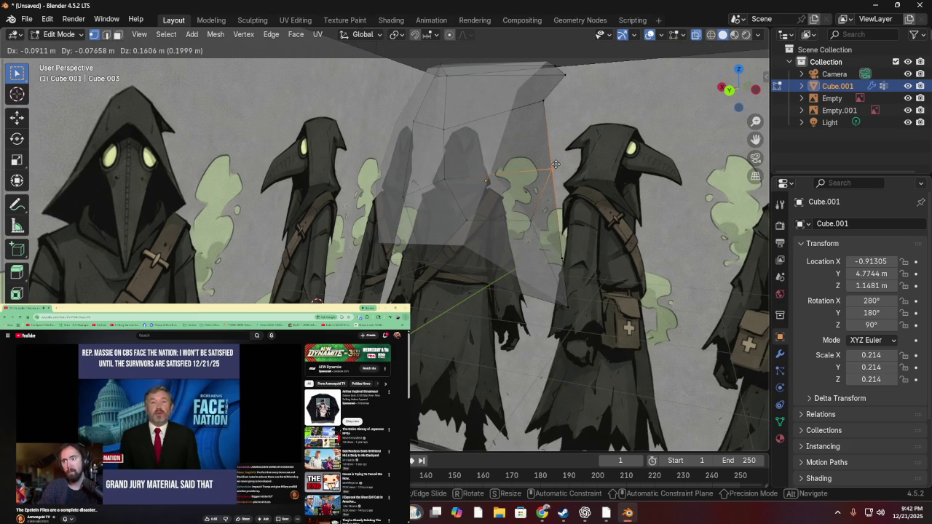
pyautogui.click(556, 165)
pyautogui.moveTo(556, 164); pyautogui.dragTo(580, 169, button='middle')
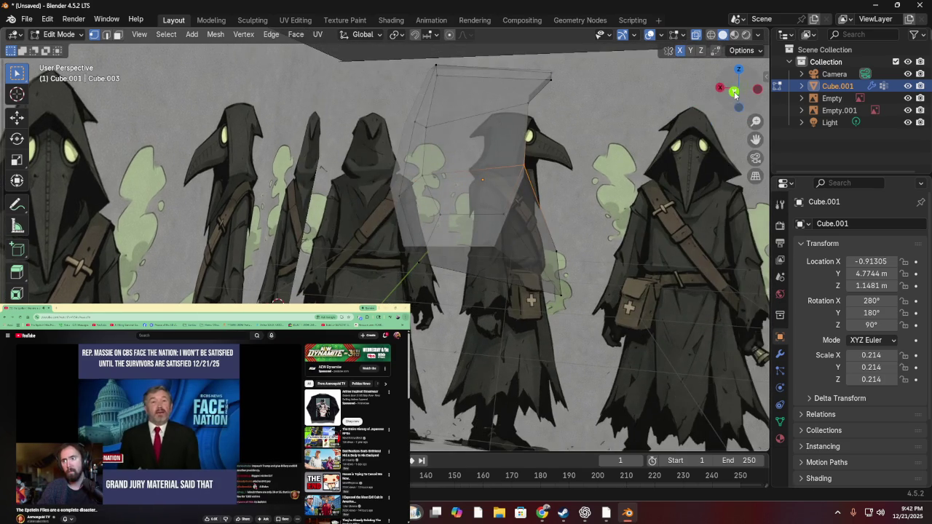
pyautogui.click(735, 91)
pyautogui.press('g')
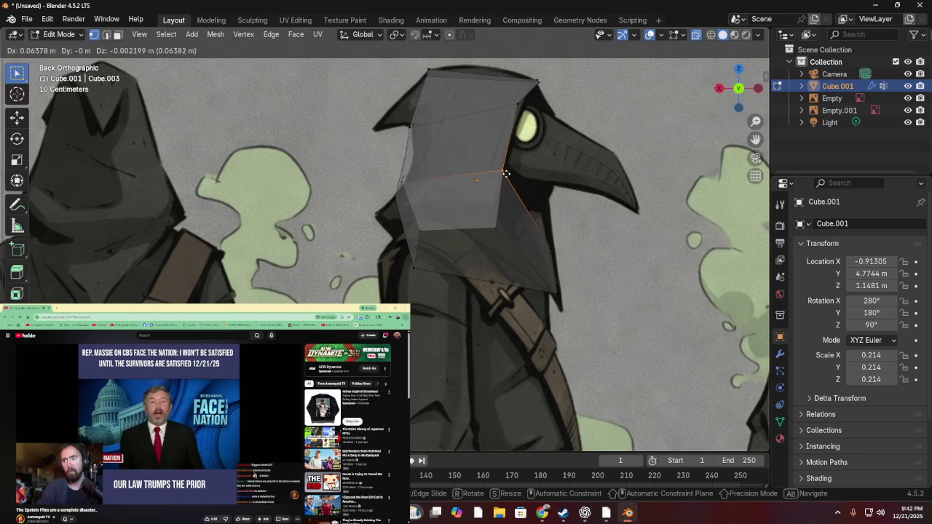
pyautogui.click(506, 173)
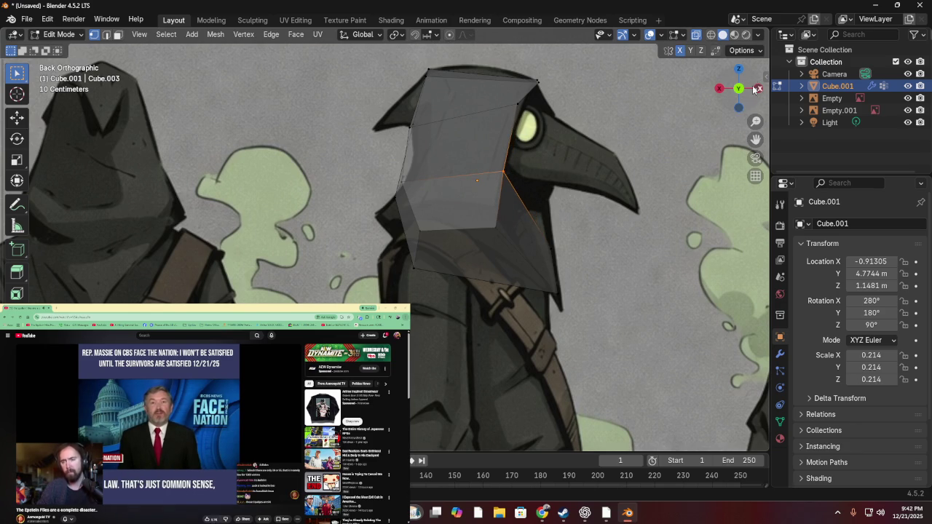
# - From the left side view, raise the front edge up along the hood brim
pyautogui.moveTo(739, 90)
pyautogui.mouseDown()
pyautogui.moveTo(445, 158)
pyautogui.moveTo(690, 75)
pyautogui.mouseUp()
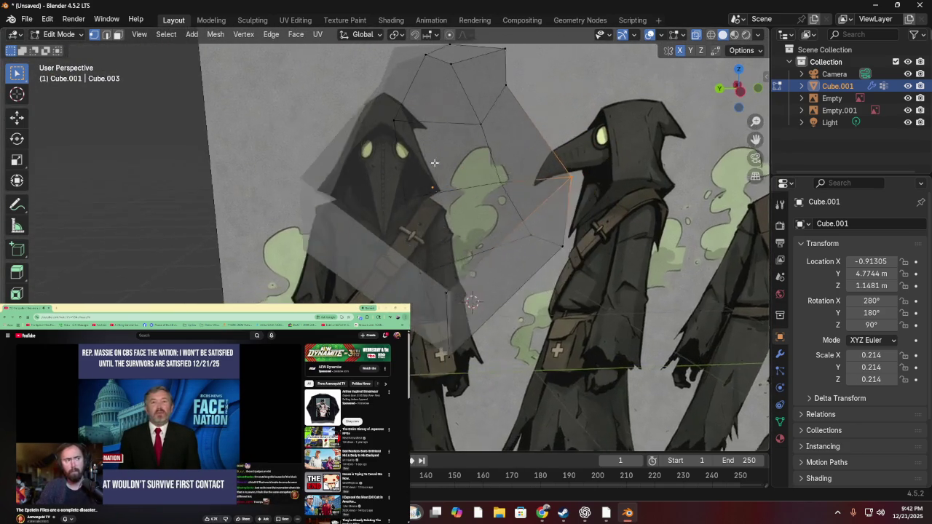
pyautogui.click(739, 89)
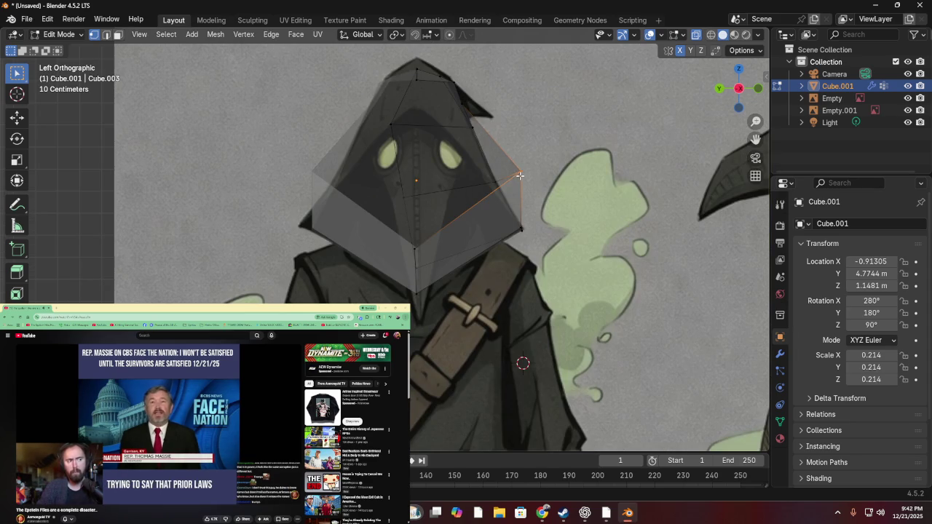
pyautogui.press('g')
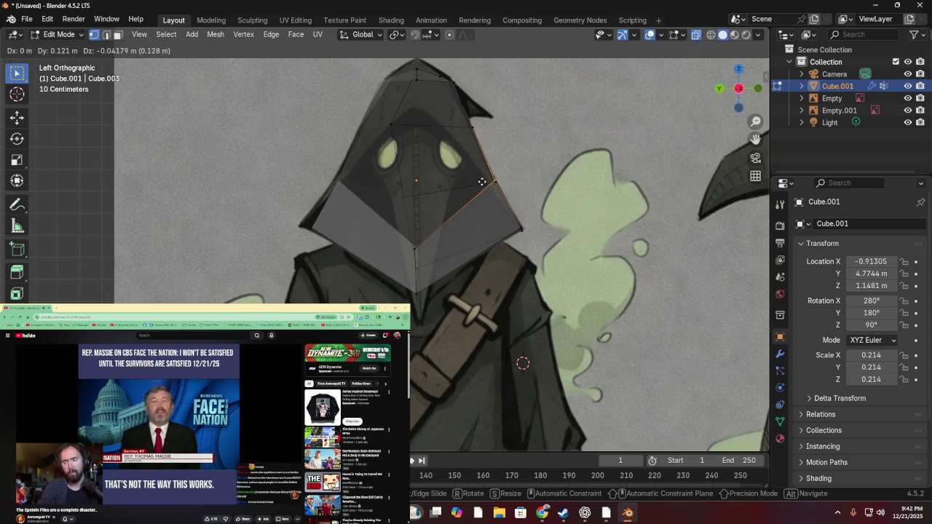
pyautogui.click(483, 184)
pyautogui.moveTo(474, 174)
pyautogui.mouseDown(button='middle')
pyautogui.moveTo(598, 195)
pyautogui.moveTo(462, 194)
pyautogui.moveTo(449, 215)
pyautogui.moveTo(464, 196)
pyautogui.moveTo(459, 215)
pyautogui.mouseUp(button='middle')
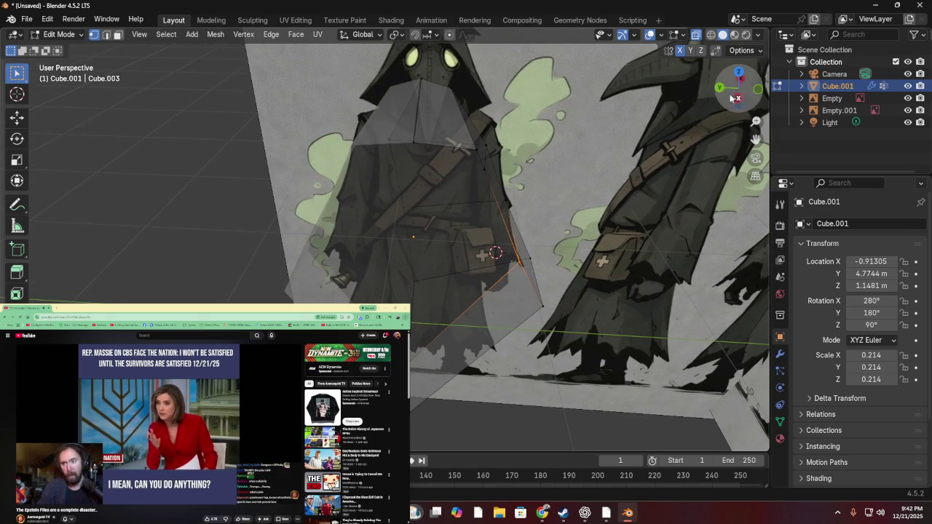
# - Check the mesh in orthographic back, front and side views, then switch to the Modeling workspace
pyautogui.press('KP_5')
pyautogui.click(719, 89)
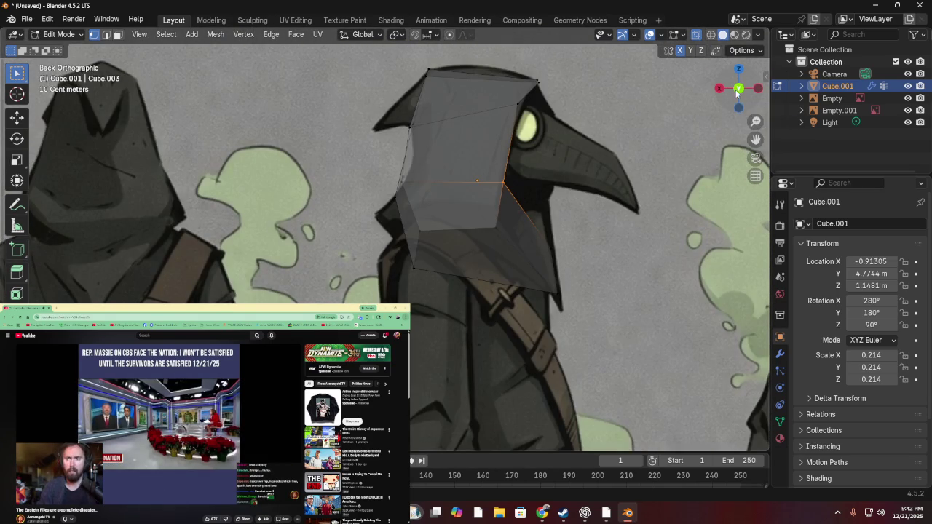
pyautogui.click(740, 89)
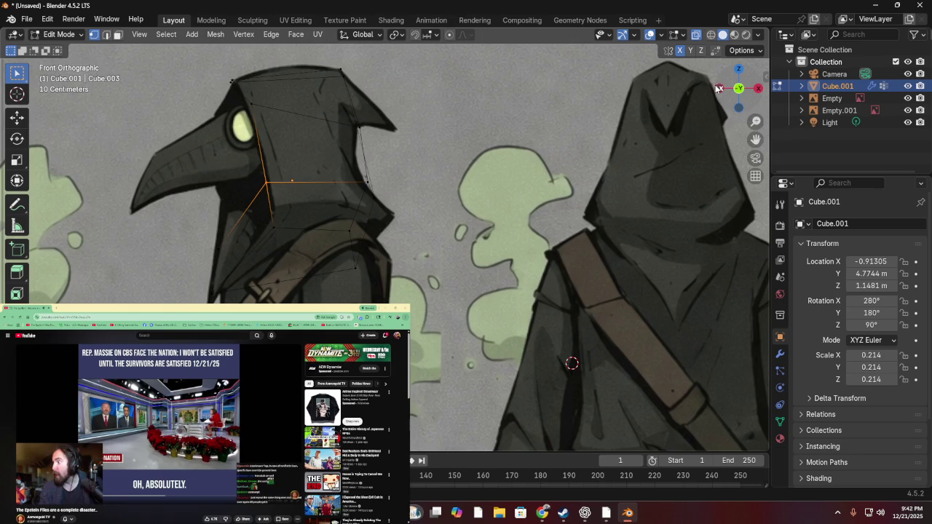
pyautogui.click(720, 89)
pyautogui.moveTo(719, 89); pyautogui.dragTo(720, 90)
pyautogui.click(719, 89)
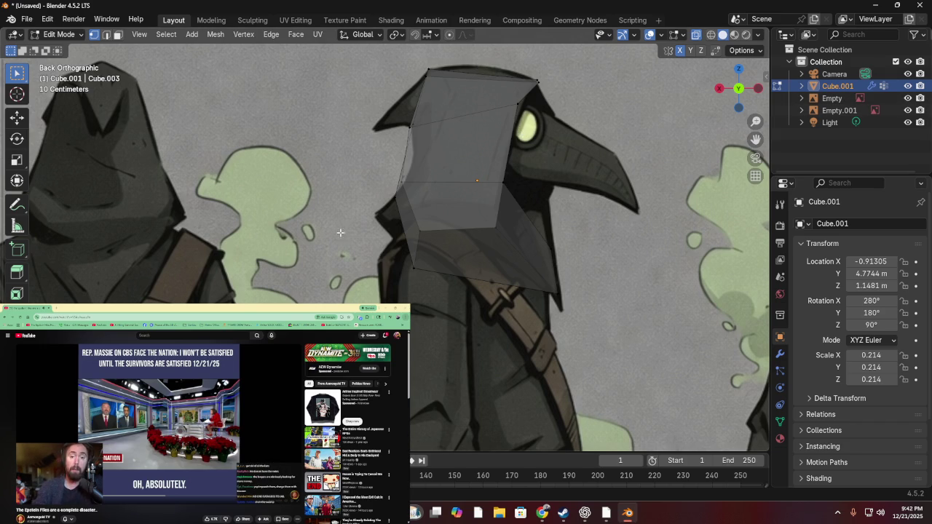
pyautogui.press('q')
pyautogui.press('Escape')
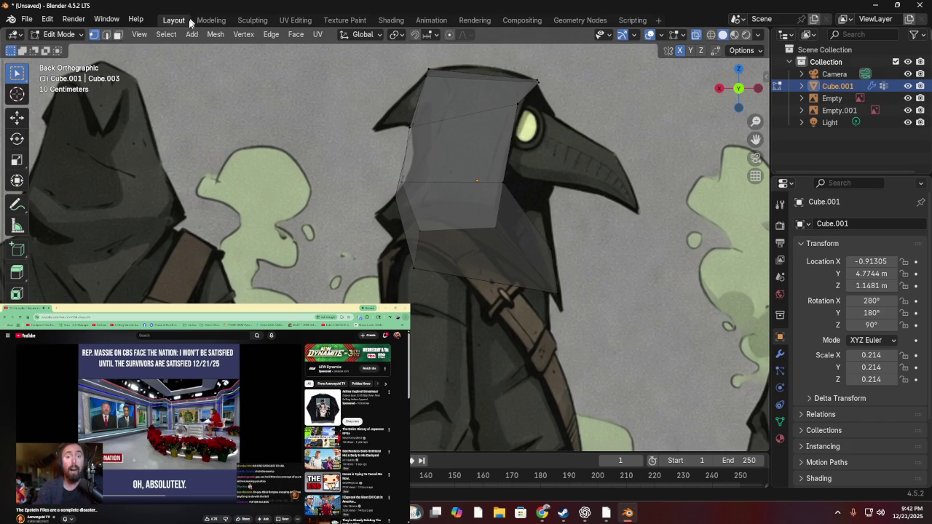
pyautogui.click(211, 19)
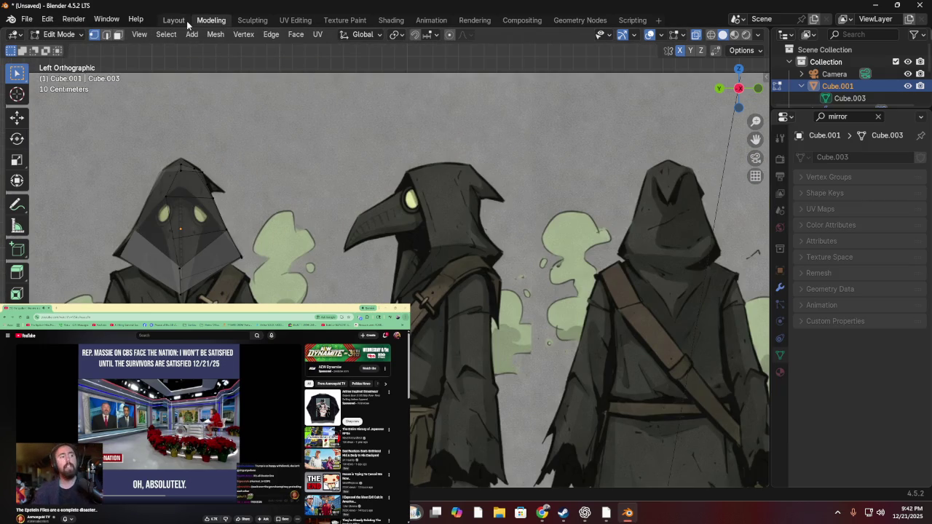
# - With the Loop Cut tool in Back view, cut a vertical edge loop down the hood's middle
pyautogui.moveTo(147, 205)
pyautogui.mouseDown(button='middle')
pyautogui.moveTo(106, 193)
pyautogui.moveTo(119, 245)
pyautogui.moveTo(144, 238)
pyautogui.mouseUp(button='middle')
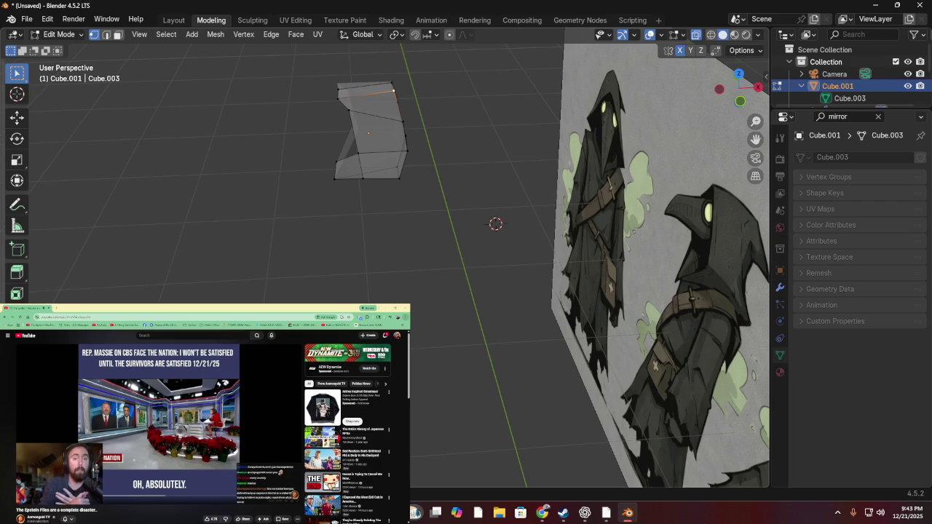
pyautogui.click(17, 340)
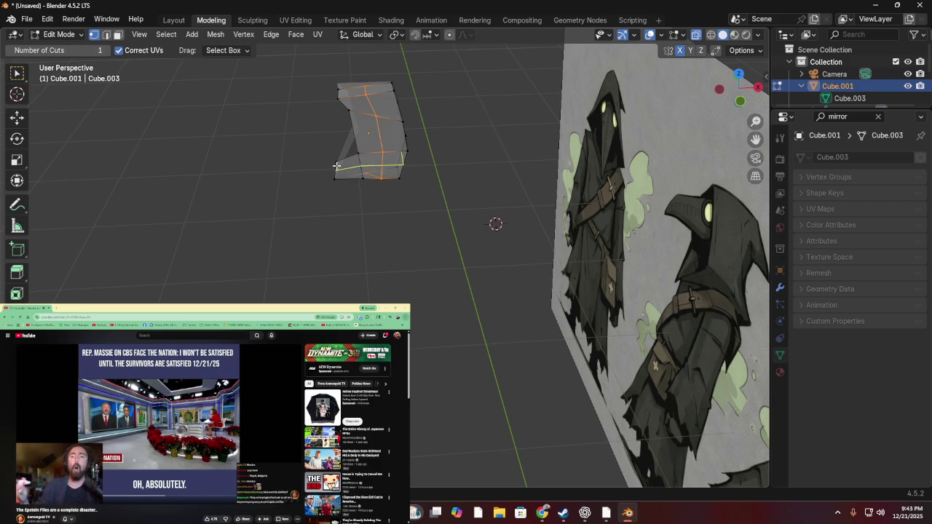
pyautogui.moveTo(494, 104)
pyautogui.mouseDown(button='middle')
pyautogui.moveTo(669, 107)
pyautogui.moveTo(507, 100)
pyautogui.mouseUp(button='middle')
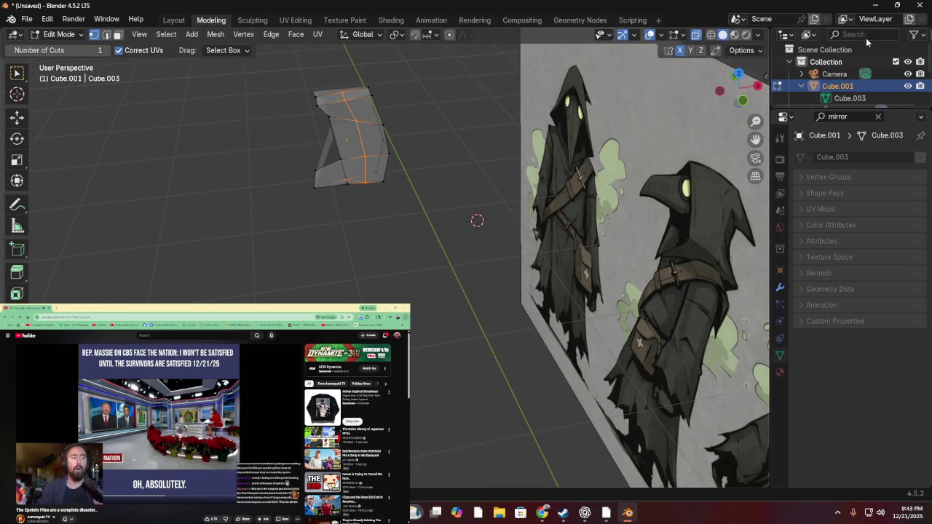
pyautogui.click(719, 89)
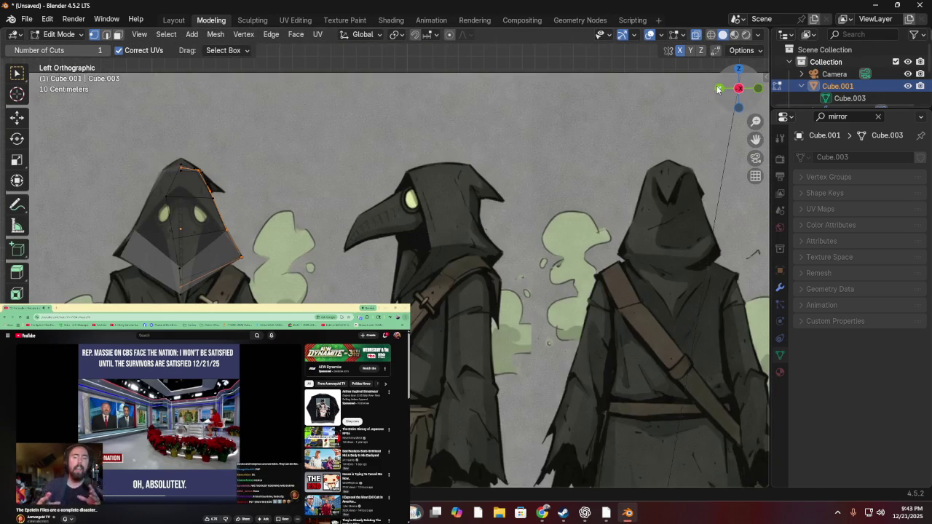
pyautogui.click(720, 90)
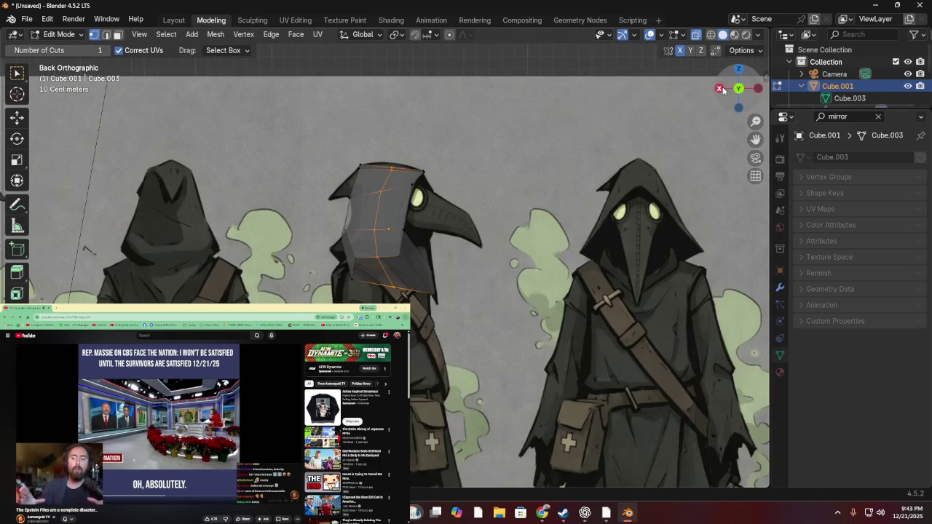
pyautogui.scroll(2, 391, 131)
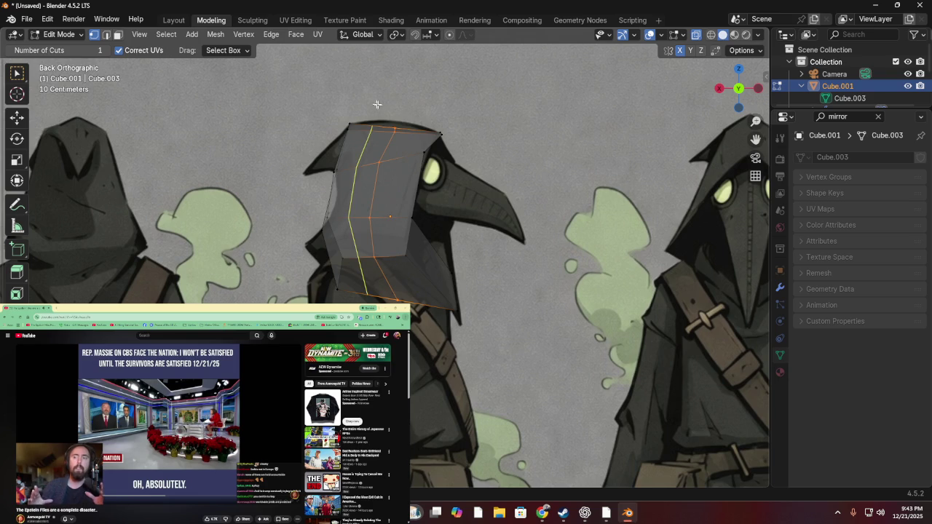
pyautogui.moveTo(387, 100); pyautogui.dragTo(399, 111)
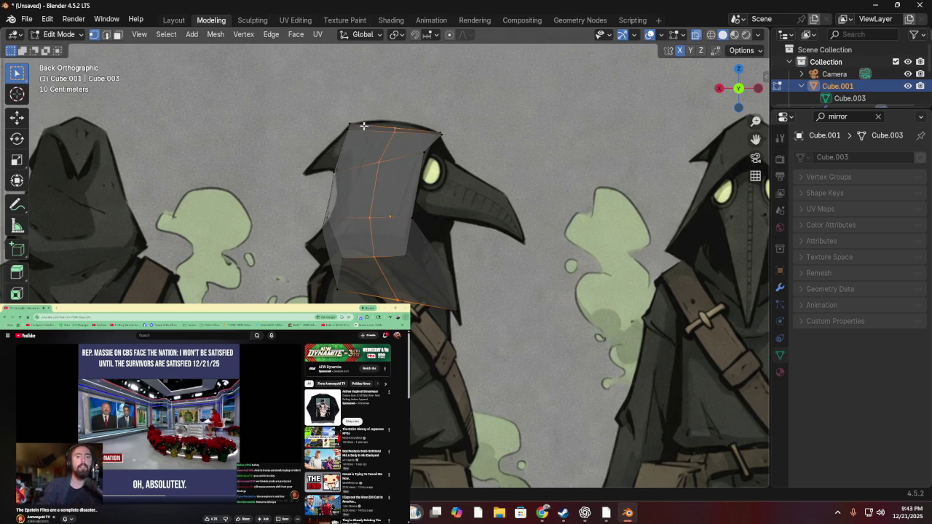
# - Raise the top-middle vertex of the hood to dome its top
pyautogui.click(391, 127)
pyautogui.press('g')
pyautogui.click(398, 128)
pyautogui.moveTo(398, 128)
pyautogui.mouseDown(button='middle')
pyautogui.moveTo(378, 126)
pyautogui.moveTo(408, 124)
pyautogui.moveTo(354, 141)
pyautogui.moveTo(337, 99)
pyautogui.moveTo(410, 131)
pyautogui.moveTo(434, 88)
pyautogui.moveTo(408, 124)
pyautogui.moveTo(363, 132)
pyautogui.mouseUp(button='middle')
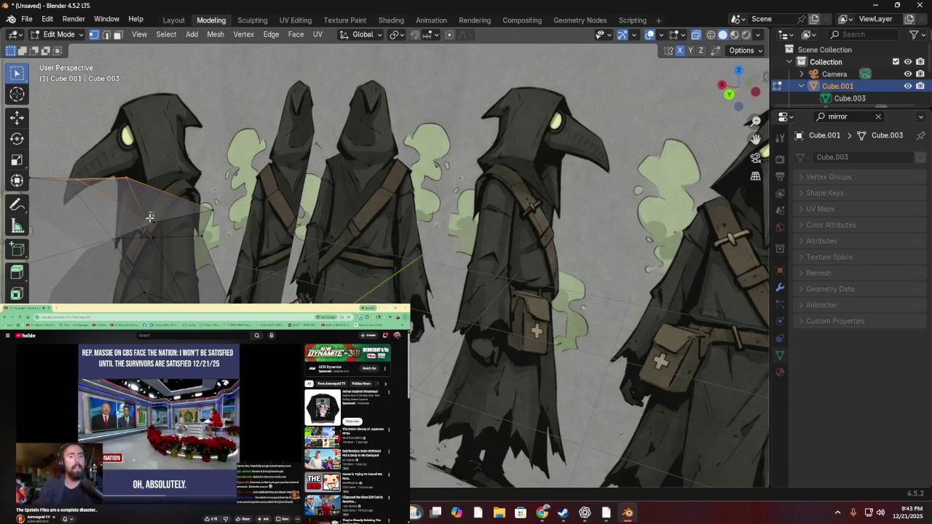
# - Pull two hood vertices outward and forward to begin shaping the brim
pyautogui.moveTo(155, 221); pyautogui.dragTo(155, 226)
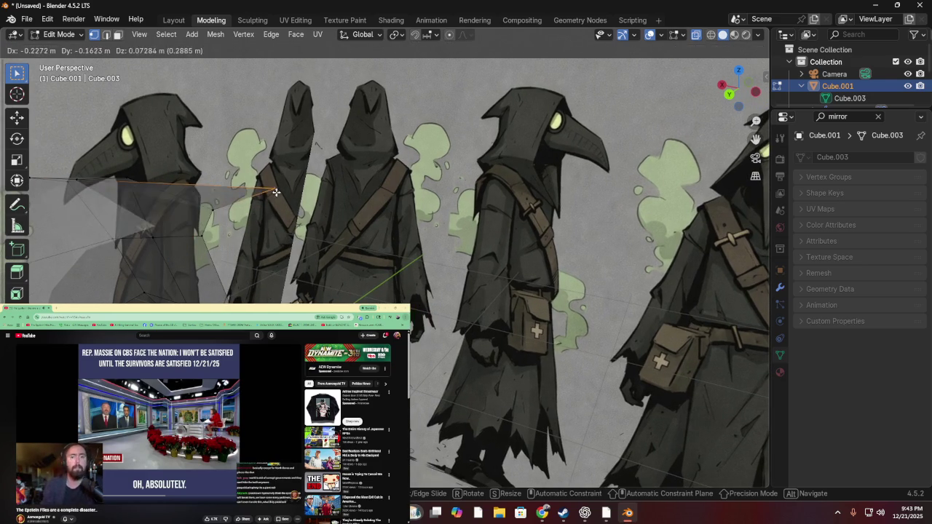
pyautogui.moveTo(181, 257); pyautogui.dragTo(183, 254)
pyautogui.moveTo(262, 189)
pyautogui.mouseDown(button='middle')
pyautogui.moveTo(354, 173)
pyautogui.moveTo(329, 173)
pyautogui.mouseUp(button='middle')
pyautogui.moveTo(356, 128); pyautogui.dragTo(389, 143)
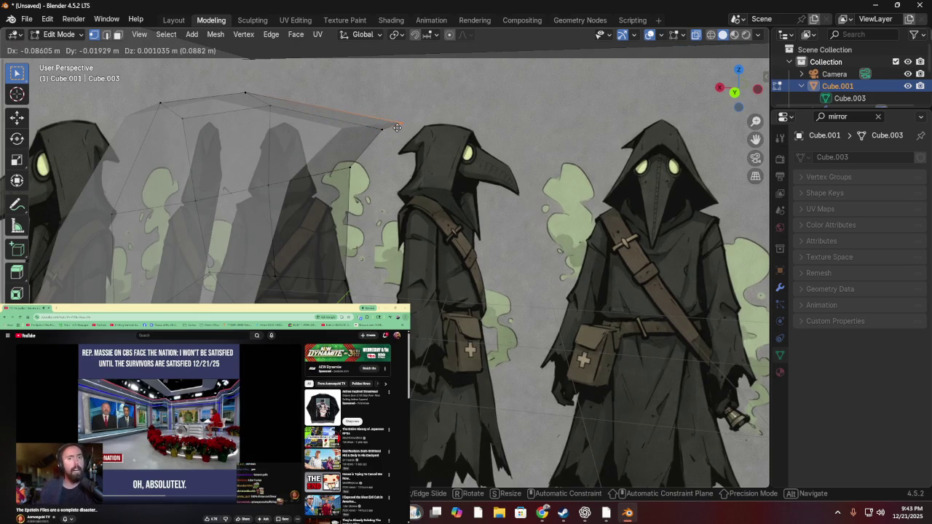
pyautogui.moveTo(357, 129); pyautogui.dragTo(392, 134)
pyautogui.moveTo(392, 134); pyautogui.dragTo(341, 202, button='middle')
# - Move another front vertex and lift a hood edge outward
pyautogui.press('g')
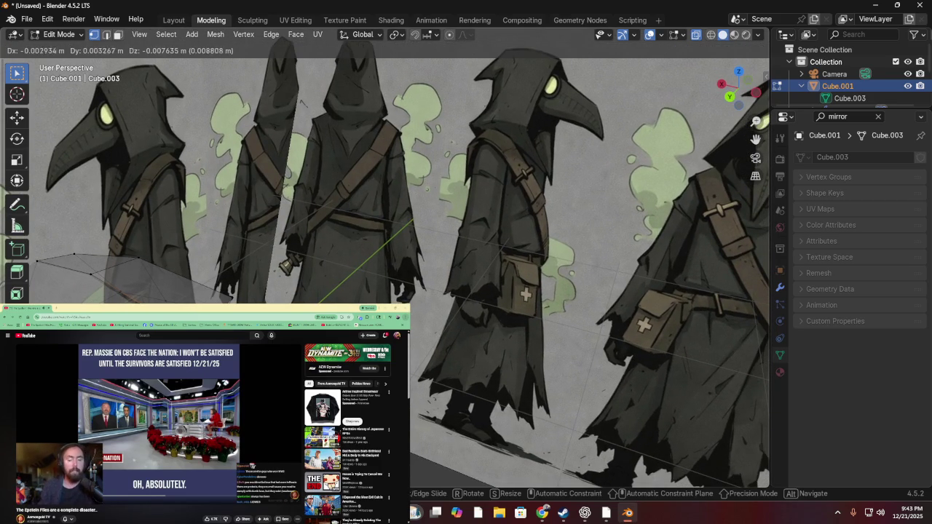
pyautogui.press('Return')
pyautogui.moveTo(437, 218); pyautogui.dragTo(407, 240, button='middle')
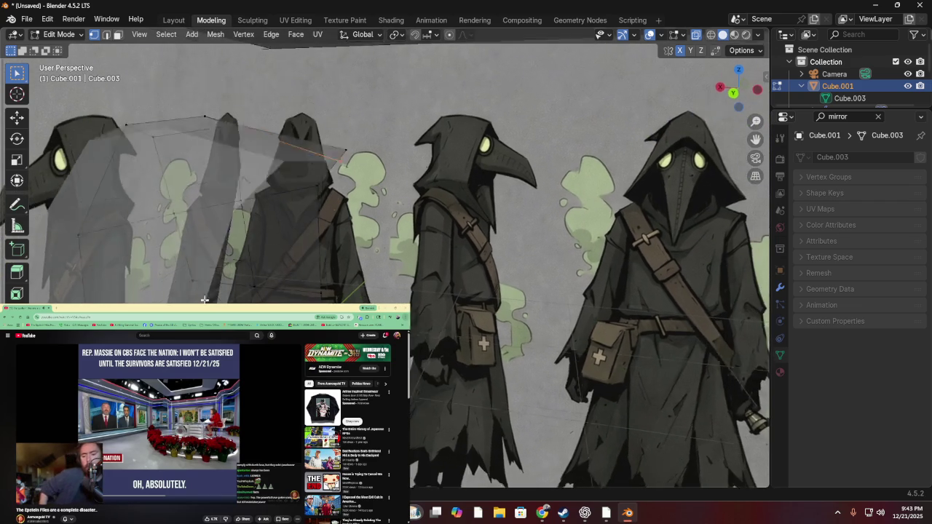
pyautogui.press('g')
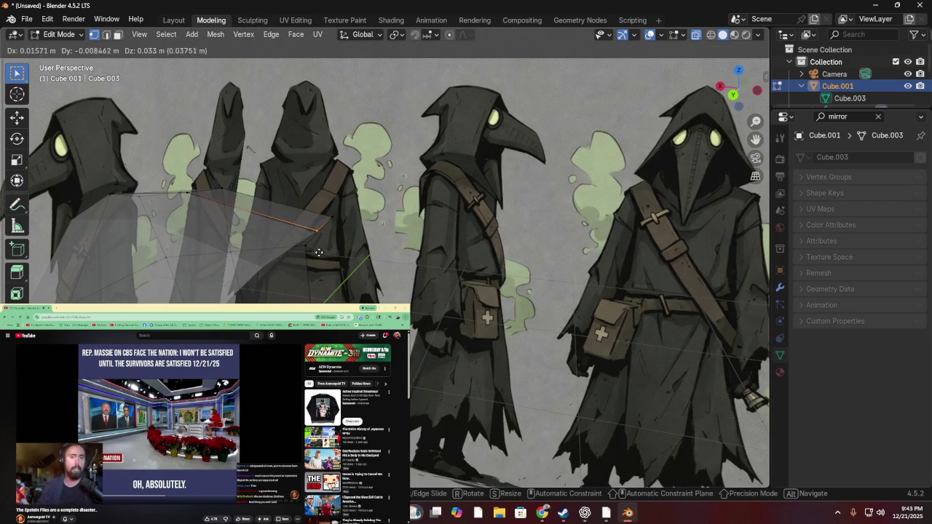
pyautogui.press('Return')
pyautogui.moveTo(312, 254); pyautogui.dragTo(327, 232, button='middle')
pyautogui.moveTo(361, 188); pyautogui.dragTo(295, 278, button='middle')
# - Push two more front vertices outward, then switch to Back view
pyautogui.press('g')
pyautogui.press('Return')
pyautogui.press('g')
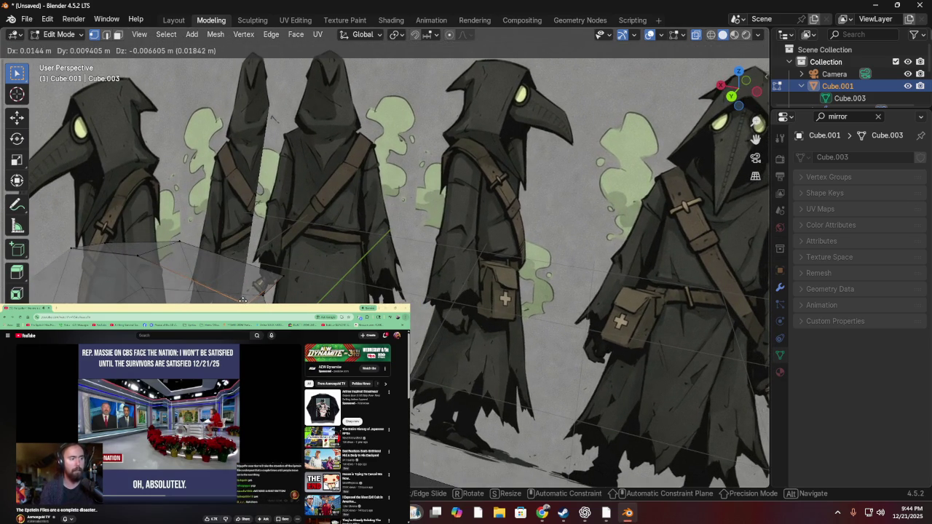
pyautogui.press('Return')
pyautogui.moveTo(243, 300)
pyautogui.mouseDown(button='middle')
pyautogui.moveTo(270, 249)
pyautogui.moveTo(295, 251)
pyautogui.mouseUp(button='middle')
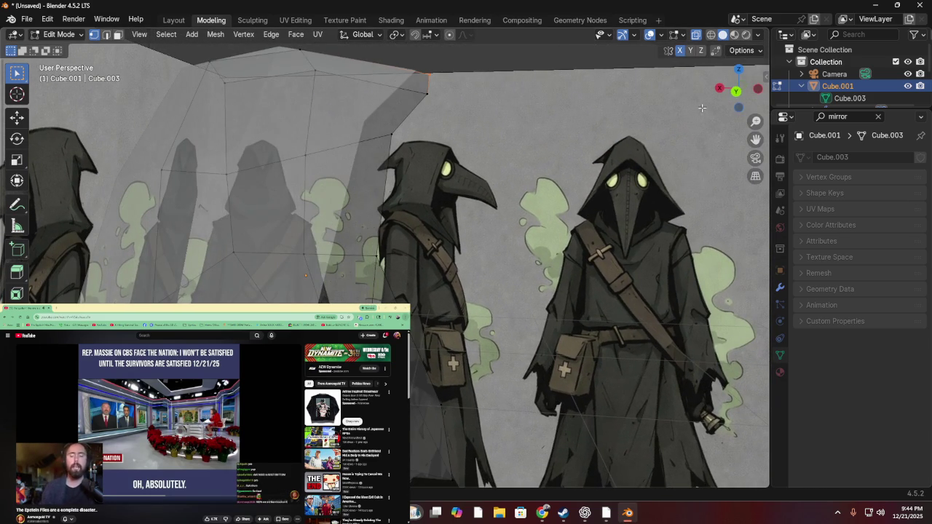
pyautogui.click(737, 91)
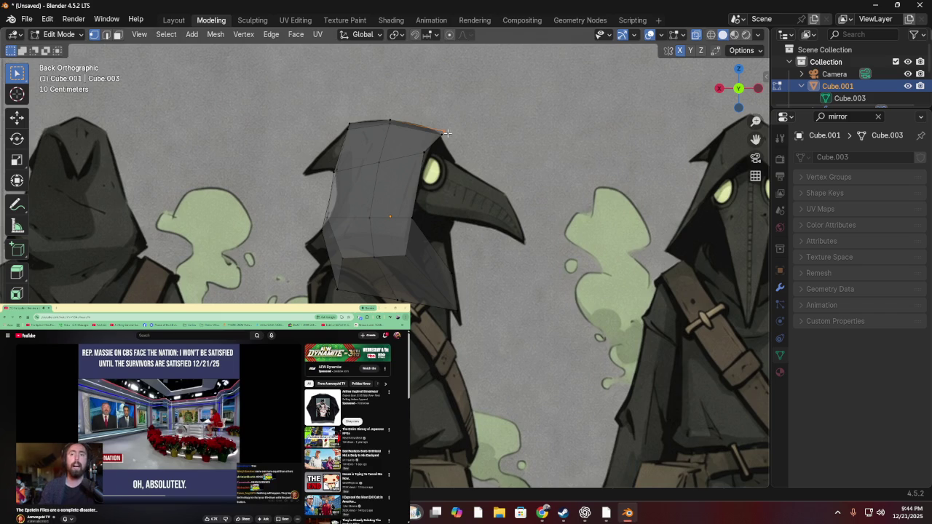
# - Move the brim corner vertex outward past the reference heads, then orbit to inspect
pyautogui.press('g')
pyautogui.press('Escape')
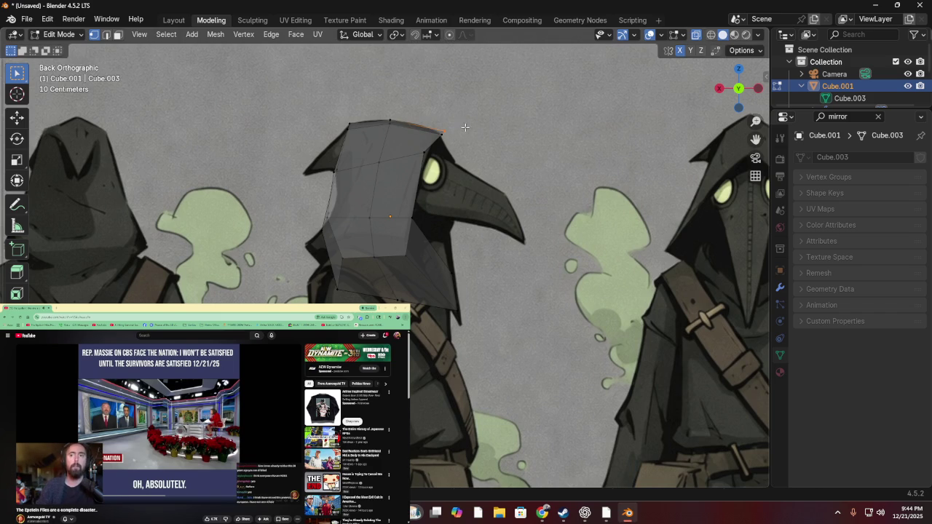
pyautogui.press('g')
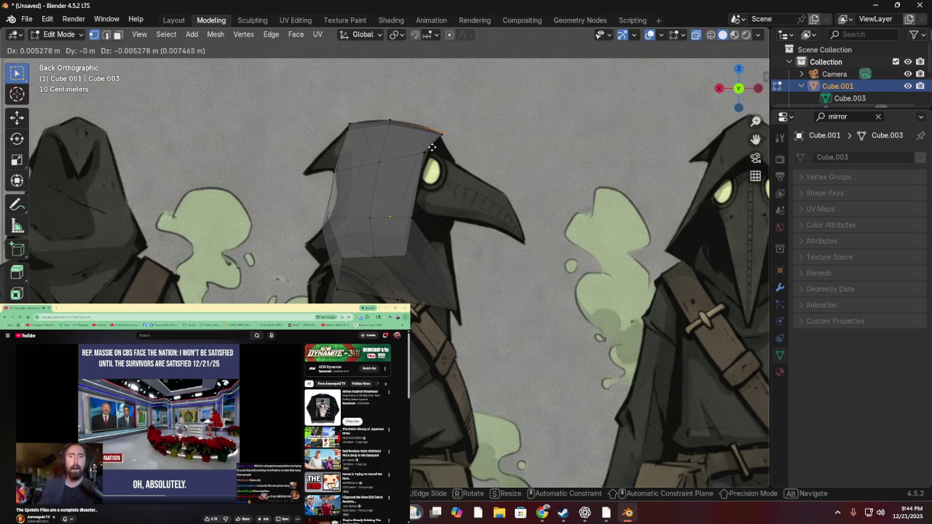
pyautogui.click(416, 142)
pyautogui.moveTo(416, 142)
pyautogui.mouseDown(button='middle')
pyautogui.moveTo(396, 166)
pyautogui.moveTo(418, 156)
pyautogui.moveTo(429, 164)
pyautogui.mouseUp(button='middle')
pyautogui.click(738, 94)
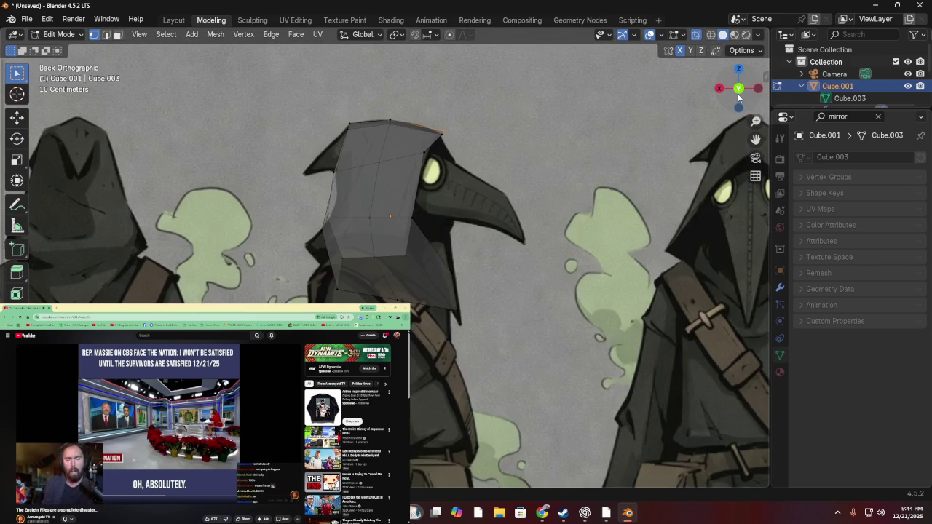
pyautogui.moveTo(556, 154)
pyautogui.mouseDown(button='middle')
pyautogui.moveTo(547, 171)
pyautogui.moveTo(481, 181)
pyautogui.moveTo(360, 152)
pyautogui.moveTo(319, 194)
pyautogui.moveTo(304, 176)
pyautogui.moveTo(374, 151)
pyautogui.moveTo(353, 158)
pyautogui.mouseUp(button='middle')
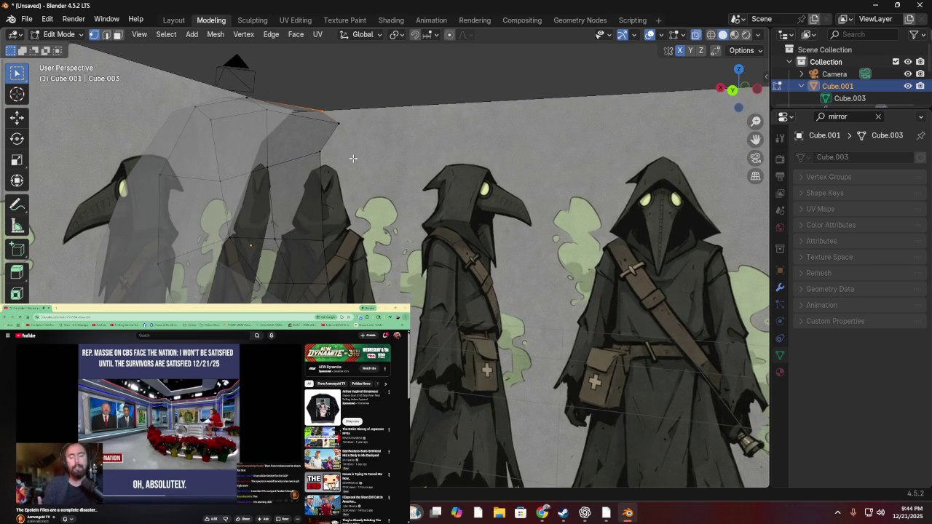
pyautogui.moveTo(355, 161); pyautogui.dragTo(358, 158, button='middle')
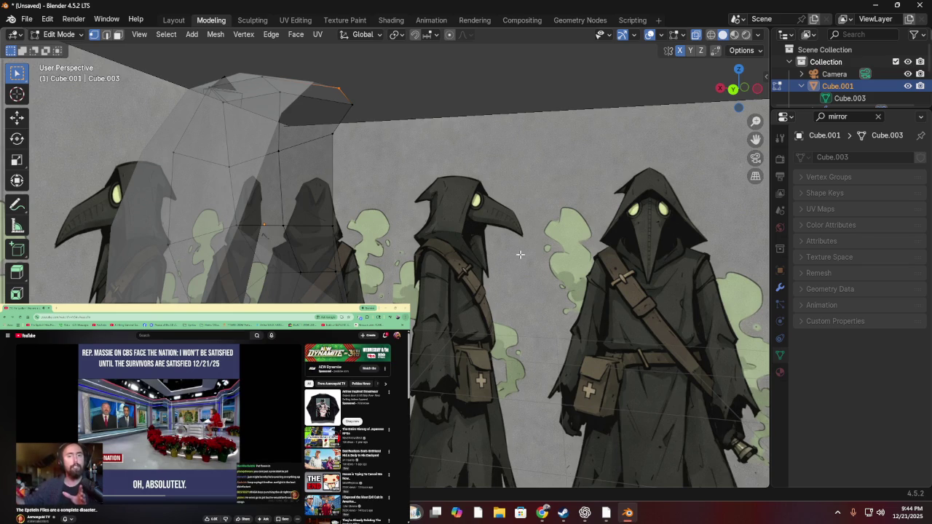
pyautogui.moveTo(520, 254); pyautogui.dragTo(417, 288, button='middle')
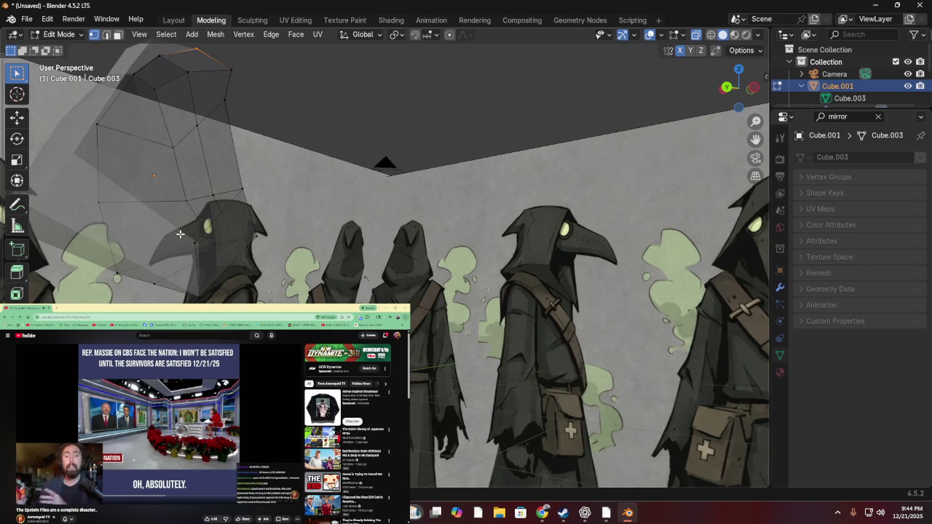
# - Reposition a hood vertex and check it from the zoomed left side view
pyautogui.press('g')
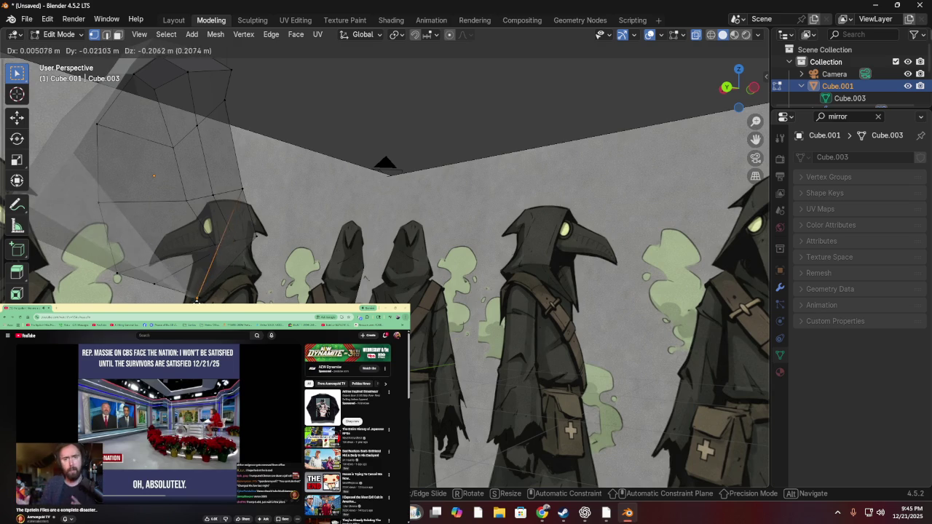
pyautogui.click(206, 296)
pyautogui.moveTo(207, 296)
pyautogui.mouseDown(button='middle')
pyautogui.moveTo(254, 293)
pyautogui.moveTo(163, 270)
pyautogui.moveTo(257, 298)
pyautogui.moveTo(91, 273)
pyautogui.moveTo(57, 276)
pyautogui.moveTo(189, 288)
pyautogui.mouseUp(button='middle')
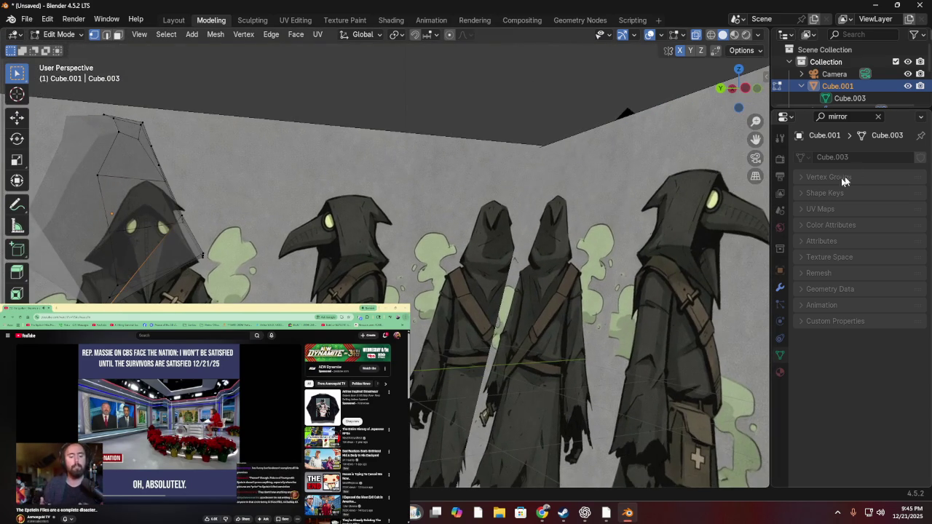
pyautogui.click(733, 88)
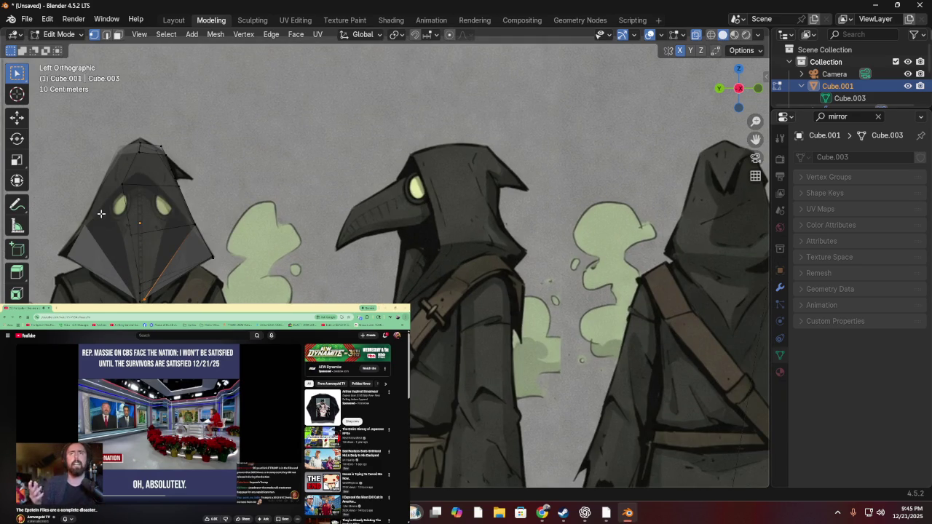
pyautogui.scroll(2, 89, 225)
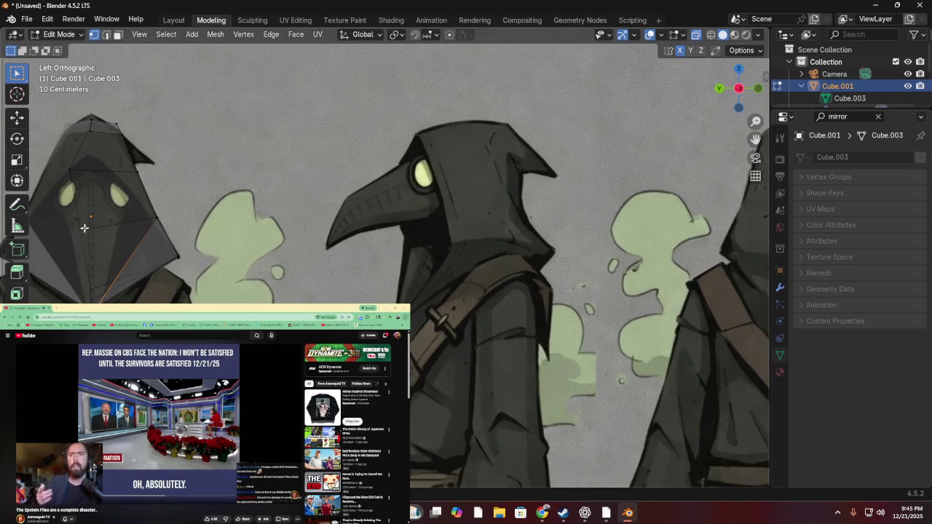
pyautogui.moveTo(137, 207)
pyautogui.mouseDown(button='middle')
pyautogui.moveTo(203, 230)
pyautogui.moveTo(162, 233)
pyautogui.moveTo(209, 247)
pyautogui.mouseUp(button='middle')
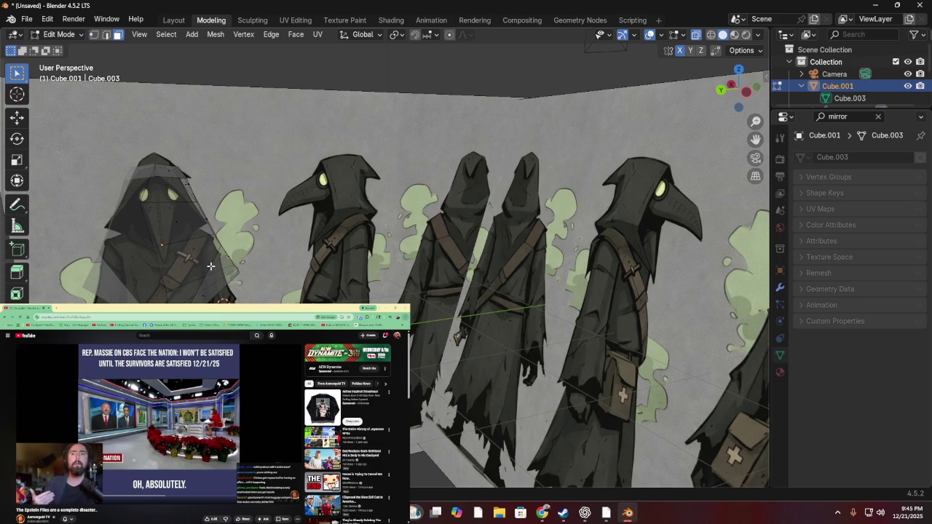
# - Delete the selected hood edges in edge mode and check the result from Back view
pyautogui.click(210, 266)
pyautogui.press('2')
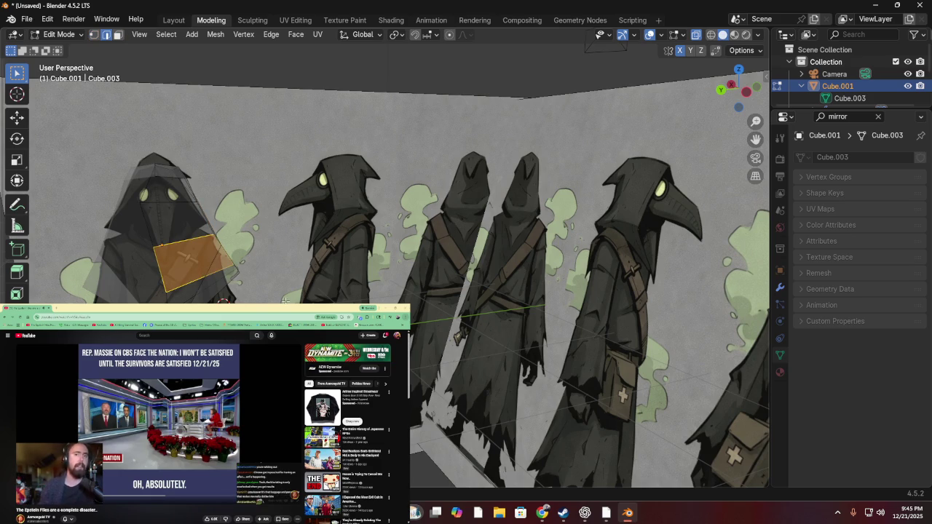
pyautogui.hotkey('alt', 'a')
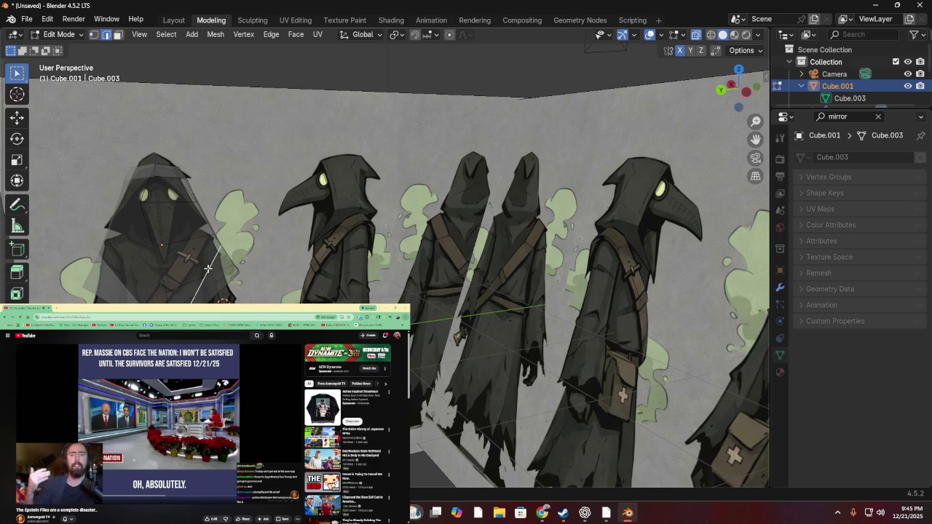
pyautogui.press('x')
pyautogui.click(192, 280)
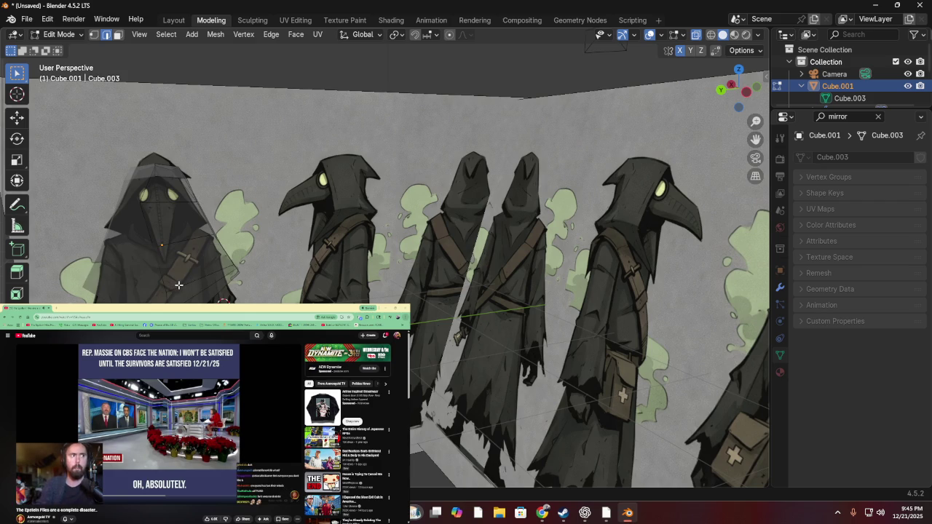
pyautogui.moveTo(155, 289)
pyautogui.mouseDown(button='middle')
pyautogui.moveTo(248, 271)
pyautogui.moveTo(183, 260)
pyautogui.moveTo(229, 270)
pyautogui.moveTo(737, 153)
pyautogui.mouseUp(button='middle')
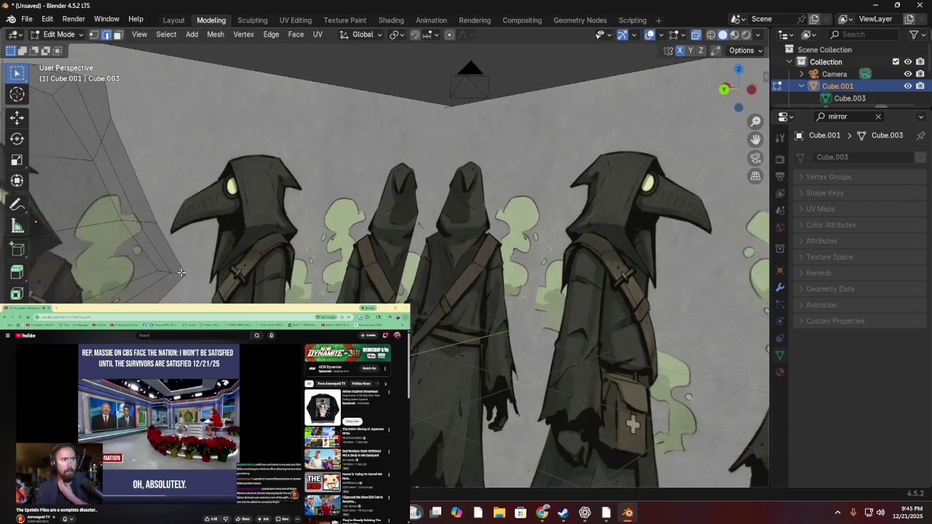
pyautogui.click(752, 91)
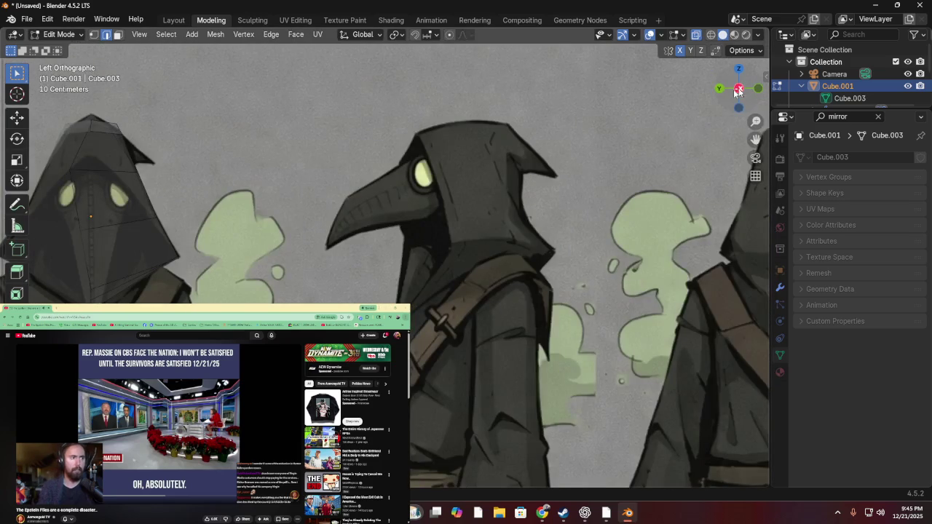
pyautogui.moveTo(237, 161)
pyautogui.mouseDown(button='middle')
pyautogui.moveTo(227, 186)
pyautogui.moveTo(162, 202)
pyautogui.moveTo(281, 183)
pyautogui.moveTo(364, 192)
pyautogui.moveTo(124, 182)
pyautogui.moveTo(334, 221)
pyautogui.moveTo(358, 187)
pyautogui.moveTo(393, 191)
pyautogui.moveTo(380, 196)
pyautogui.moveTo(381, 187)
pyautogui.mouseUp(button='middle')
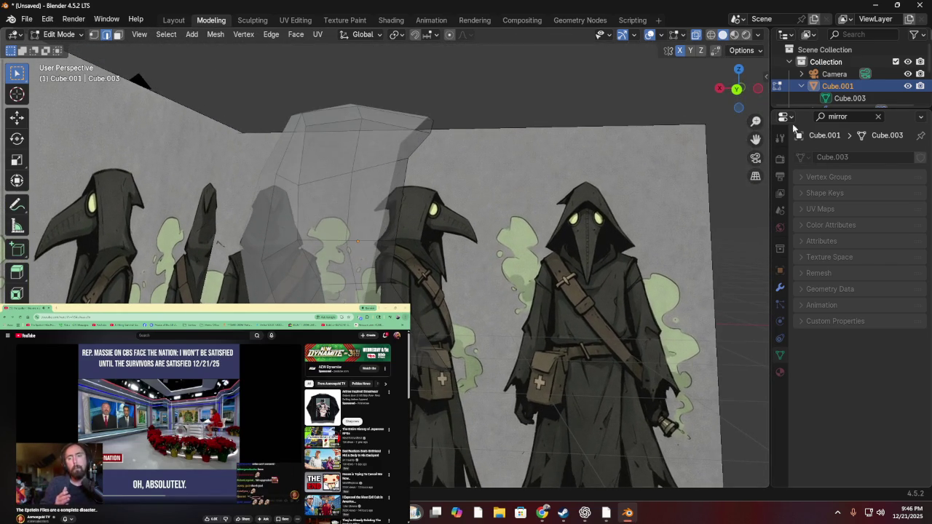
pyautogui.click(738, 89)
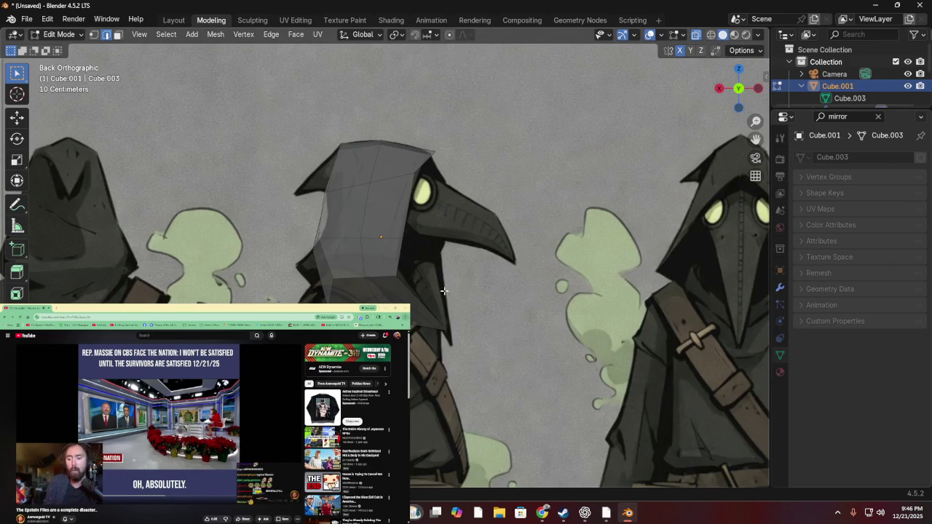
# - Move the hood's lower-edge vertex along the reference hood outline
pyautogui.scroll(-4, 443, 290)
pyautogui.scroll(4, 437, 267)
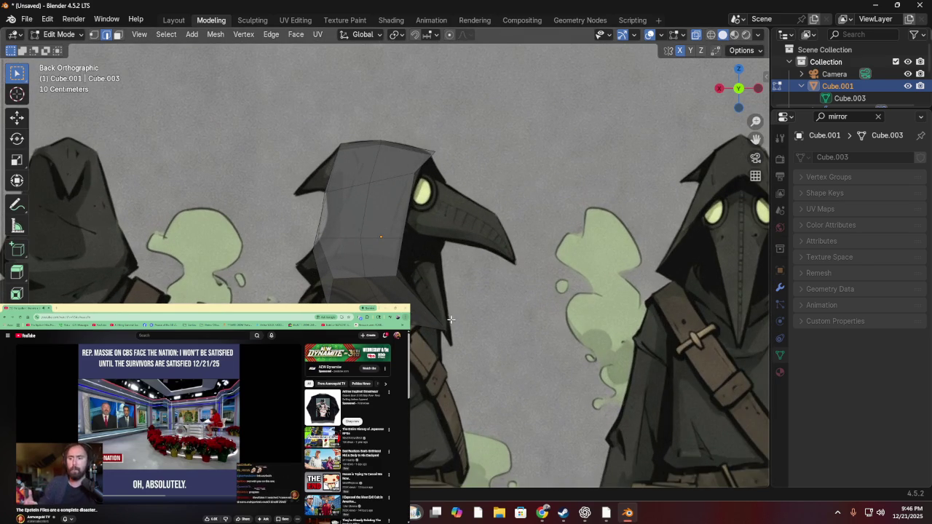
pyautogui.press('g')
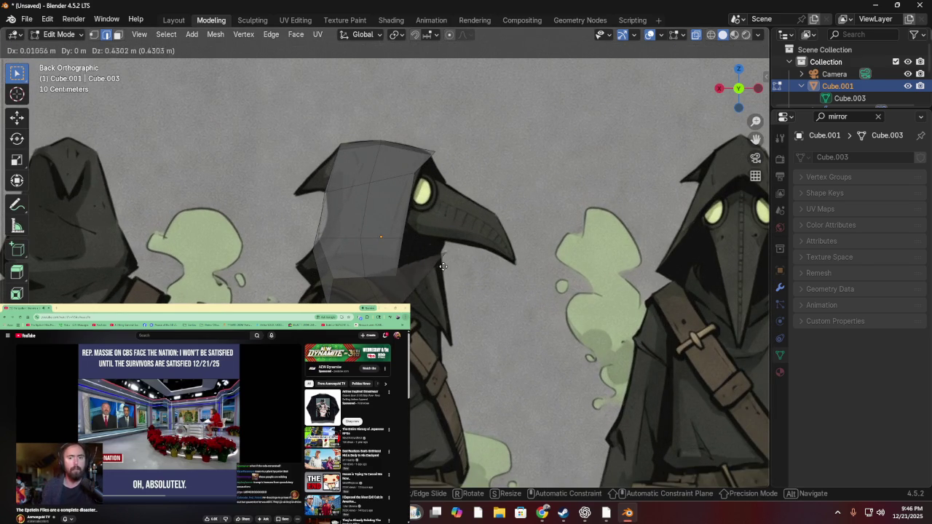
pyautogui.click(449, 339)
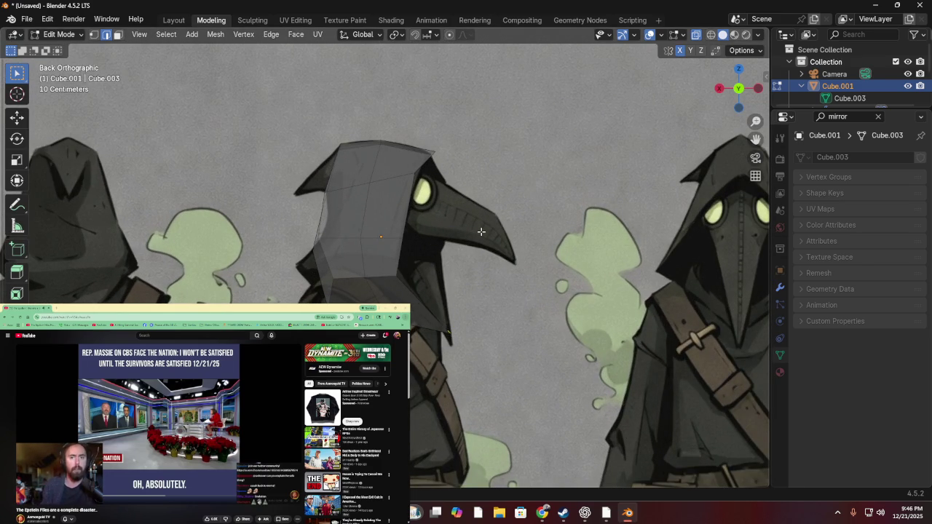
pyautogui.moveTo(464, 259)
pyautogui.mouseDown(button='middle')
pyautogui.moveTo(344, 270)
pyautogui.moveTo(393, 241)
pyautogui.moveTo(359, 254)
pyautogui.moveTo(367, 273)
pyautogui.mouseUp(button='middle')
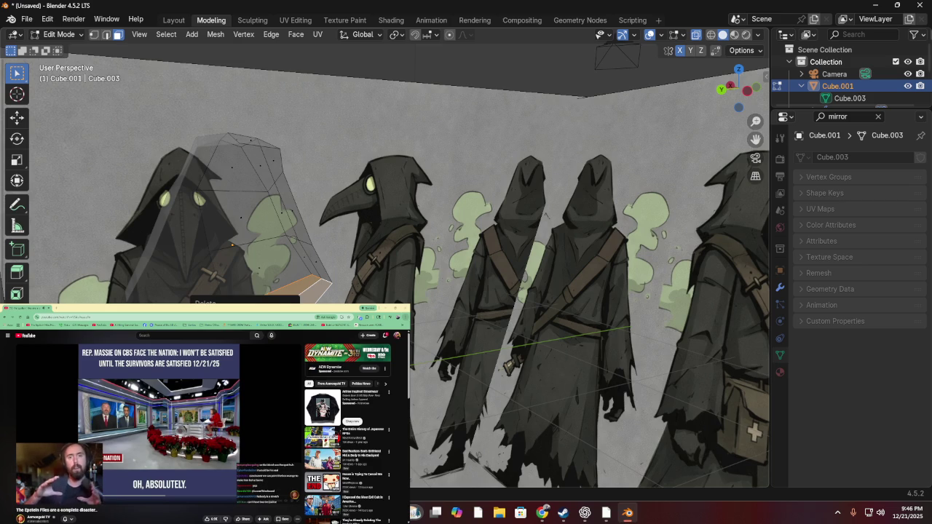
# - Pull the selected lower front vertices outward and down in three moves
pyautogui.moveTo(306, 291); pyautogui.dragTo(370, 301, button='middle')
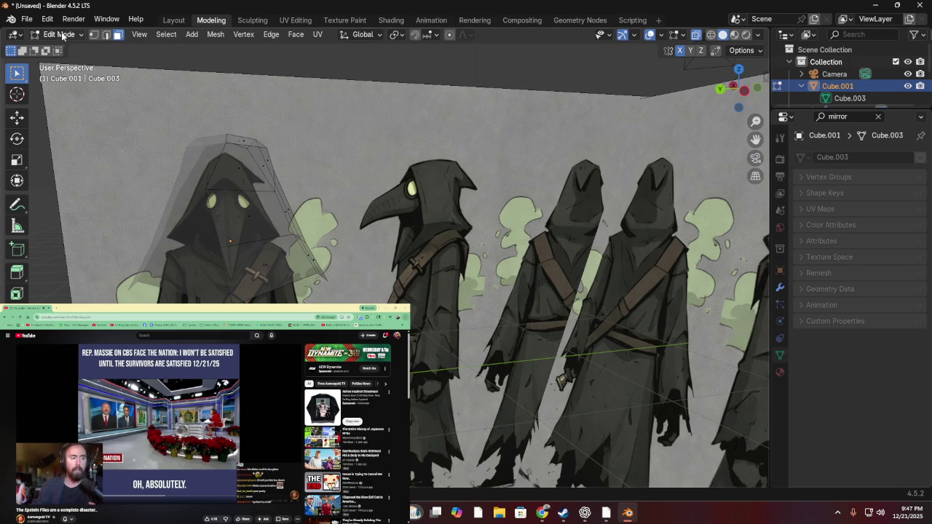
pyautogui.press('g')
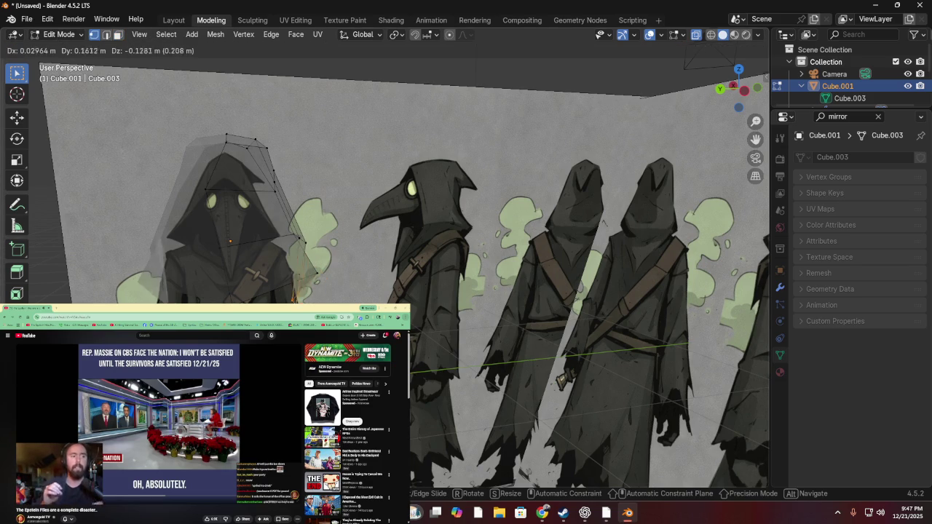
pyautogui.press('Return')
pyautogui.moveTo(370, 301)
pyautogui.mouseDown(button='middle')
pyautogui.moveTo(410, 400)
pyautogui.moveTo(414, 320)
pyautogui.mouseUp(button='middle')
pyautogui.press('g')
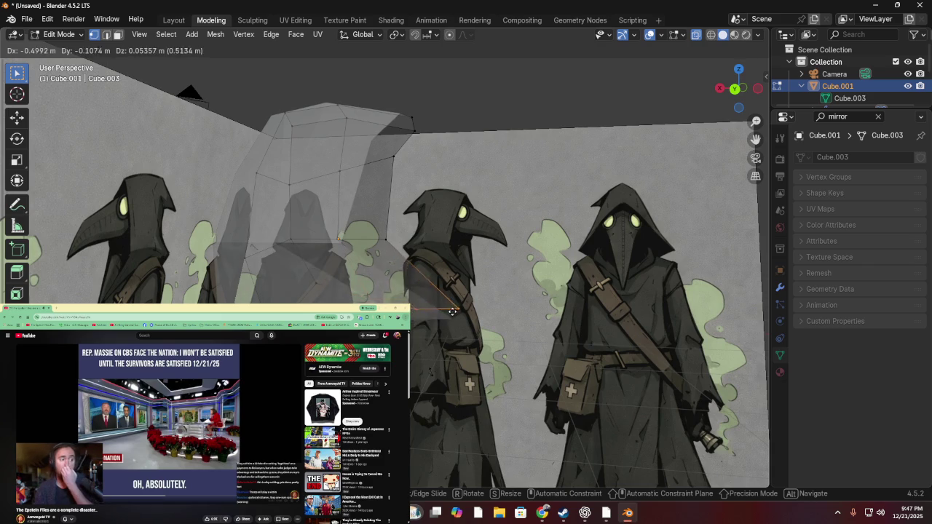
pyautogui.click(426, 312)
pyautogui.press('g')
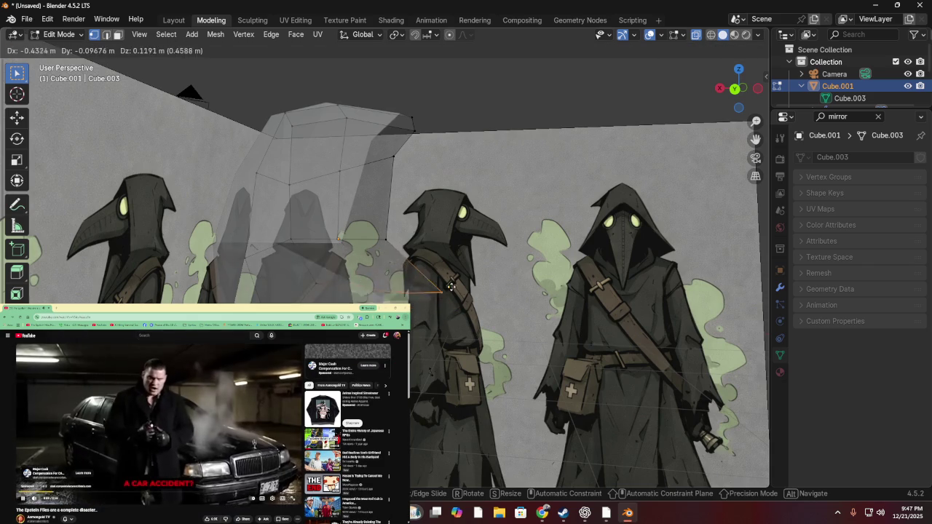
pyautogui.click(403, 287)
pyautogui.moveTo(403, 288)
pyautogui.mouseDown(button='middle')
pyautogui.moveTo(309, 258)
pyautogui.moveTo(317, 284)
pyautogui.mouseUp(button='middle')
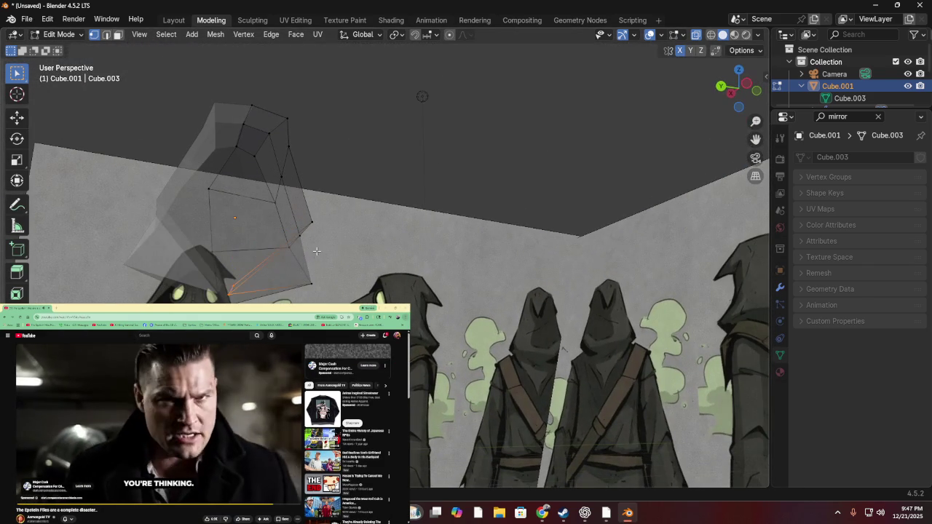
# - Try moving a front edge, then cancel and undo that move
pyautogui.press('g')
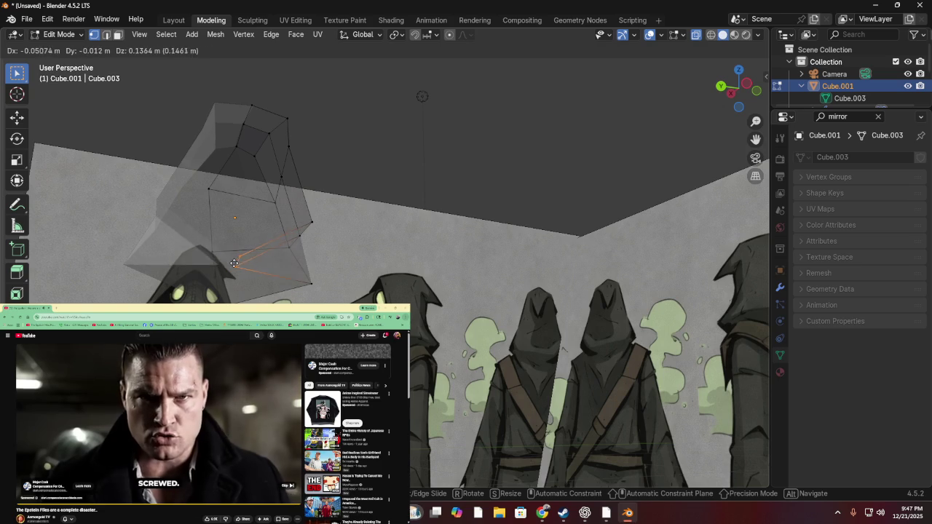
pyautogui.click(249, 269)
pyautogui.press('g')
pyautogui.press('Escape')
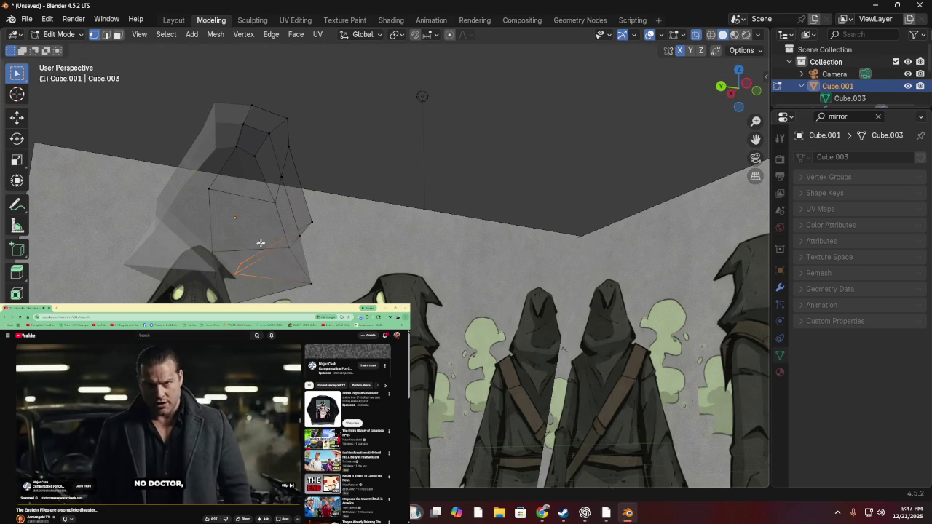
pyautogui.hotkey('ctrl', 'z')
pyautogui.moveTo(445, 259); pyautogui.dragTo(466, 269, button='middle')
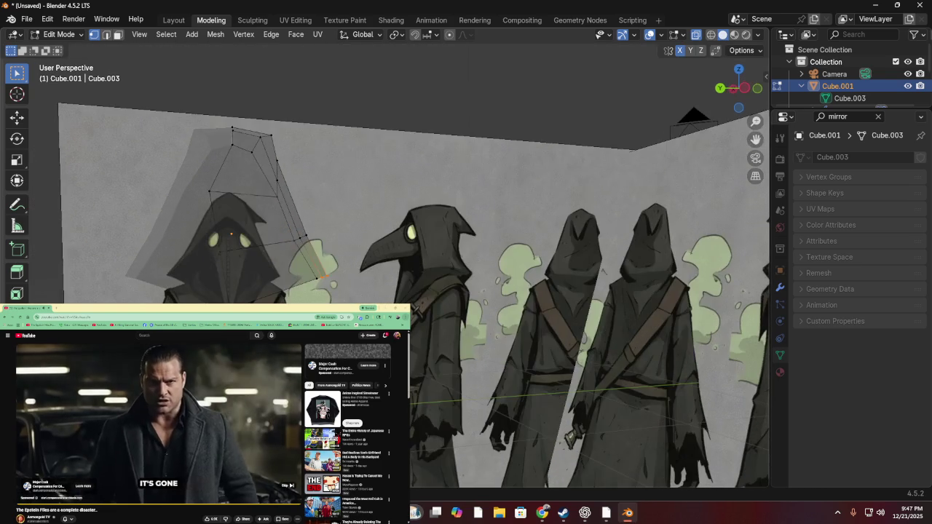
# - Drag the brim's front corner vertex further out and down toward the beak tip
pyautogui.click(333, 277)
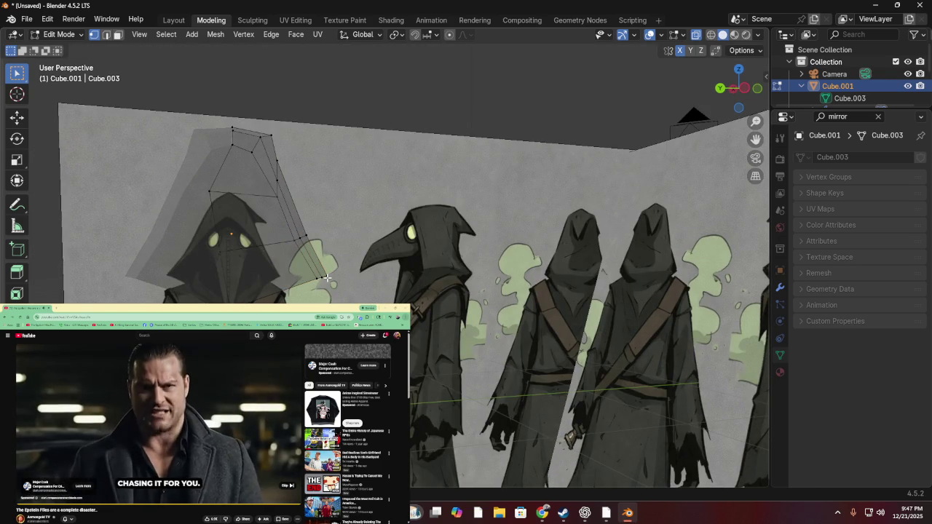
pyautogui.press('g')
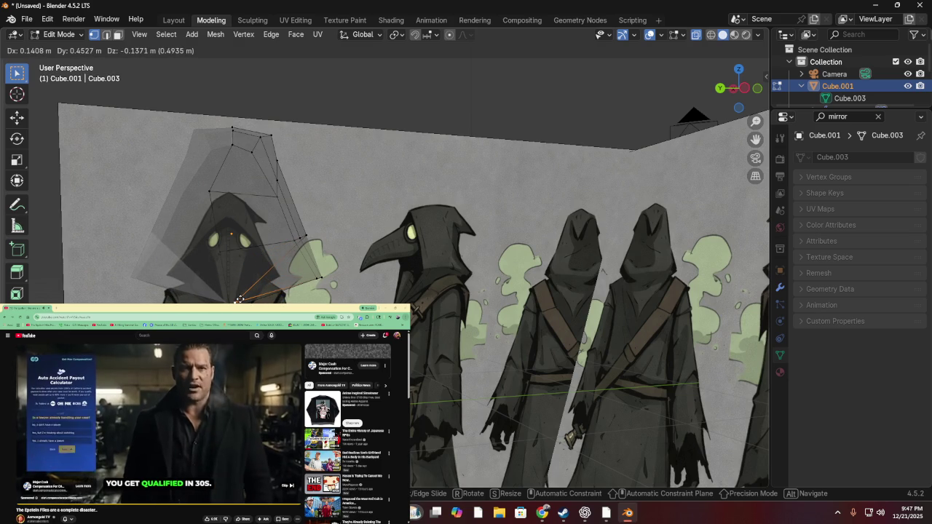
pyautogui.keyDown('alt'); pyautogui.moveTo(240, 300); pyautogui.dragTo(306, 291, button='middle'); pyautogui.keyUp('alt')
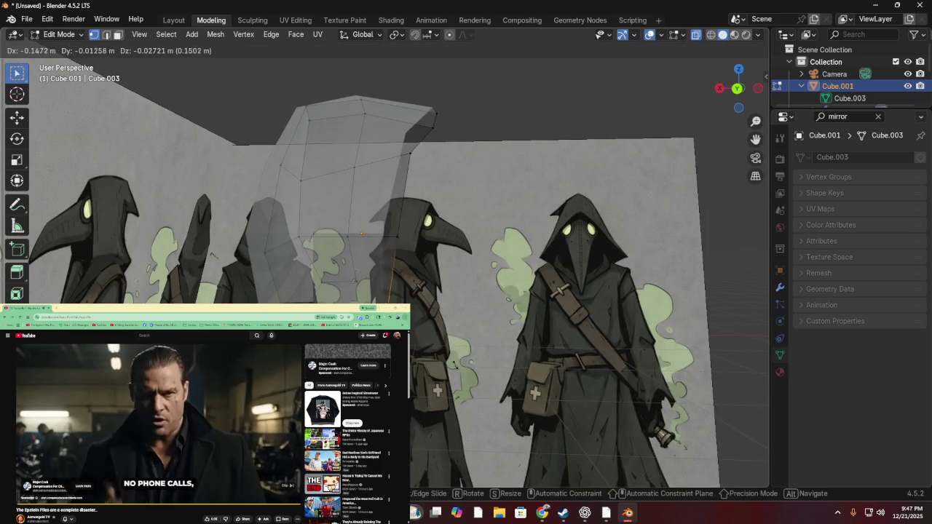
pyautogui.click(453, 321)
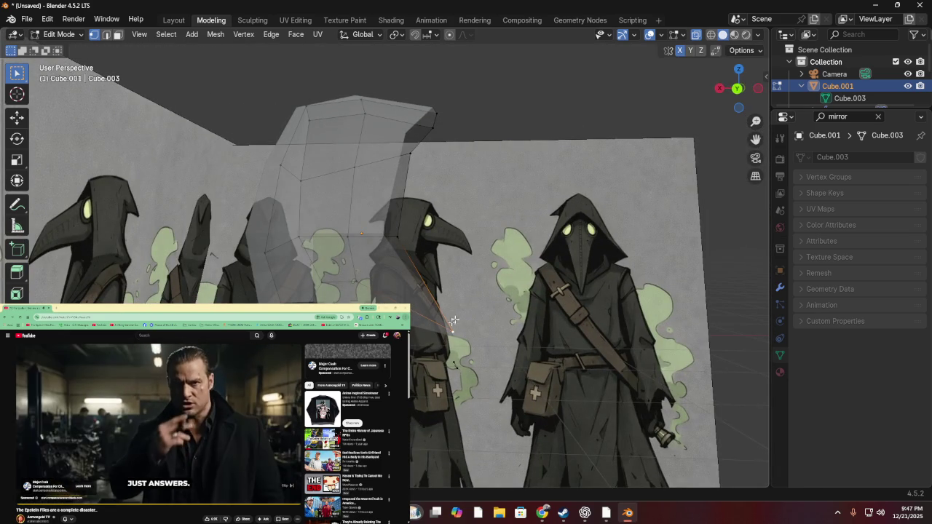
pyautogui.click(737, 89)
pyautogui.press('g')
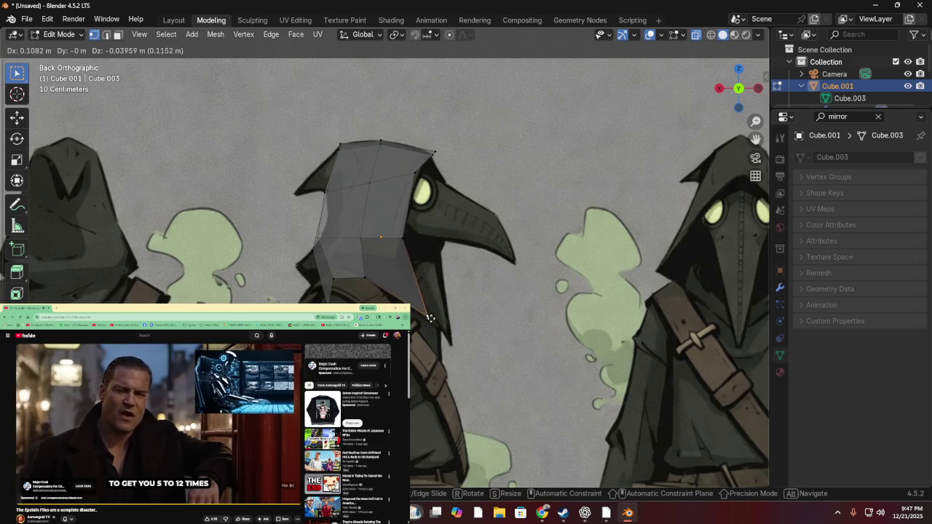
# - Place the brim vertex and adjust one more vertex, then return to Back view
pyautogui.click(443, 328)
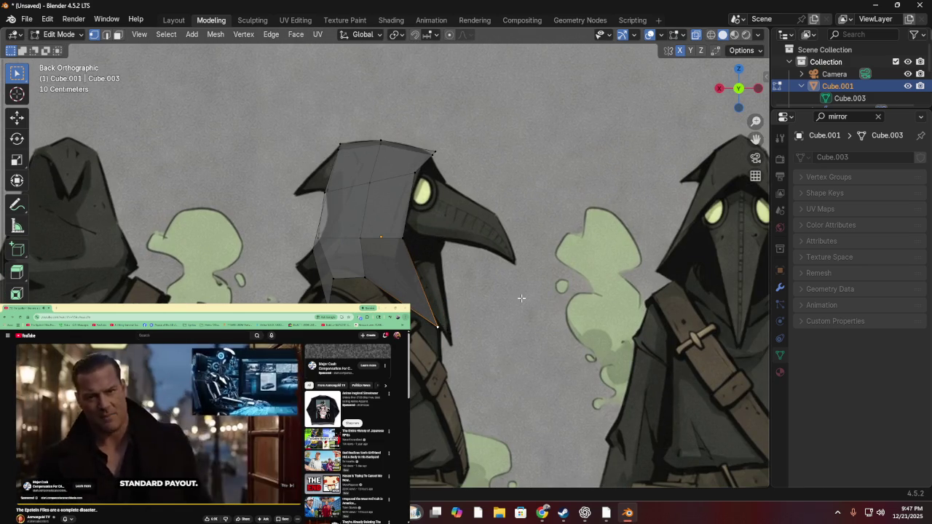
pyautogui.moveTo(453, 265)
pyautogui.mouseDown(button='middle')
pyautogui.moveTo(166, 258)
pyautogui.moveTo(448, 276)
pyautogui.moveTo(240, 244)
pyautogui.moveTo(306, 255)
pyautogui.mouseUp(button='middle')
pyautogui.press('g')
pyautogui.click(270, 248)
pyautogui.moveTo(442, 368); pyautogui.dragTo(412, 357, button='middle')
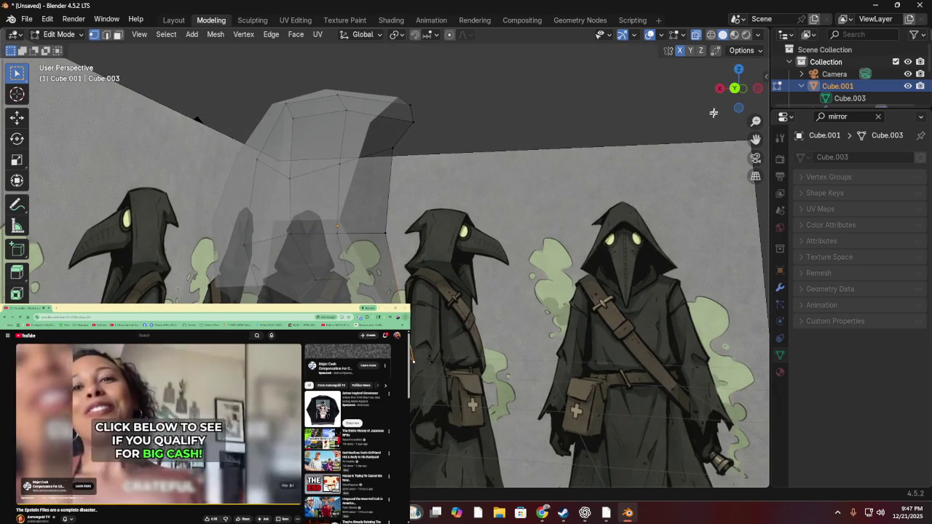
pyautogui.click(735, 88)
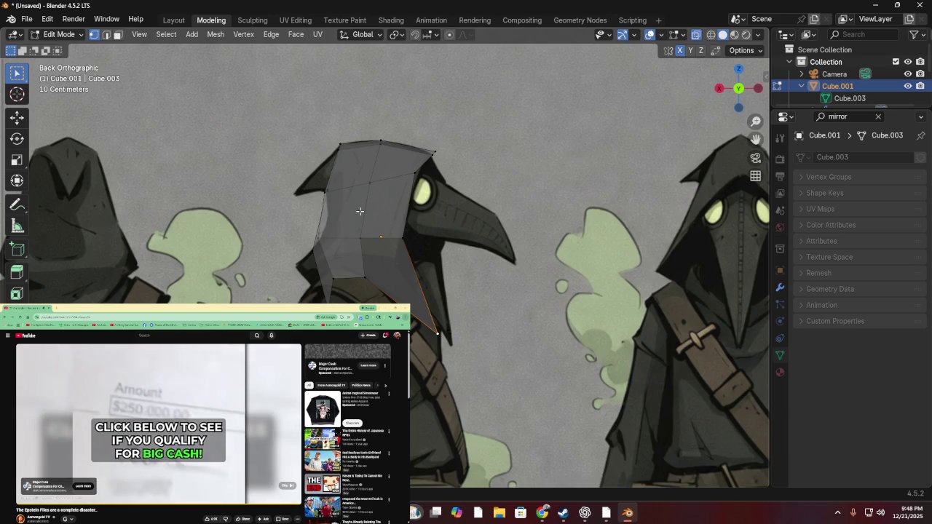
# - Move the left-side vertex lower and further left, then adjust a neighbouring vertex and edge
pyautogui.moveTo(331, 232); pyautogui.dragTo(332, 233)
pyautogui.press('g')
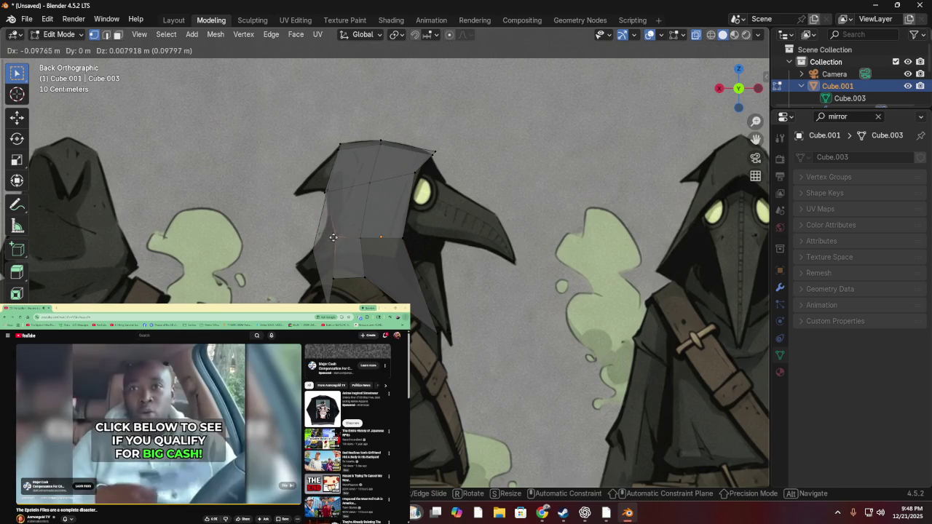
pyautogui.click(315, 250)
pyautogui.press('g')
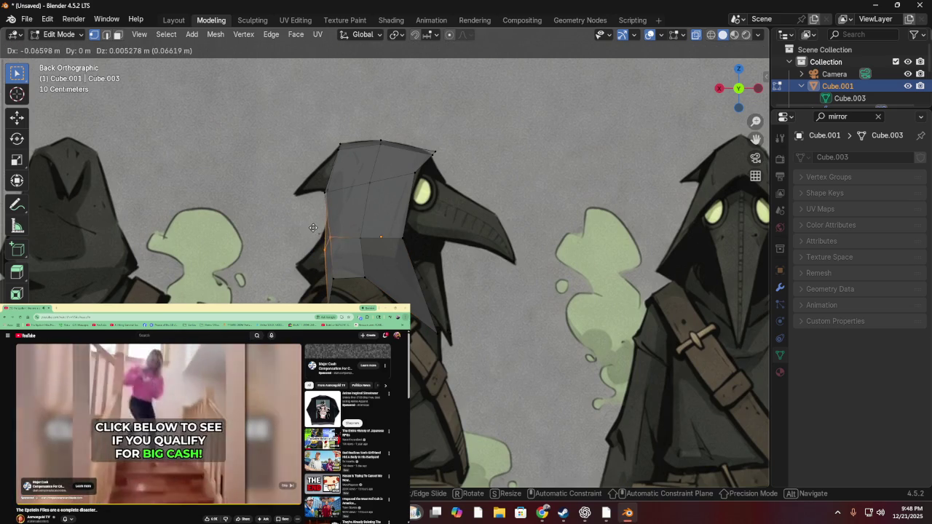
pyautogui.press('Escape')
pyautogui.click(321, 236)
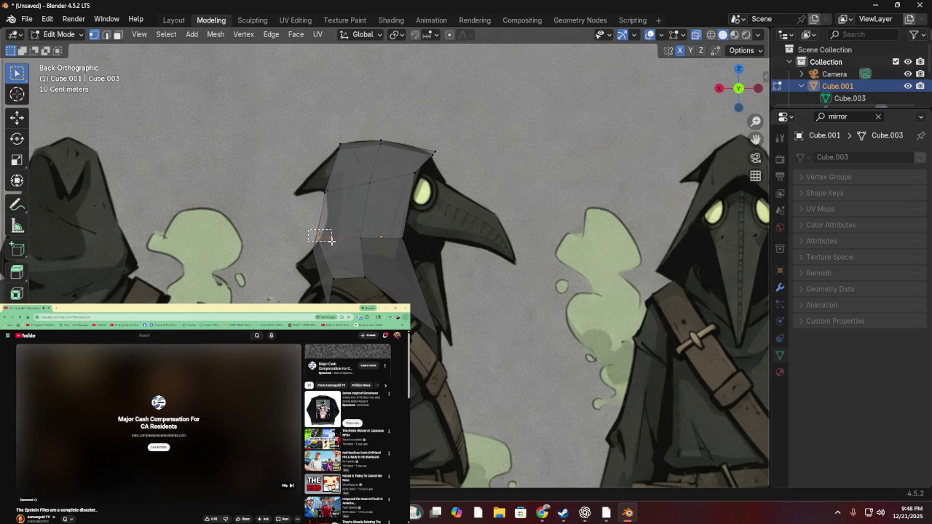
pyautogui.press('g')
pyautogui.click(326, 223)
pyautogui.press('g')
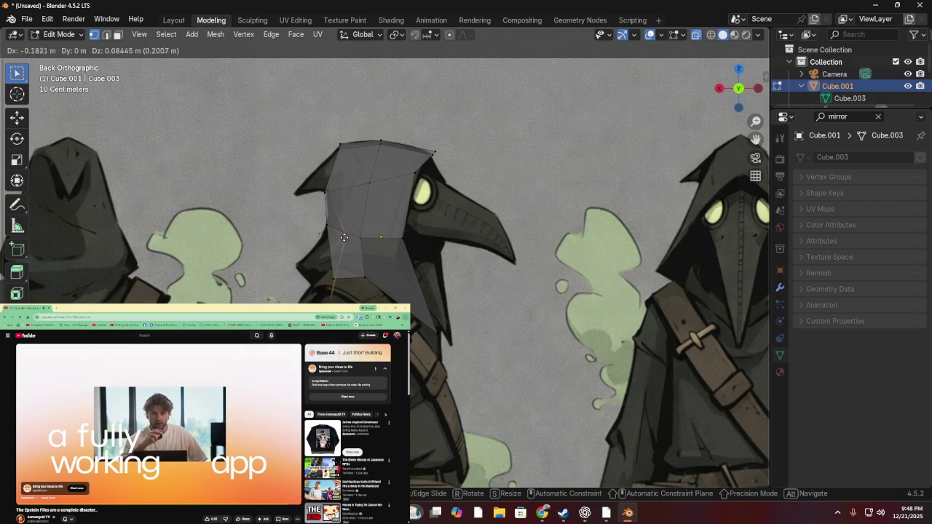
pyautogui.click(341, 238)
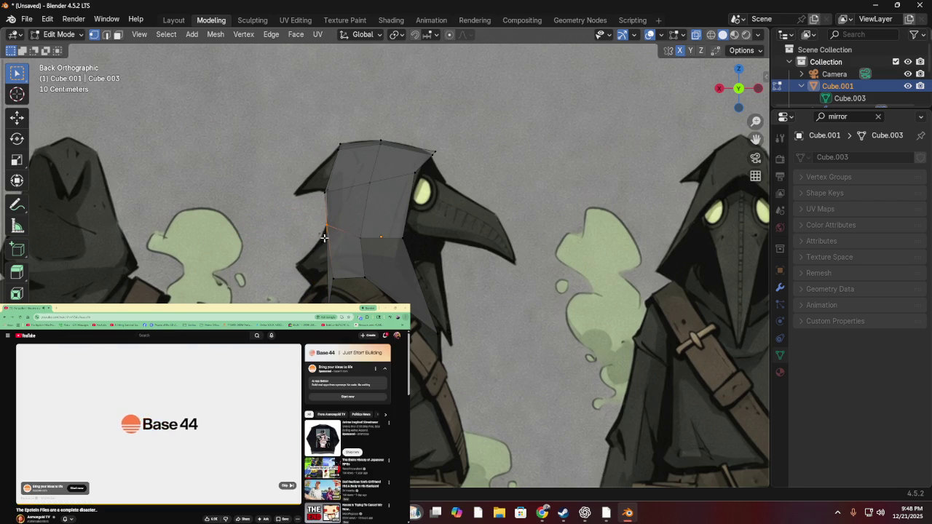
# - Spread several left-side vertices down-left along the hood outline
pyautogui.click(327, 242)
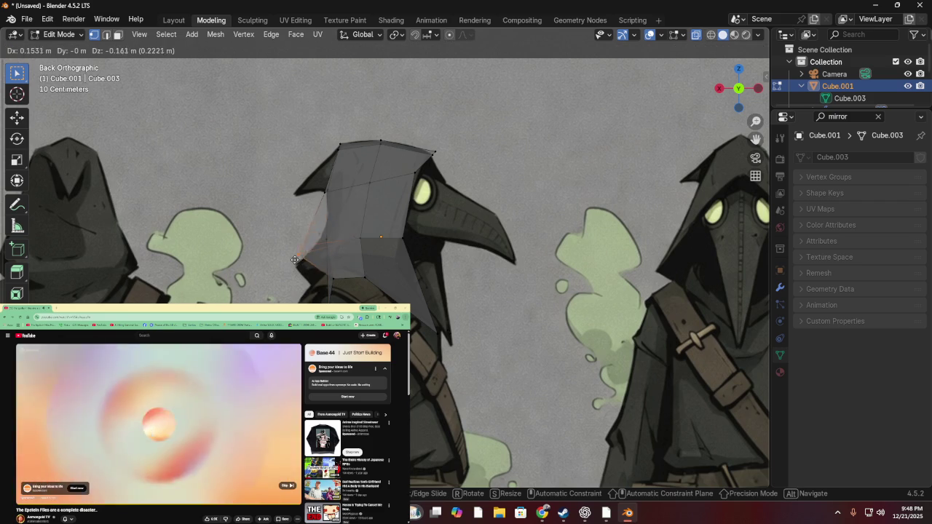
pyautogui.moveTo(328, 228); pyautogui.dragTo(292, 266)
pyautogui.moveTo(316, 233); pyautogui.dragTo(330, 252)
pyautogui.press('g')
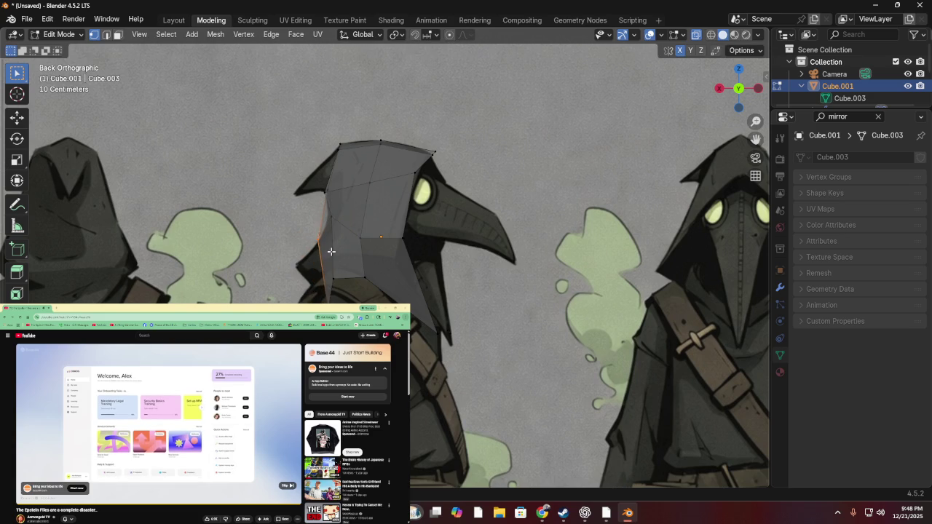
pyautogui.click(311, 282)
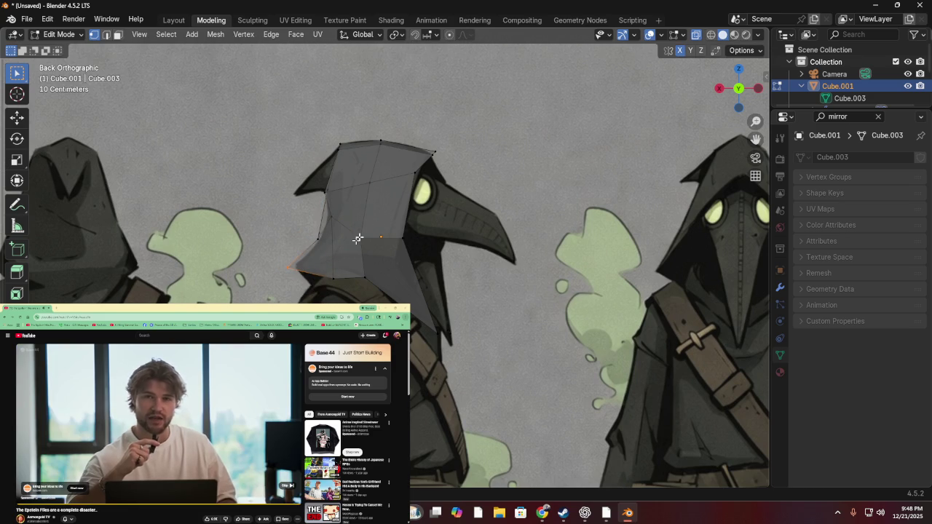
pyautogui.press('g')
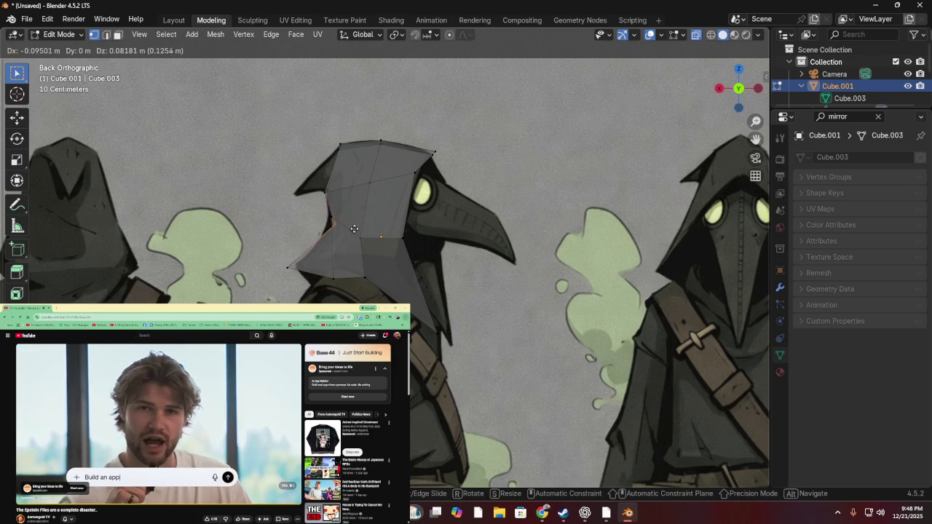
pyautogui.click(321, 247)
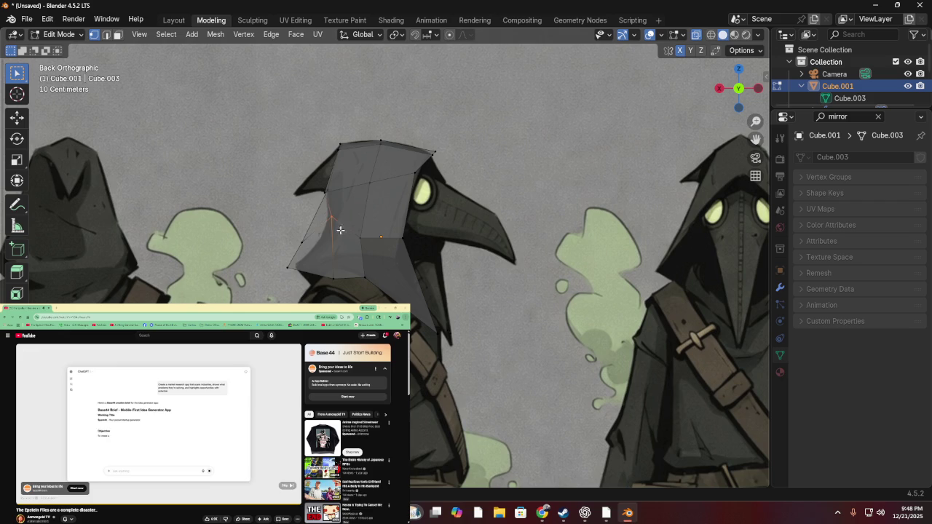
pyautogui.press('g')
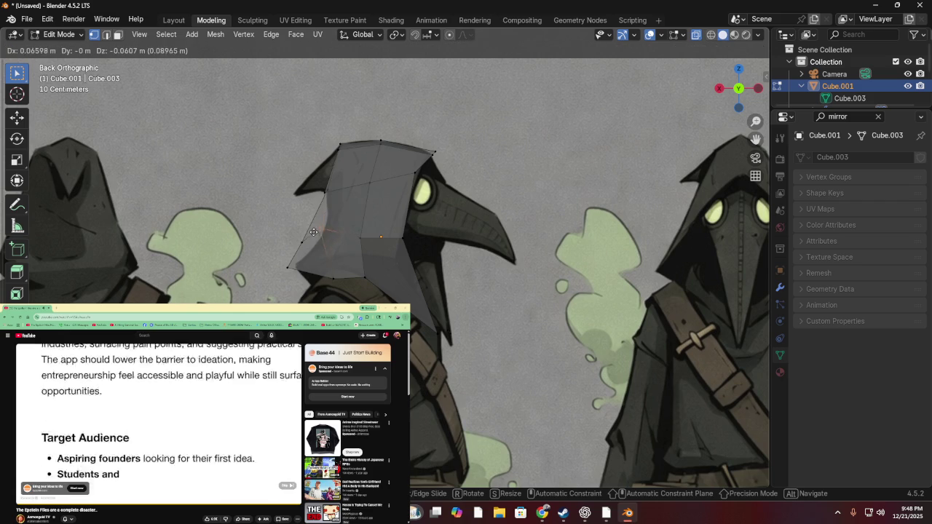
pyautogui.click(291, 234)
# - Place the next hood vertex and the lower-left vertex, then orbit to inspect
pyautogui.press('g')
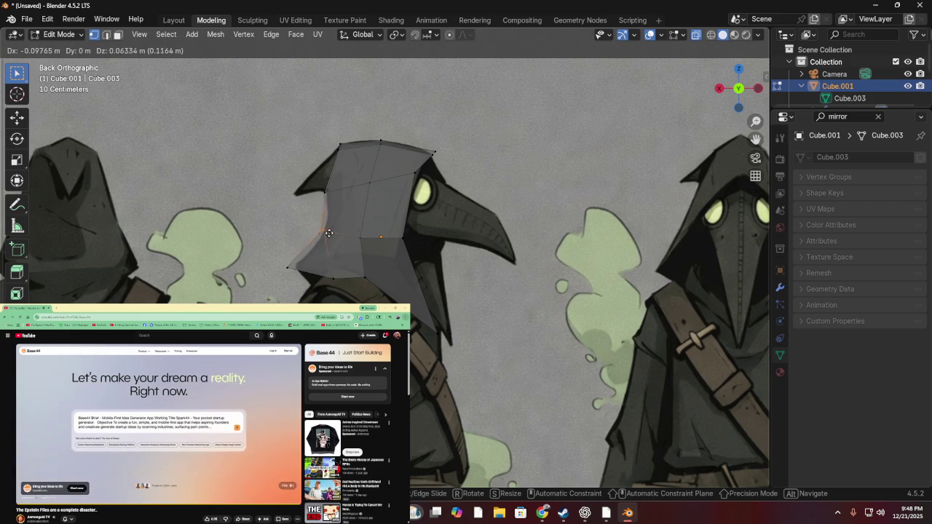
pyautogui.click(335, 219)
pyautogui.press('g')
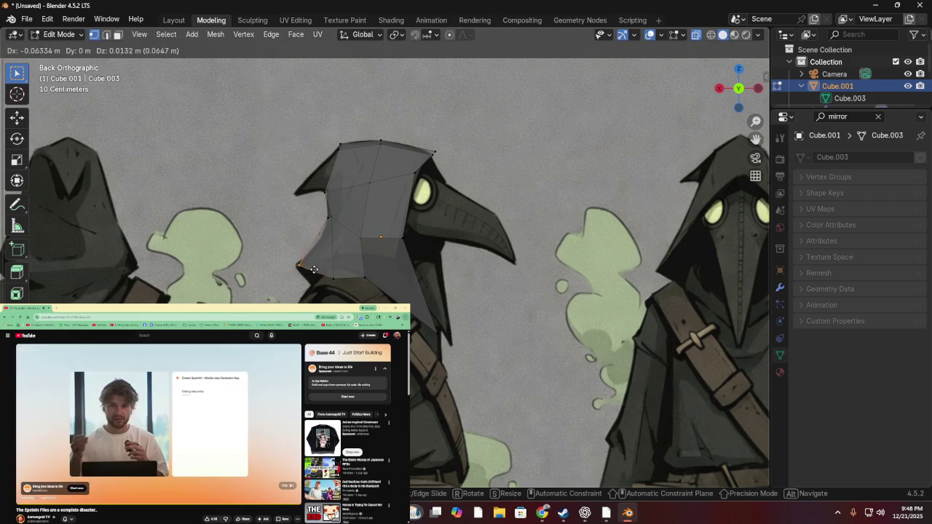
pyautogui.click(306, 273)
pyautogui.moveTo(306, 273)
pyautogui.mouseDown(button='middle')
pyautogui.moveTo(380, 243)
pyautogui.moveTo(420, 246)
pyautogui.moveTo(389, 273)
pyautogui.moveTo(550, 300)
pyautogui.moveTo(516, 285)
pyautogui.mouseUp(button='middle')
pyautogui.press('g')
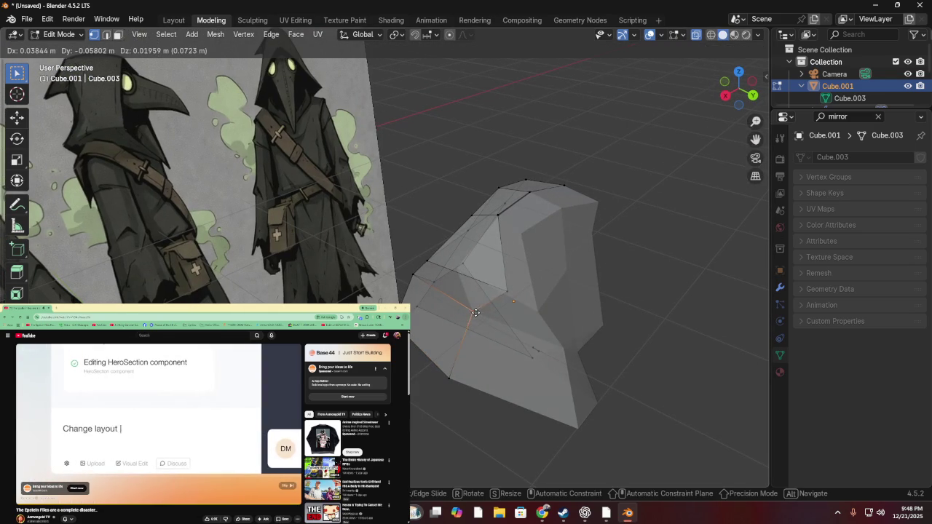
# - Reposition the selected vertex twice, then return to a zoomed Back view
pyautogui.click(476, 312)
pyautogui.press('g')
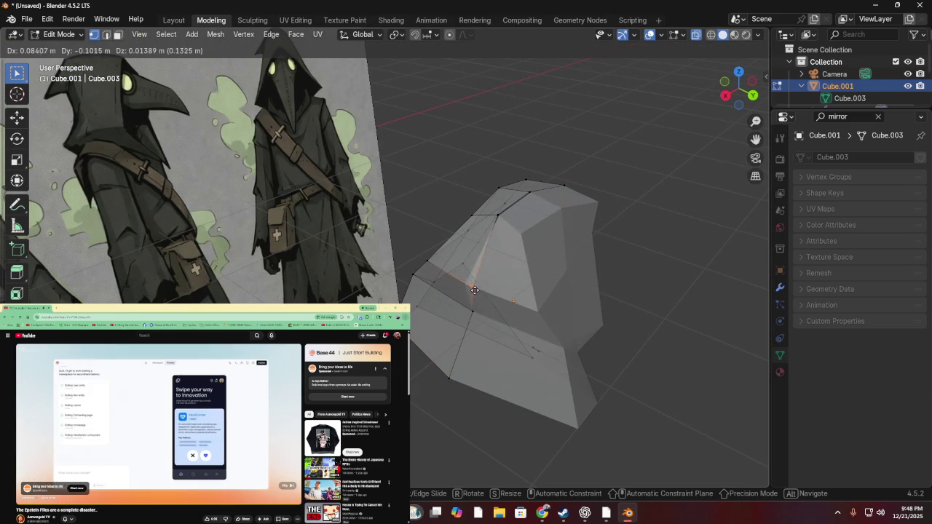
pyautogui.click(476, 289)
pyautogui.moveTo(476, 290)
pyautogui.mouseDown(button='middle')
pyautogui.moveTo(405, 244)
pyautogui.moveTo(413, 228)
pyautogui.mouseUp(button='middle')
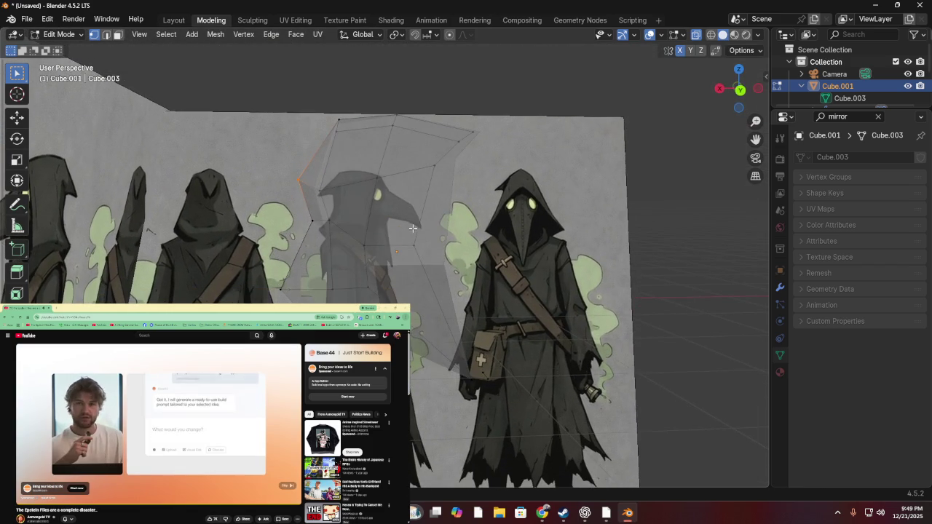
pyautogui.click(740, 89)
pyautogui.scroll(4, 342, 175)
# - Box-select the left-edge vertices and move them inward to the right
pyautogui.moveTo(283, 165)
pyautogui.mouseDown()
pyautogui.moveTo(316, 199)
pyautogui.moveTo(336, 204)
pyautogui.mouseUp()
pyautogui.press('g')
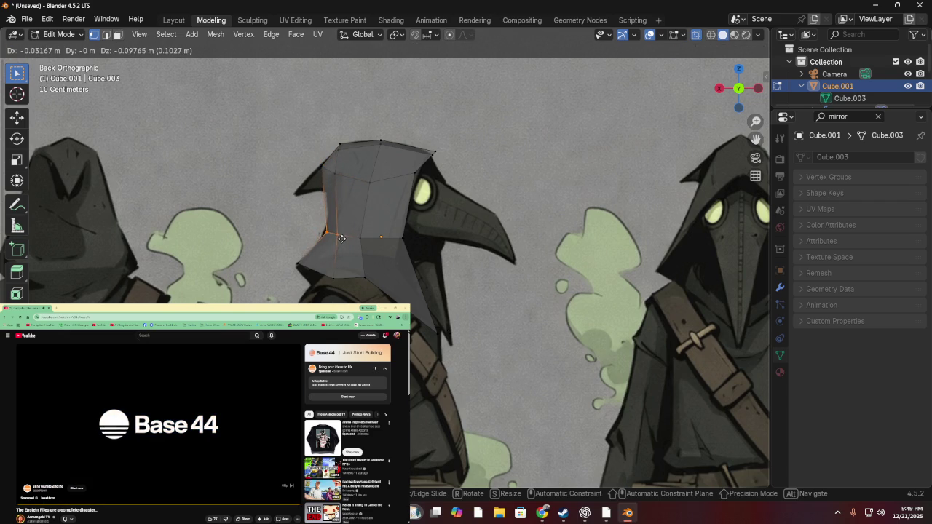
pyautogui.click(345, 220)
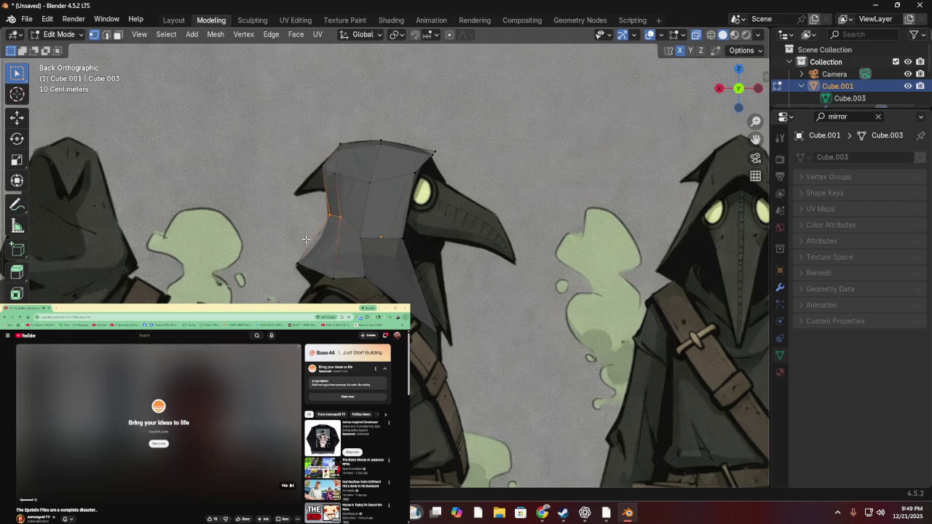
pyautogui.moveTo(317, 279); pyautogui.dragTo(317, 279)
pyautogui.press('g')
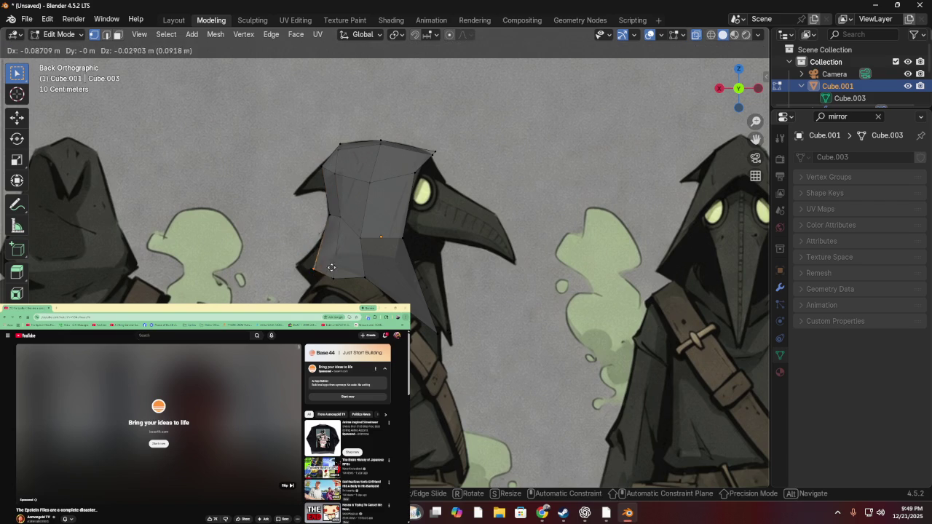
pyautogui.click(337, 237)
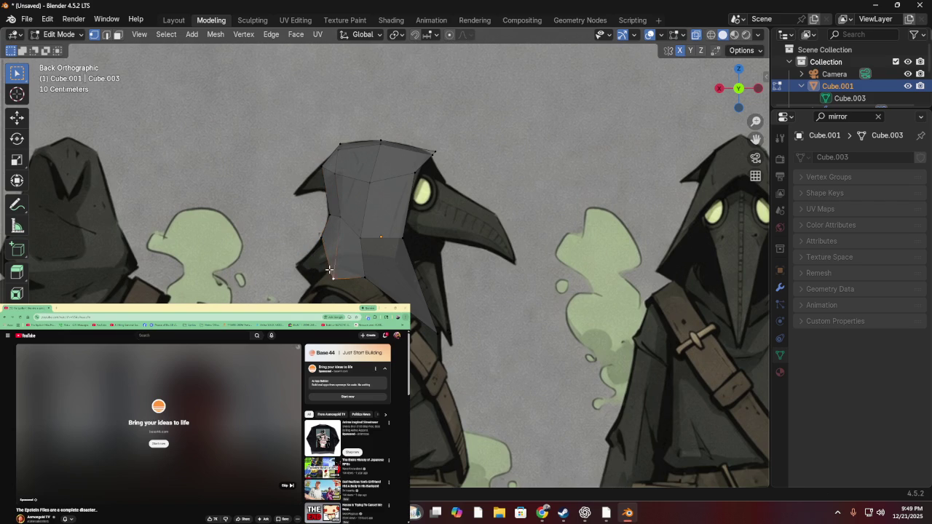
# - Add the bottom vertex and lower both to lengthen the hood's side flap
pyautogui.keyDown('shift'); pyautogui.click(364, 277); pyautogui.keyUp('shift')
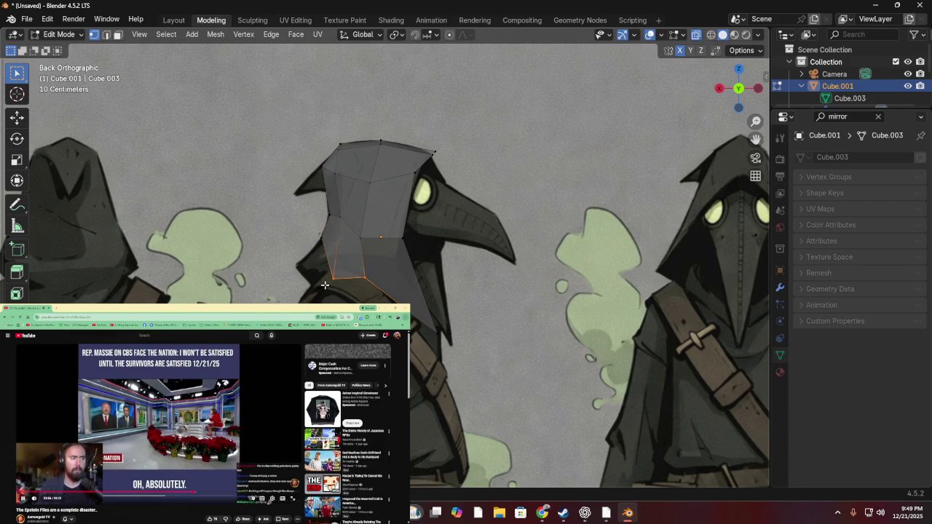
pyautogui.scroll(-2, 342, 296)
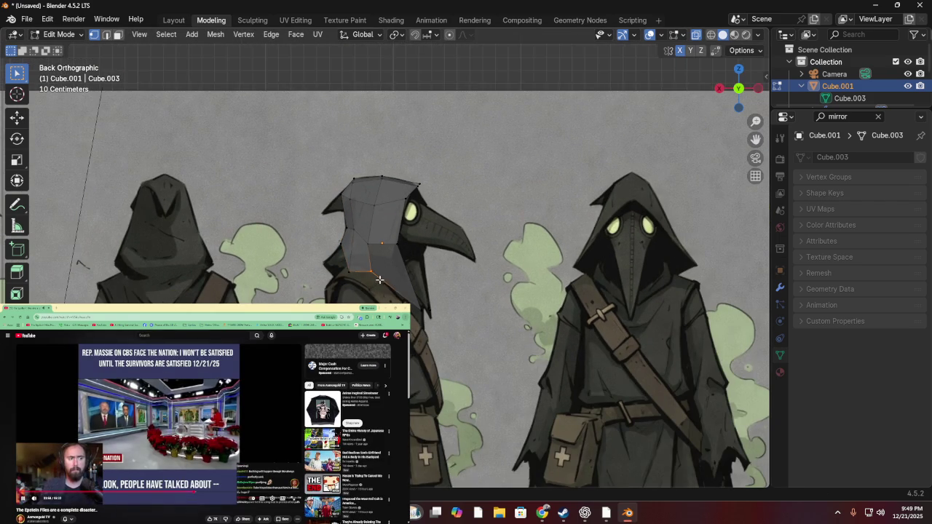
pyautogui.press('g')
pyautogui.click(372, 293)
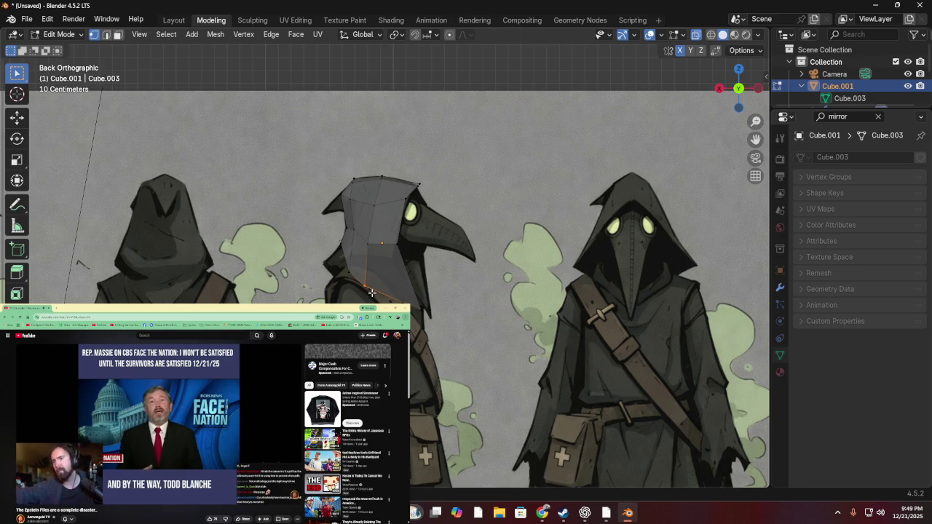
pyautogui.moveTo(463, 268)
pyautogui.mouseDown(button='middle')
pyautogui.moveTo(118, 272)
pyautogui.moveTo(406, 282)
pyautogui.moveTo(461, 332)
pyautogui.moveTo(464, 248)
pyautogui.moveTo(533, 214)
pyautogui.mouseUp(button='middle')
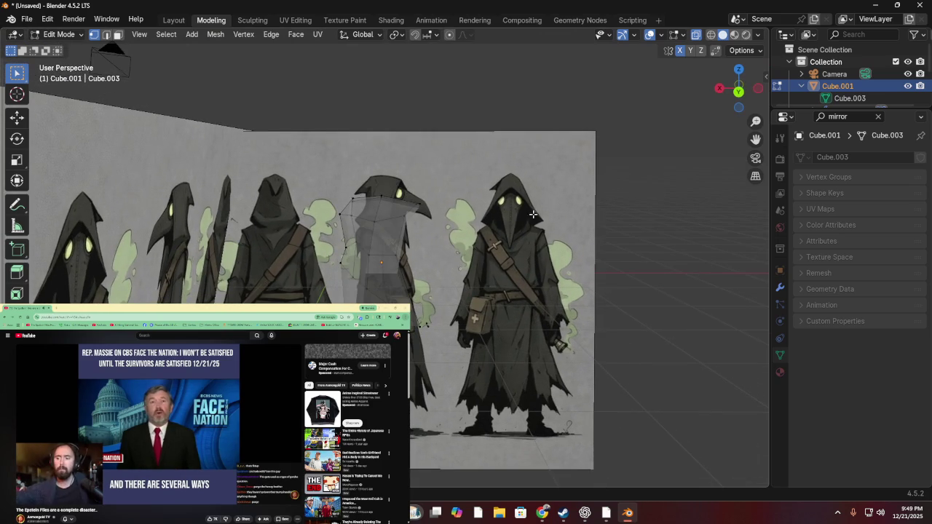
# - In Back Orthographic view, move the top hood vertices to sit at the beak's top
pyautogui.click(739, 92)
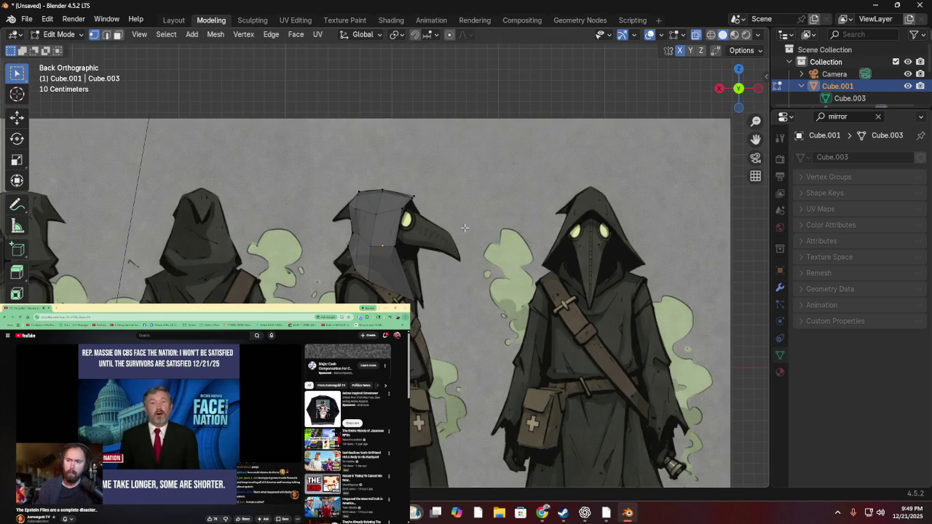
pyautogui.press('g')
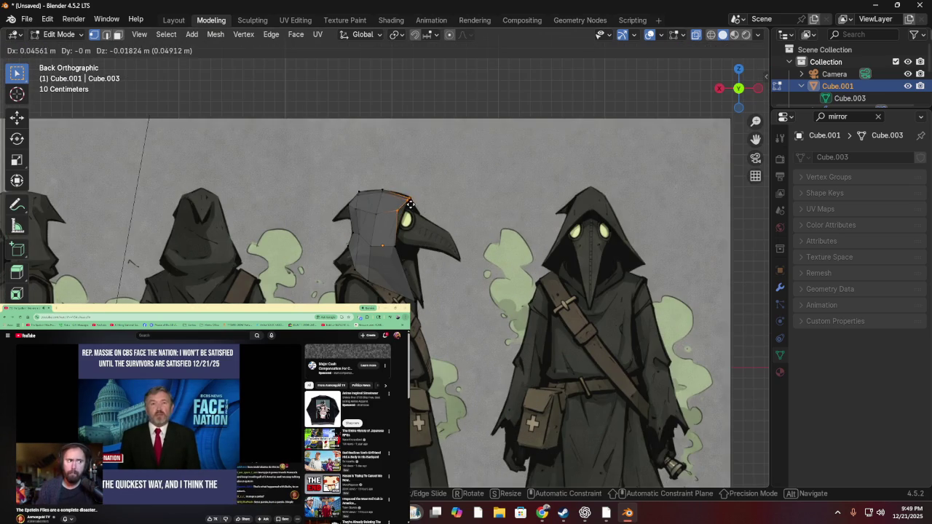
pyautogui.click(422, 201)
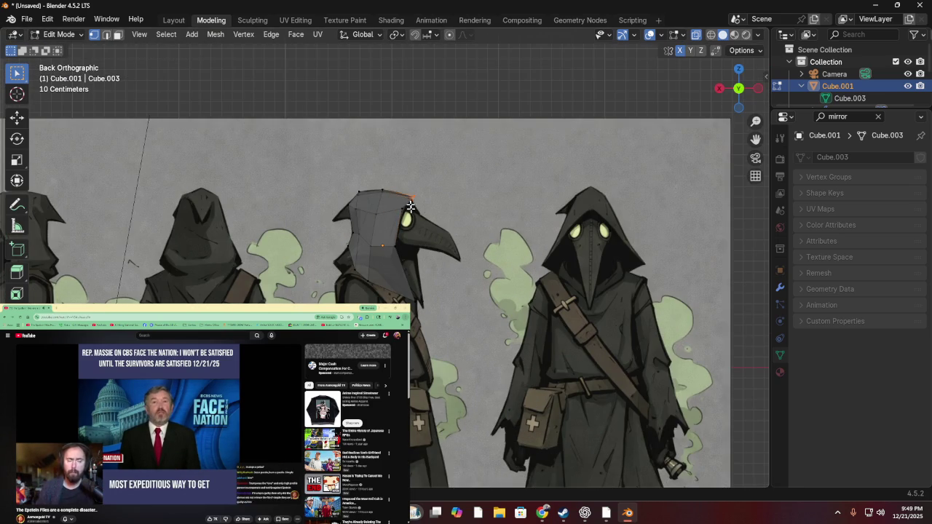
pyautogui.press('g')
pyautogui.click(413, 196)
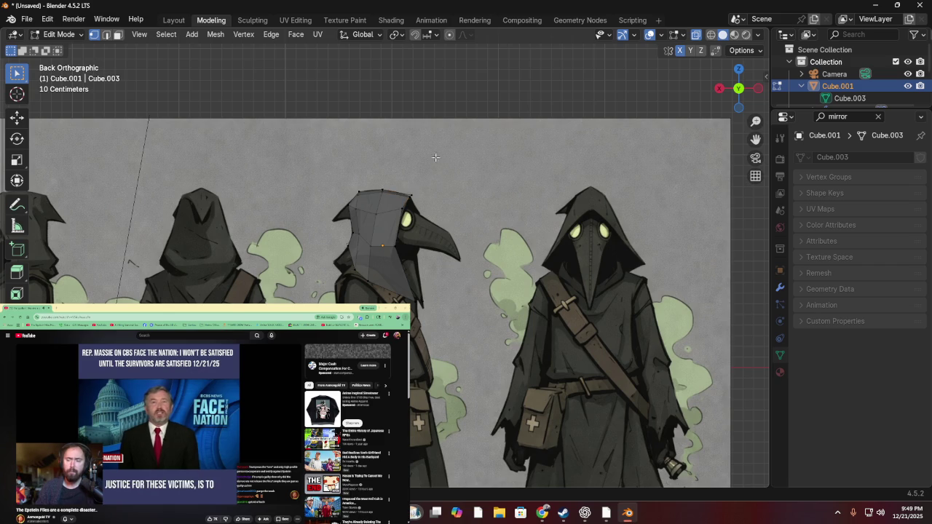
pyautogui.press('g')
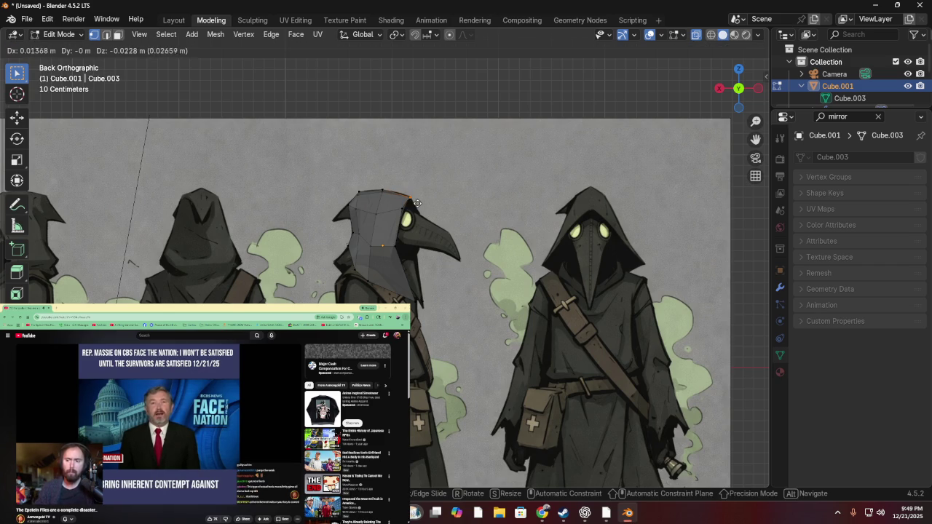
pyautogui.click(417, 203)
# - Check the hood from a frontal angle and slightly shift the selected vertex
pyautogui.moveTo(417, 204)
pyautogui.mouseDown(button='middle')
pyautogui.moveTo(334, 202)
pyautogui.moveTo(307, 266)
pyautogui.mouseUp(button='middle')
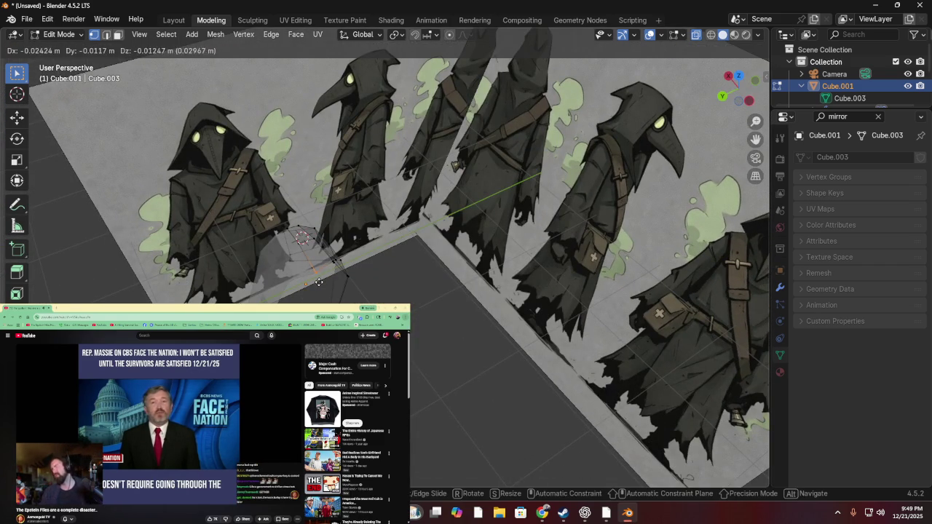
pyautogui.moveTo(348, 241); pyautogui.dragTo(384, 206, button='middle')
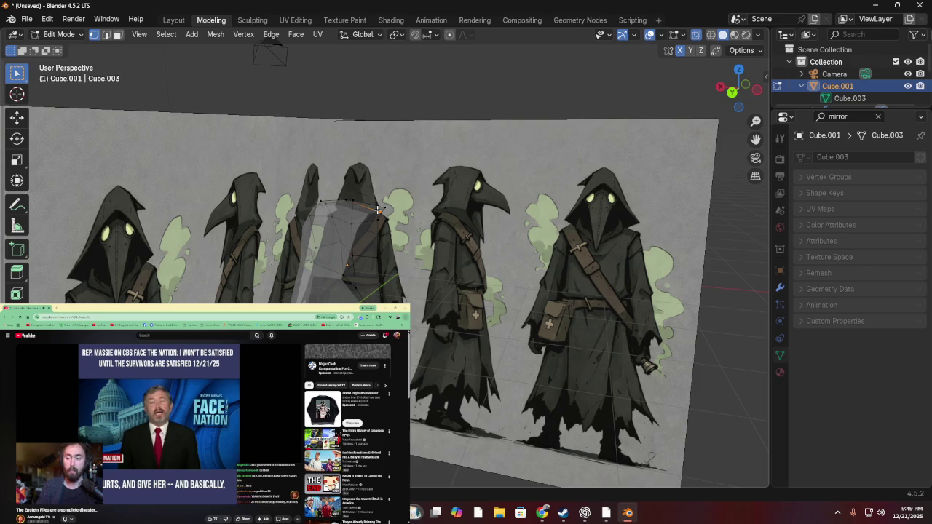
pyautogui.press('g')
pyautogui.click(381, 208)
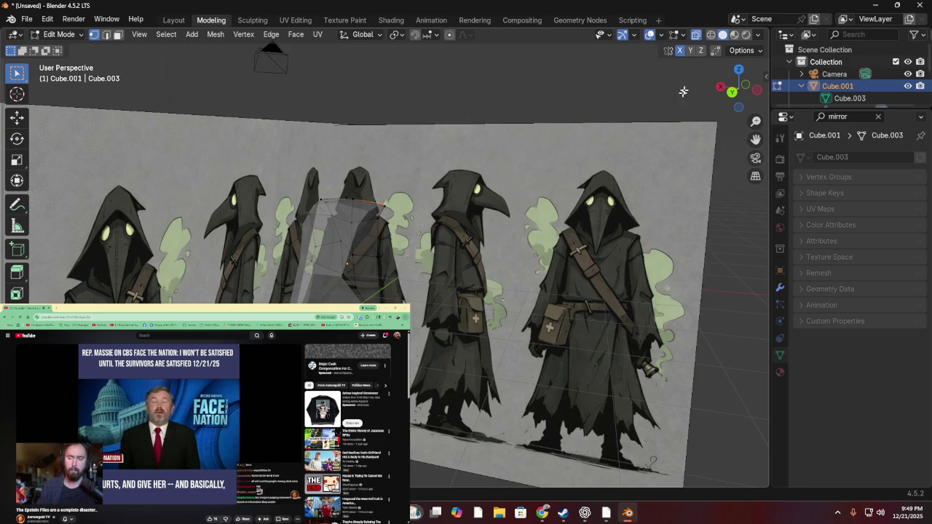
pyautogui.click(732, 92)
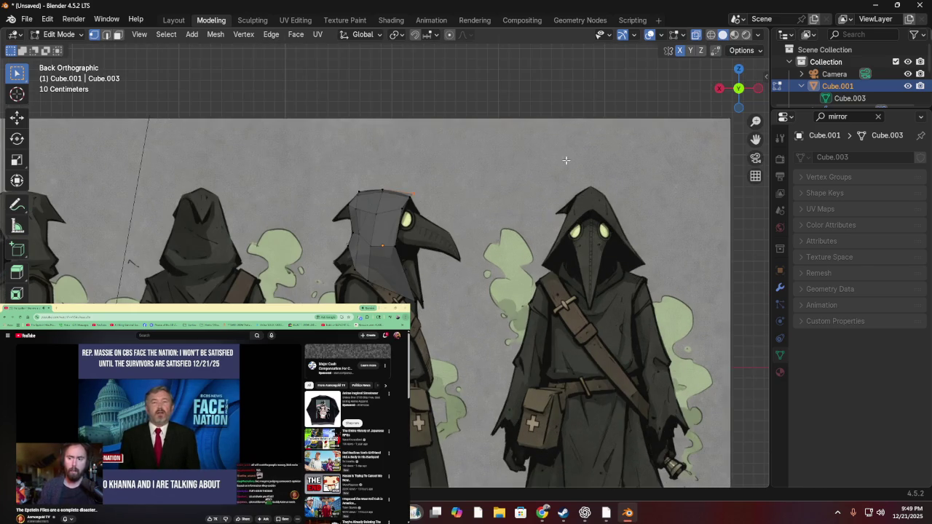
pyautogui.press('g')
pyautogui.click(409, 197)
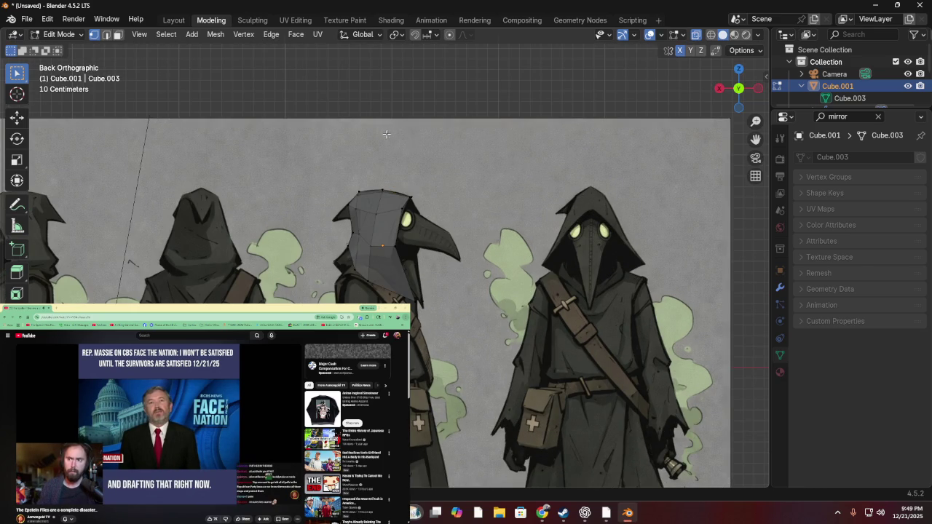
# - Adjust the vertex near the beak from angled views of the reference image planes
pyautogui.moveTo(561, 204); pyautogui.dragTo(291, 218, button='middle')
pyautogui.scroll(5, 251, 216)
pyautogui.scroll(-5, 251, 217)
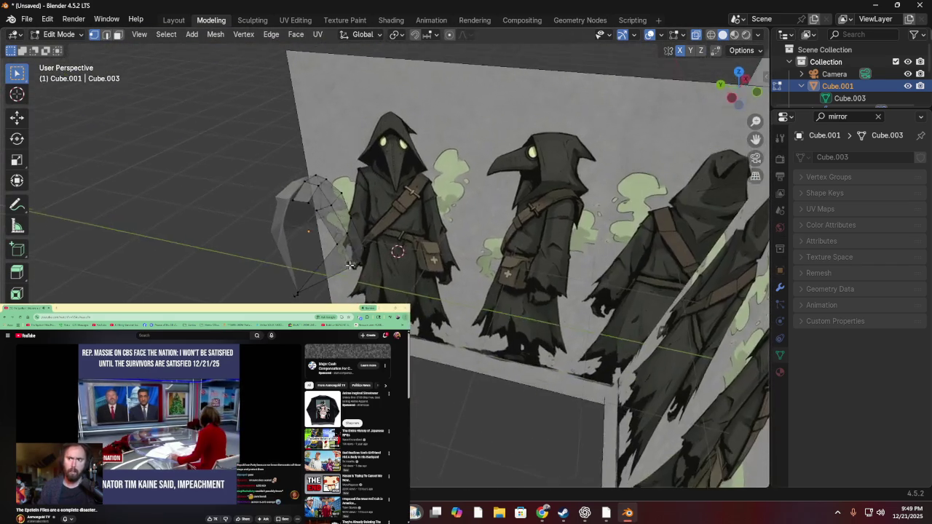
pyautogui.moveTo(258, 285); pyautogui.dragTo(404, 297, button='middle')
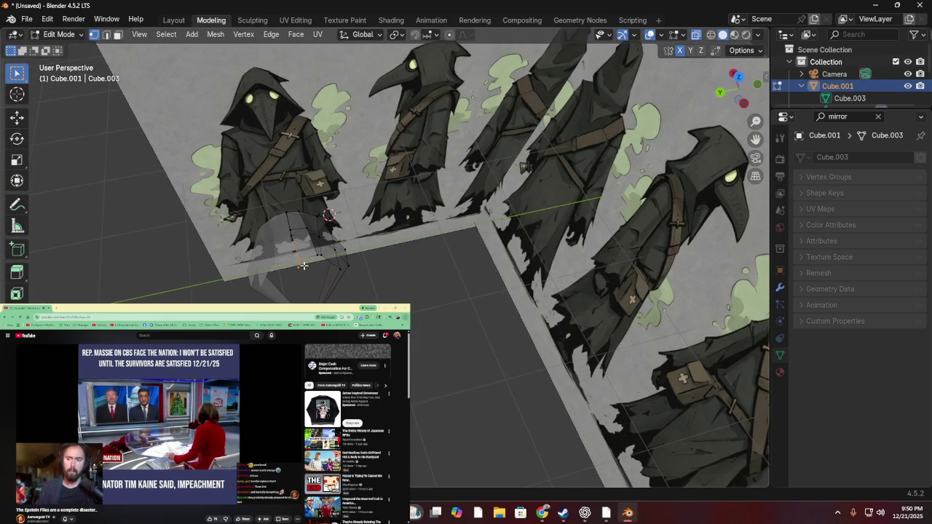
pyautogui.press('g')
pyautogui.click(300, 268)
pyautogui.moveTo(300, 267)
pyautogui.mouseDown(button='middle')
pyautogui.moveTo(403, 214)
pyautogui.moveTo(401, 175)
pyautogui.moveTo(351, 231)
pyautogui.moveTo(391, 202)
pyautogui.mouseUp(button='middle')
pyautogui.press('g')
pyautogui.click(404, 166)
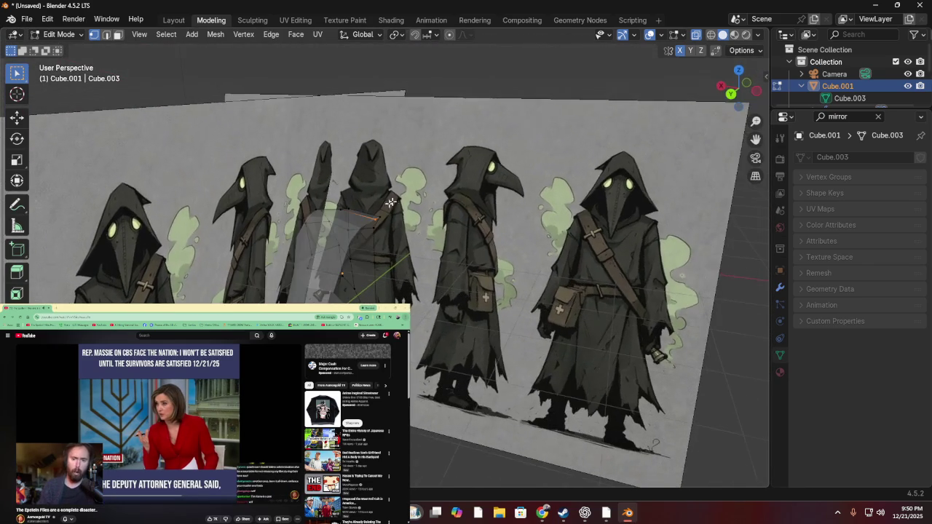
# - In back view, slide the top vertex outward to widen the hood's crown
pyautogui.click(732, 93)
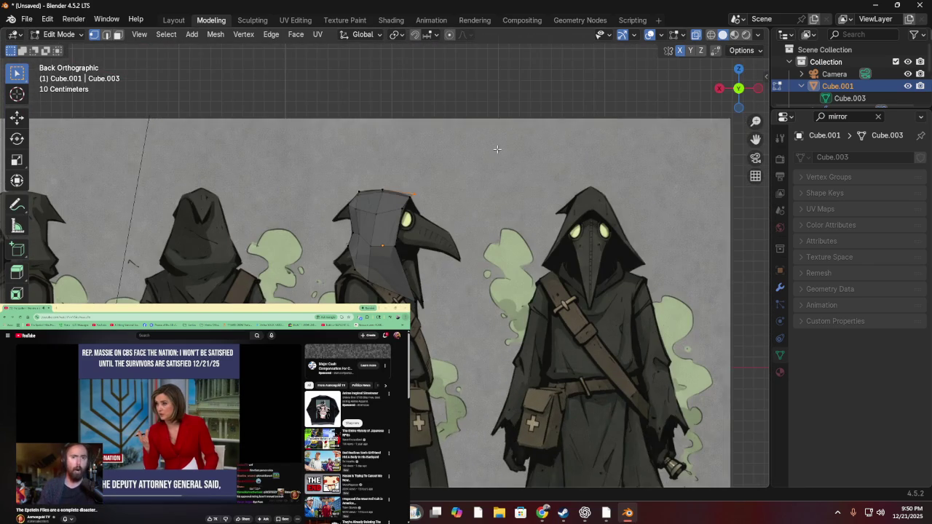
pyautogui.press('g')
pyautogui.click(409, 199)
pyautogui.moveTo(408, 199)
pyautogui.mouseDown(button='middle')
pyautogui.moveTo(462, 168)
pyautogui.moveTo(444, 196)
pyautogui.moveTo(454, 181)
pyautogui.mouseUp(button='middle')
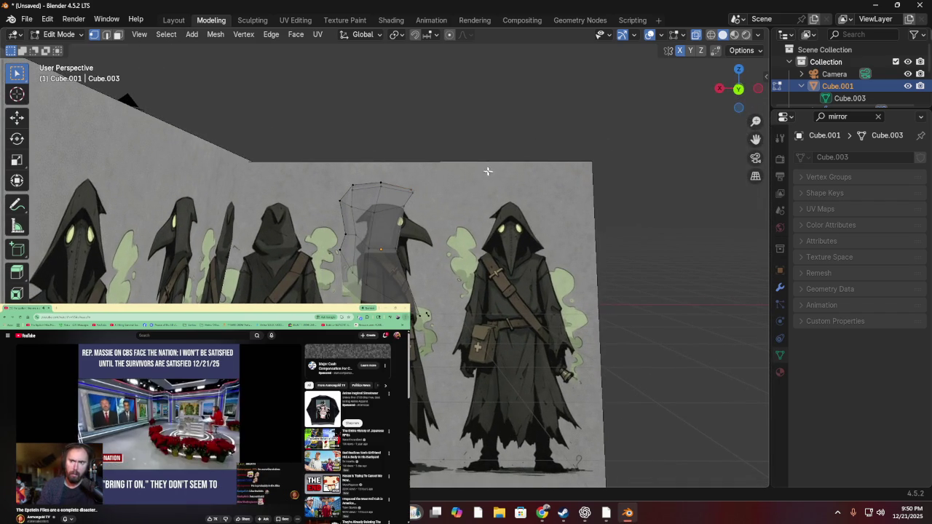
pyautogui.click(738, 89)
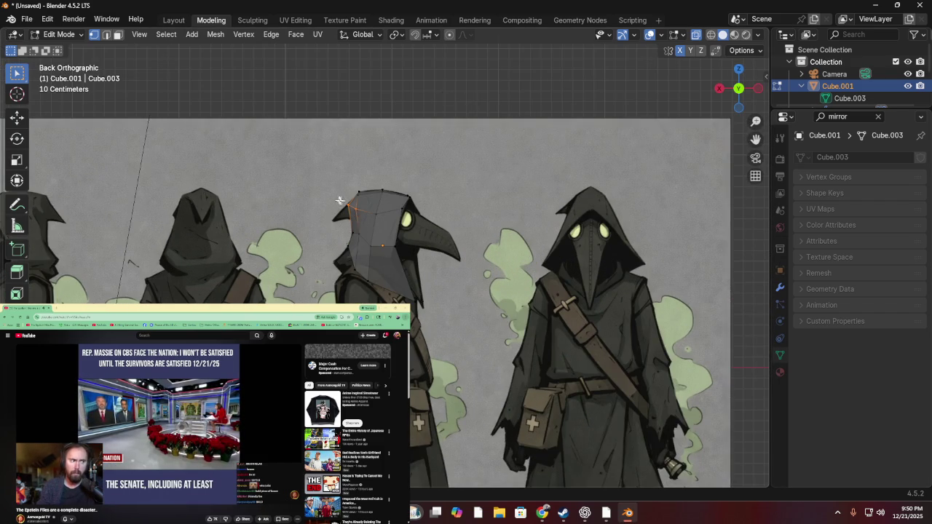
# - Pull the front brim vertex outward over several moves, cancelling one attempt, past the reference edge
pyautogui.press('g')
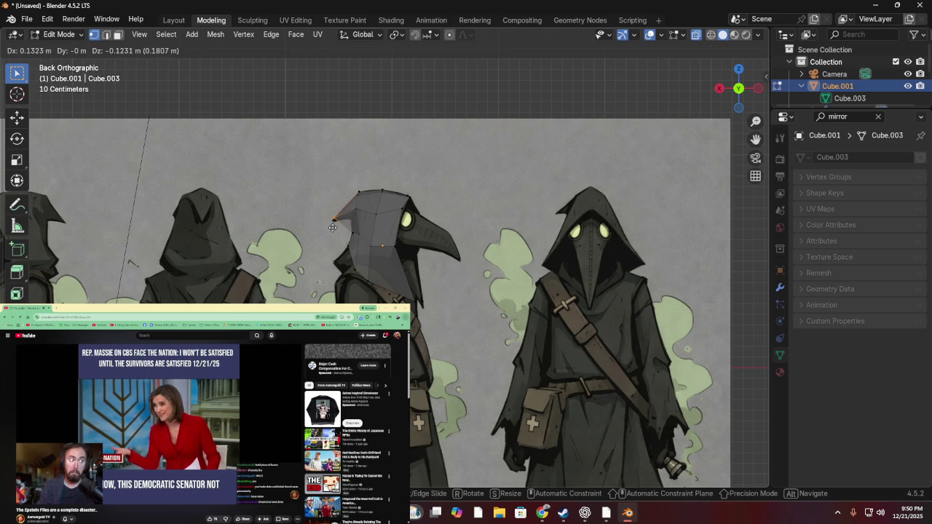
pyautogui.click(340, 225)
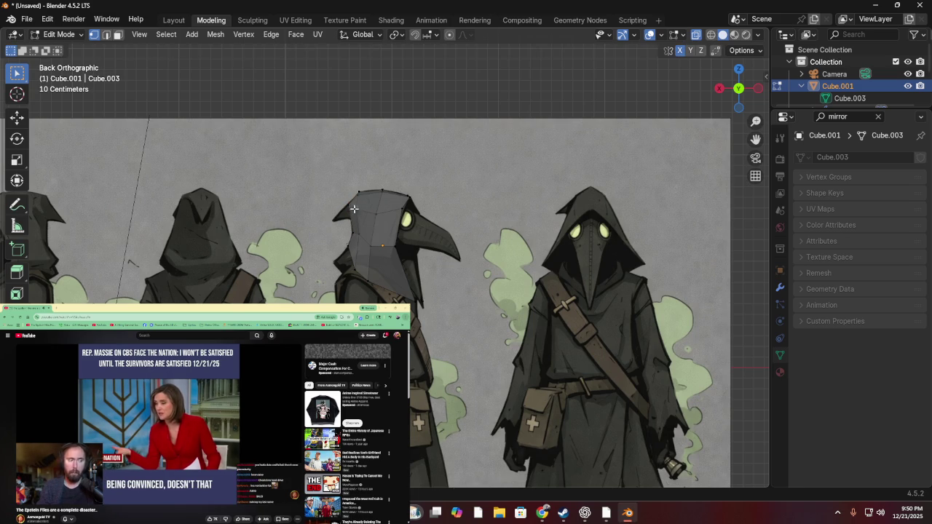
pyautogui.press('g')
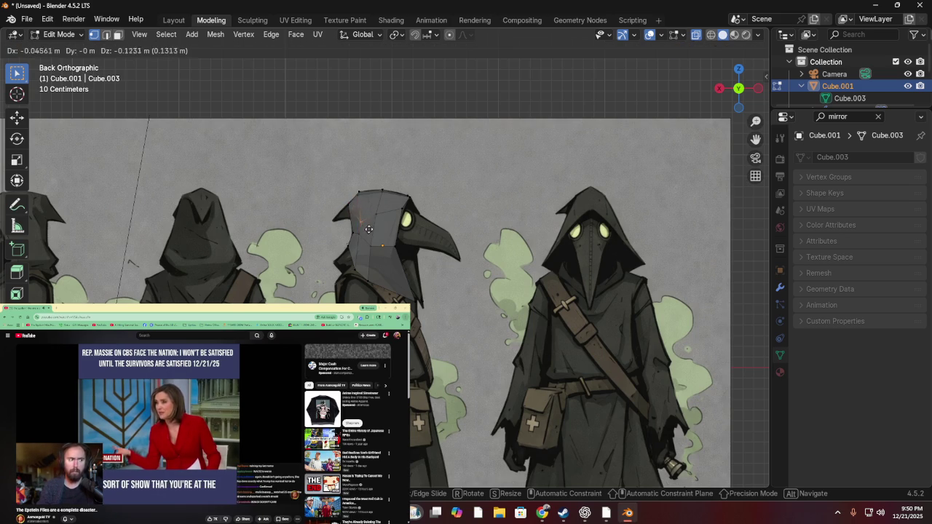
pyautogui.rightClick(371, 215)
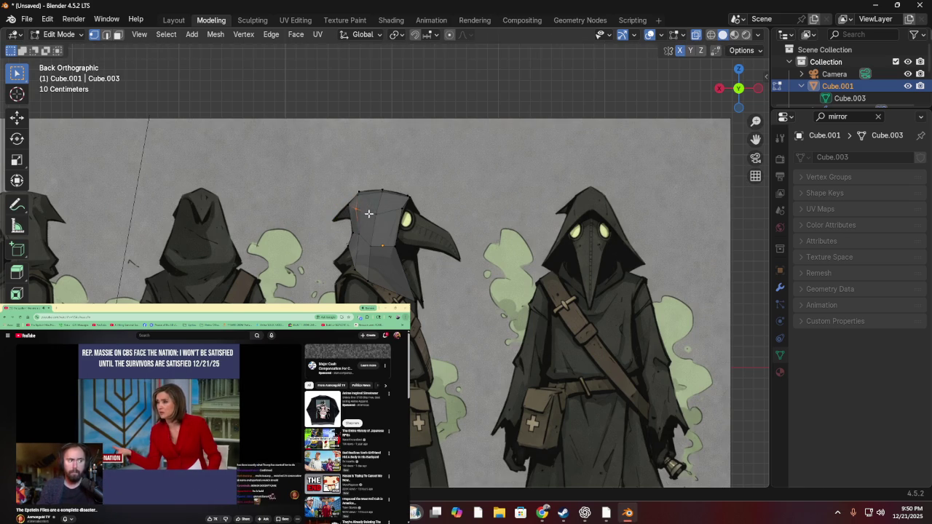
pyautogui.press('g')
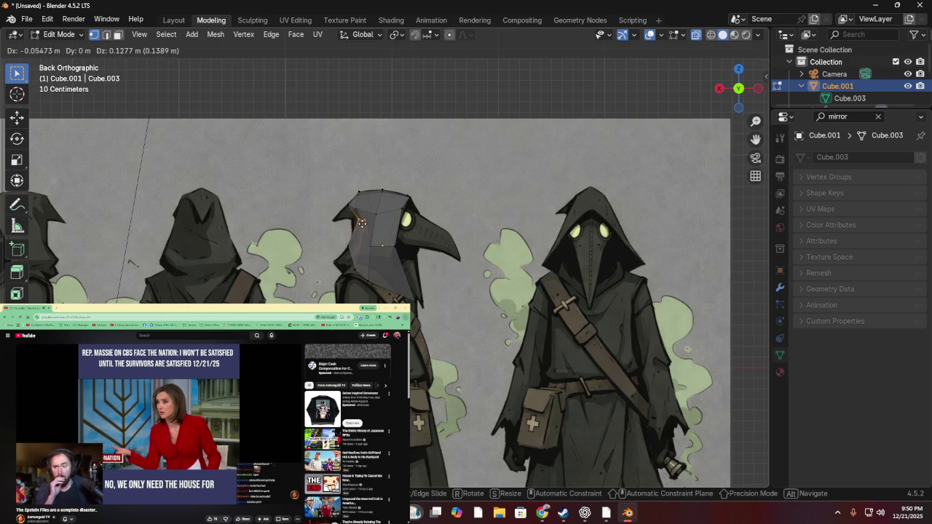
pyautogui.click(362, 223)
pyautogui.press('g')
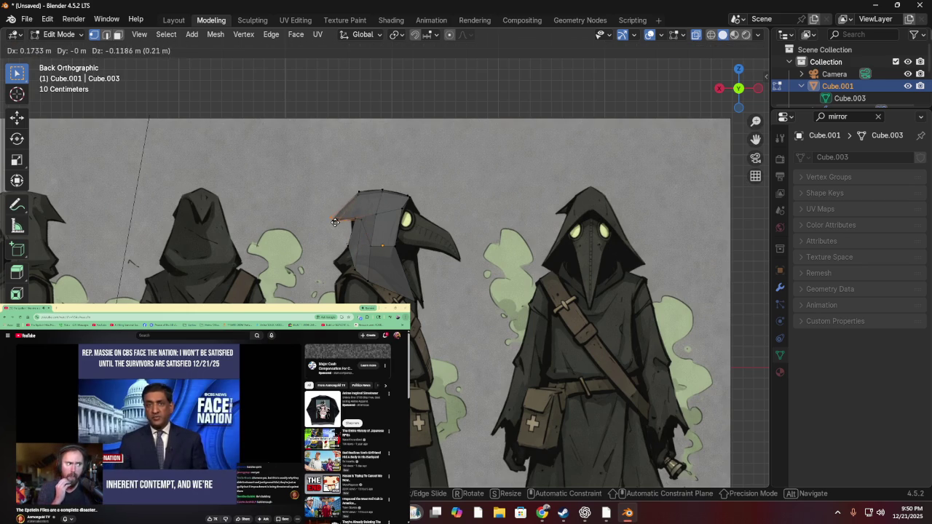
pyautogui.click(339, 224)
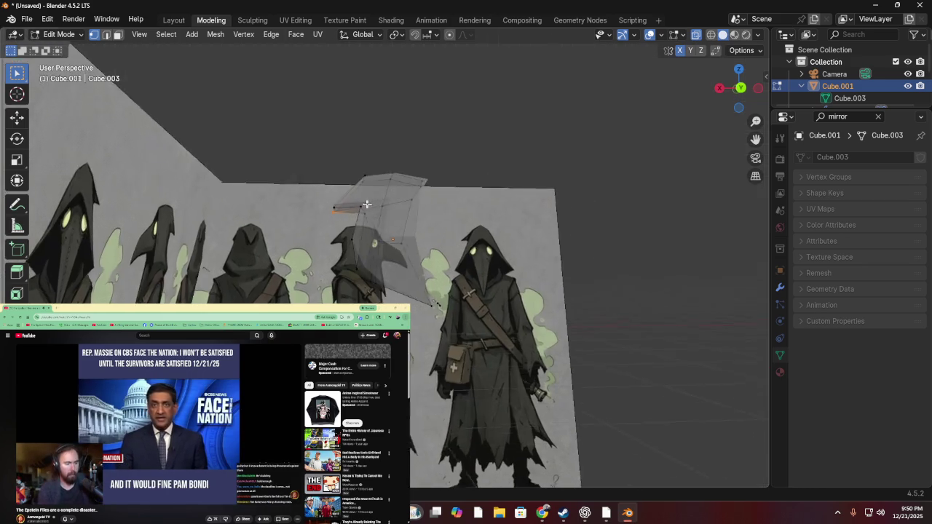
pyautogui.moveTo(345, 223)
pyautogui.mouseDown(button='middle')
pyautogui.moveTo(404, 215)
pyautogui.moveTo(422, 264)
pyautogui.moveTo(377, 270)
pyautogui.moveTo(426, 222)
pyautogui.mouseUp(button='middle')
# - Move the brim vertex in depth, then raise it, viewing the hood from the front
pyautogui.press('g')
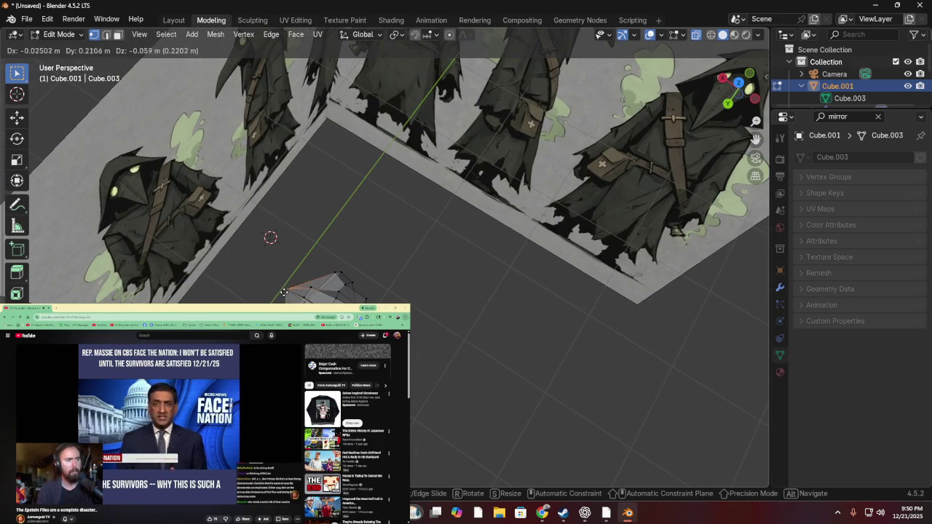
pyautogui.click(283, 297)
pyautogui.moveTo(283, 297)
pyautogui.mouseDown(button='middle')
pyautogui.moveTo(346, 150)
pyautogui.moveTo(314, 167)
pyautogui.moveTo(365, 156)
pyautogui.moveTo(396, 165)
pyautogui.mouseUp(button='middle')
pyautogui.scroll(2, 396, 164)
pyautogui.scroll(2, 408, 177)
pyautogui.scroll(2, 427, 197)
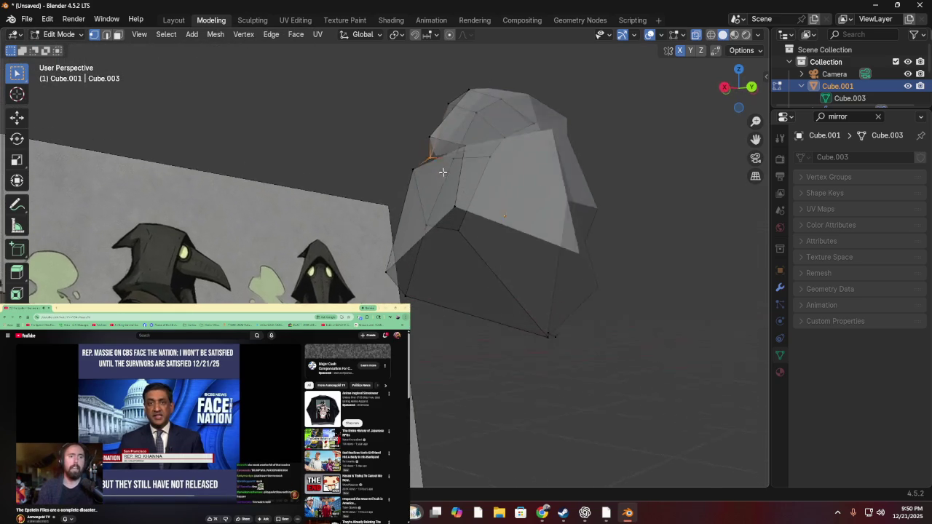
pyautogui.scroll(1, 437, 153)
pyautogui.press('g')
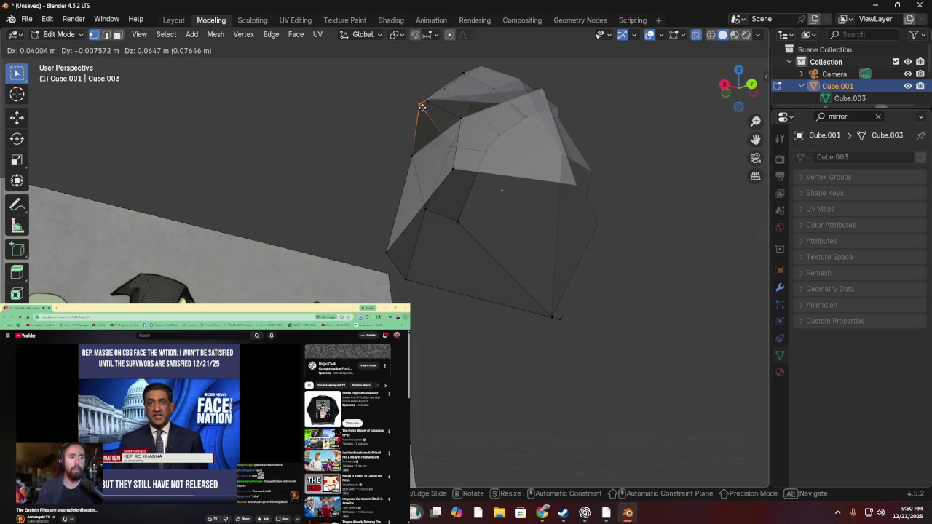
pyautogui.click(426, 104)
# - In Back Orthographic view, nudge the brim tip vertex to match the reference
pyautogui.moveTo(427, 100)
pyautogui.mouseDown(button='middle')
pyautogui.moveTo(418, 119)
pyautogui.moveTo(375, 136)
pyautogui.moveTo(384, 129)
pyautogui.mouseUp(button='middle')
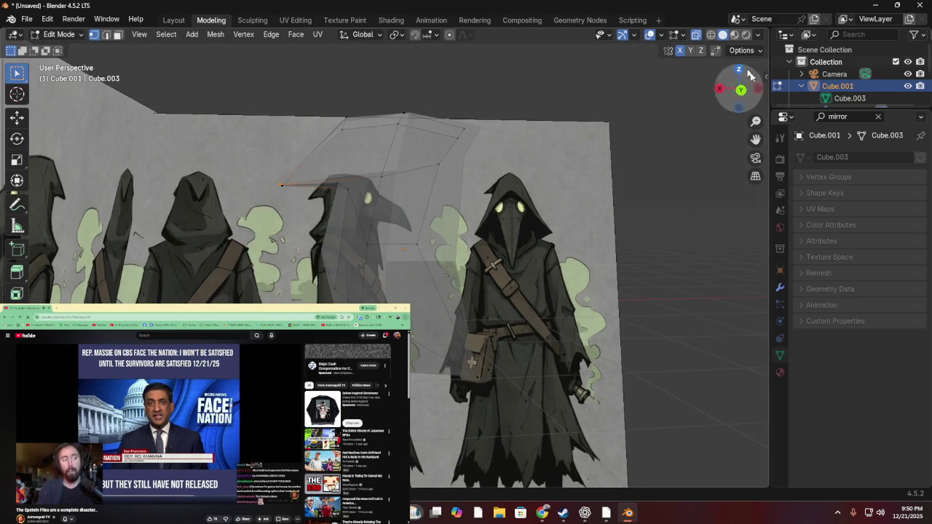
pyautogui.click(740, 92)
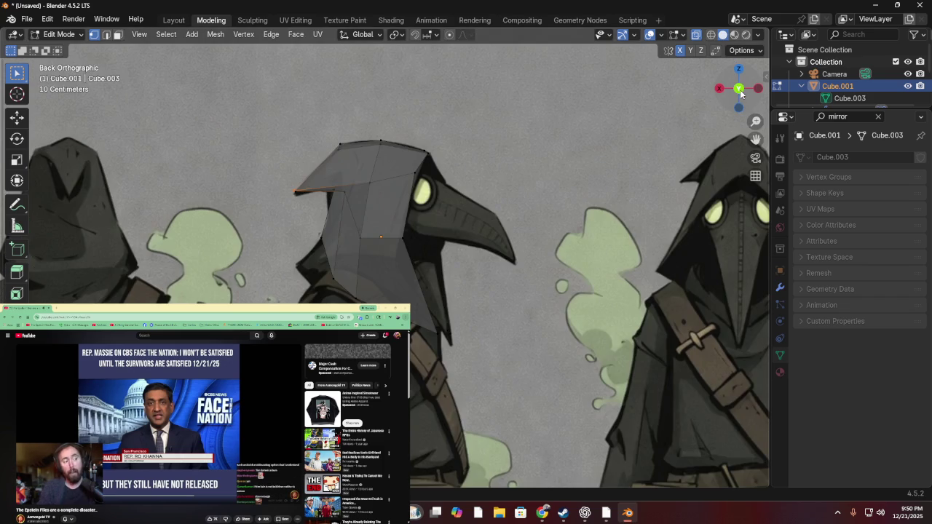
pyautogui.press('g')
pyautogui.click(295, 194)
pyautogui.moveTo(308, 204)
pyautogui.mouseDown(button='middle')
pyautogui.moveTo(350, 161)
pyautogui.moveTo(386, 156)
pyautogui.moveTo(390, 185)
pyautogui.moveTo(495, 211)
pyautogui.moveTo(536, 248)
pyautogui.moveTo(537, 220)
pyautogui.mouseUp(button='middle')
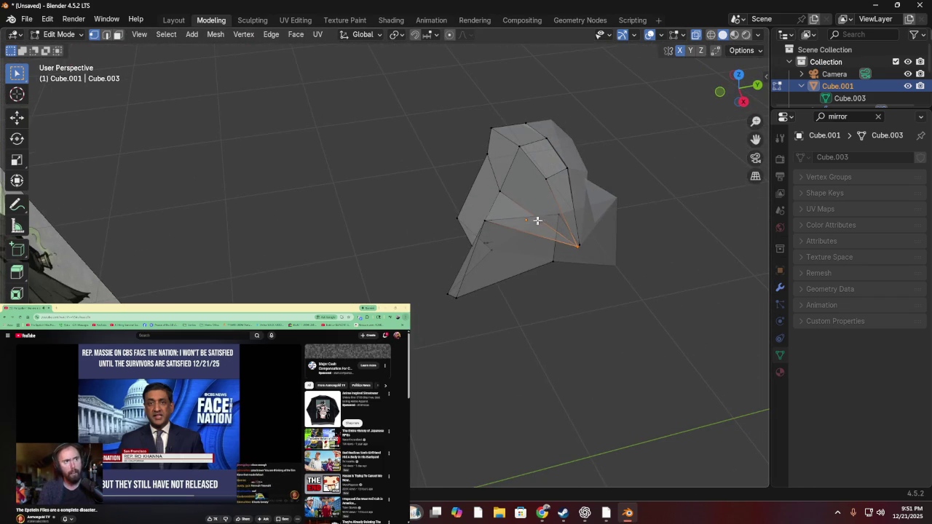
# - Reposition the selected lower edges of the hood to follow the reference
pyautogui.press('g')
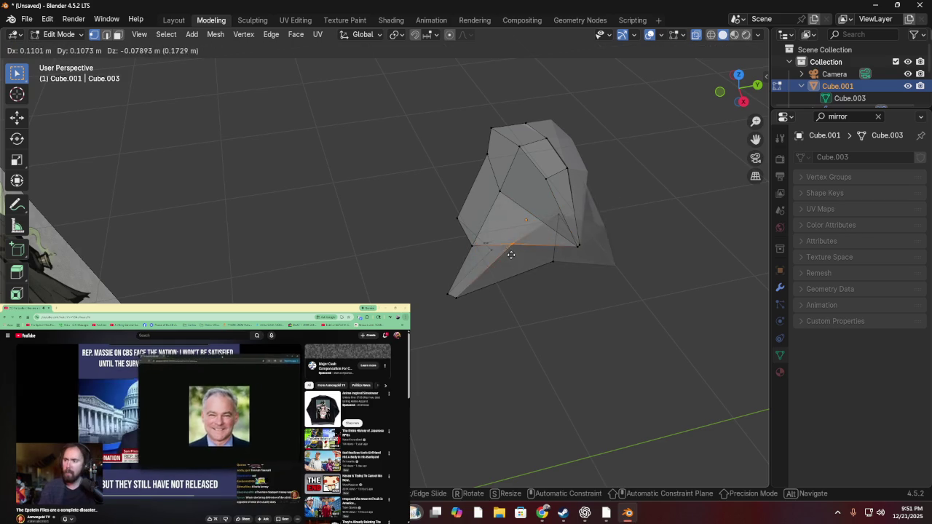
pyautogui.moveTo(553, 248)
pyautogui.keyDown('alt'); pyautogui.mouseDown(button='middle')
pyautogui.moveTo(595, 204)
pyautogui.moveTo(553, 189)
pyautogui.moveTo(603, 154)
pyautogui.moveTo(464, 170)
pyautogui.moveTo(536, 250)
pyautogui.mouseUp(button='middle'); pyautogui.keyUp('alt')
pyautogui.click(541, 175)
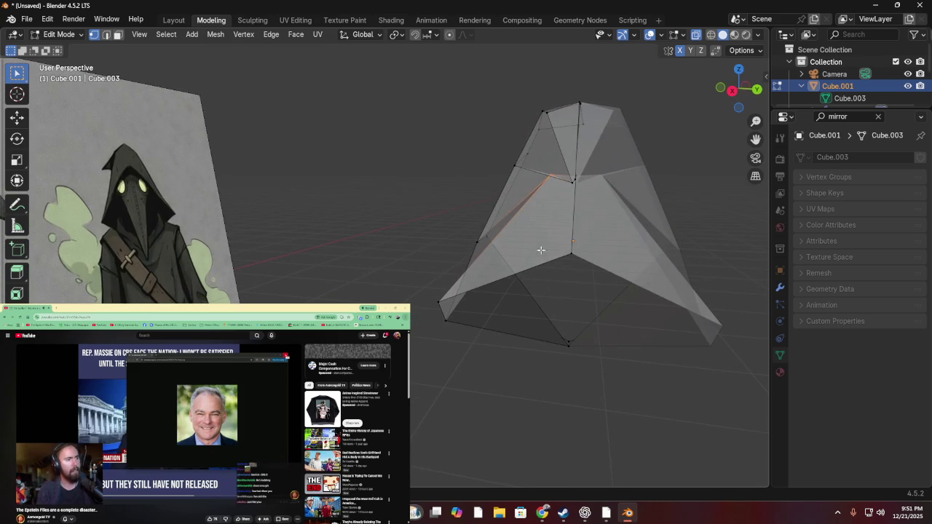
pyautogui.press('g')
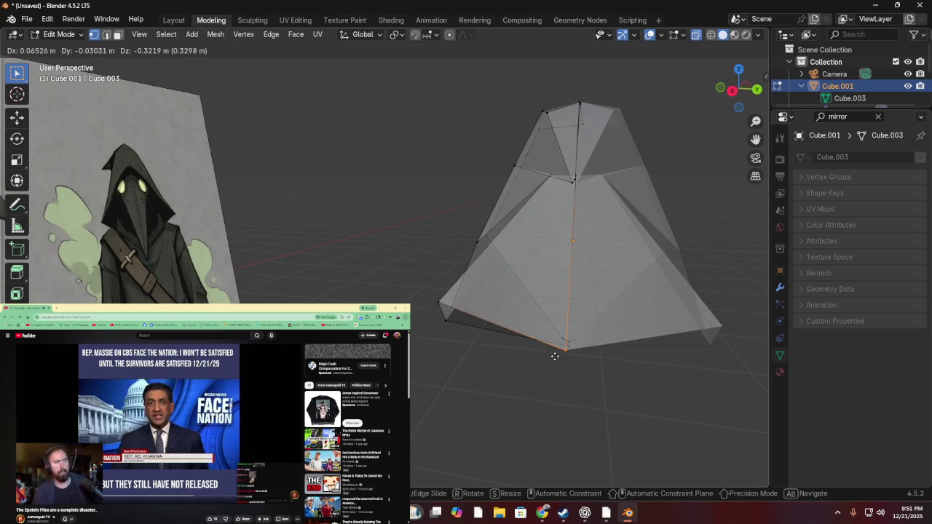
pyautogui.click(566, 313)
pyautogui.moveTo(566, 312)
pyautogui.mouseDown(button='middle')
pyautogui.moveTo(634, 252)
pyautogui.moveTo(682, 252)
pyautogui.moveTo(691, 295)
pyautogui.moveTo(583, 277)
pyautogui.mouseUp(button='middle')
pyautogui.scroll(3, 583, 277)
pyautogui.scroll(-2, 522, 264)
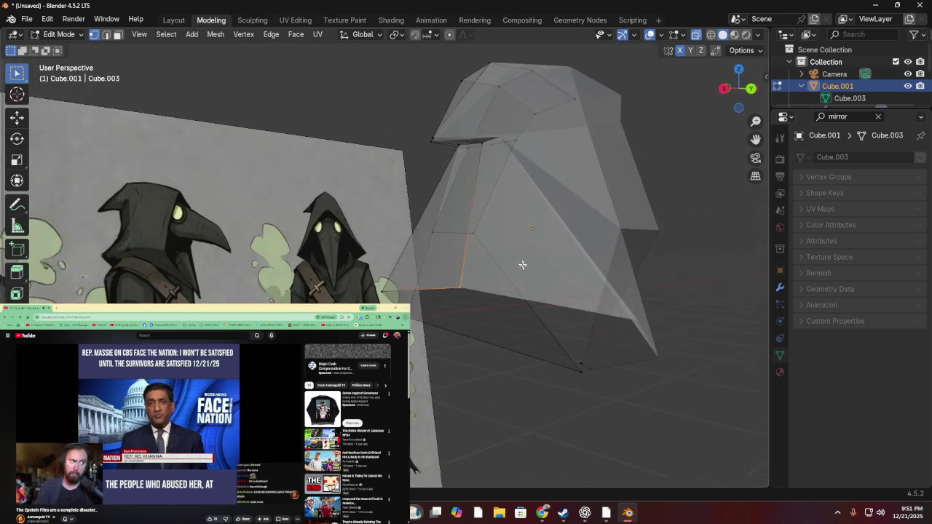
pyautogui.moveTo(522, 265); pyautogui.dragTo(537, 282, button='middle')
# - Lift and shift further lower edges, stretching the hood shell about 0.31 m downward
pyautogui.press('g')
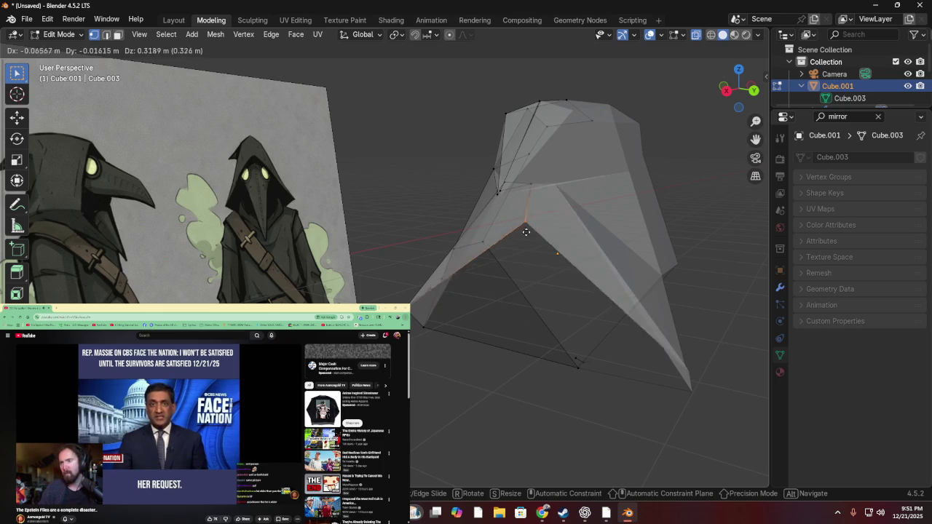
pyautogui.click(508, 336)
pyautogui.moveTo(506, 329)
pyautogui.mouseDown(button='middle')
pyautogui.moveTo(520, 245)
pyautogui.moveTo(389, 248)
pyautogui.moveTo(334, 274)
pyautogui.moveTo(219, 271)
pyautogui.mouseUp(button='middle')
pyautogui.press('g')
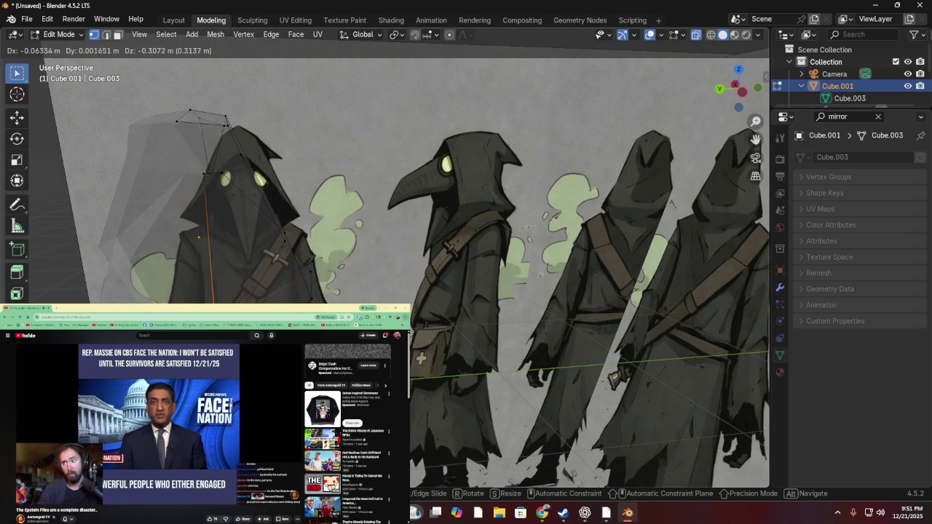
pyautogui.click(420, 359)
pyautogui.moveTo(421, 358)
pyautogui.mouseDown(button='middle')
pyautogui.moveTo(233, 287)
pyautogui.moveTo(311, 250)
pyautogui.moveTo(367, 281)
pyautogui.moveTo(320, 273)
pyautogui.moveTo(364, 280)
pyautogui.mouseUp(button='middle')
pyautogui.moveTo(444, 316)
pyautogui.mouseDown(button='middle')
pyautogui.moveTo(305, 223)
pyautogui.moveTo(166, 258)
pyautogui.moveTo(728, 210)
pyautogui.moveTo(733, 199)
pyautogui.moveTo(125, 264)
pyautogui.moveTo(343, 206)
pyautogui.mouseUp(button='middle')
pyautogui.moveTo(404, 204)
pyautogui.mouseDown(button='middle')
pyautogui.moveTo(470, 223)
pyautogui.moveTo(435, 217)
pyautogui.mouseUp(button='middle')
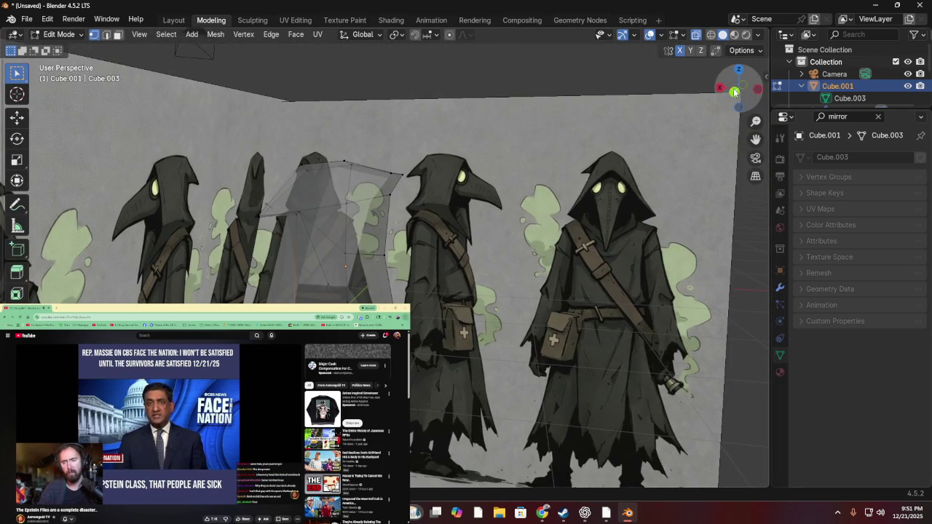
# - In Left Orthographic view, drag the lower side vertex onto the reference hood outline
pyautogui.click(734, 92)
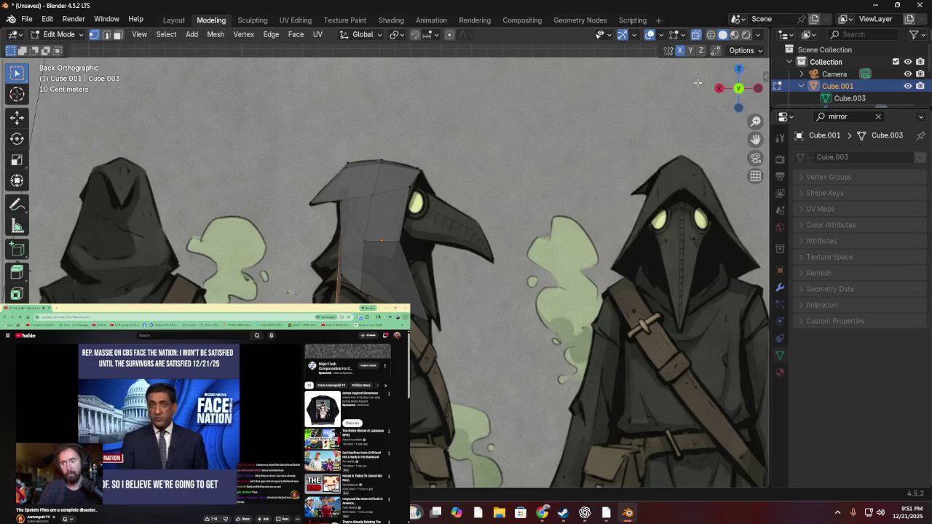
pyautogui.click(719, 89)
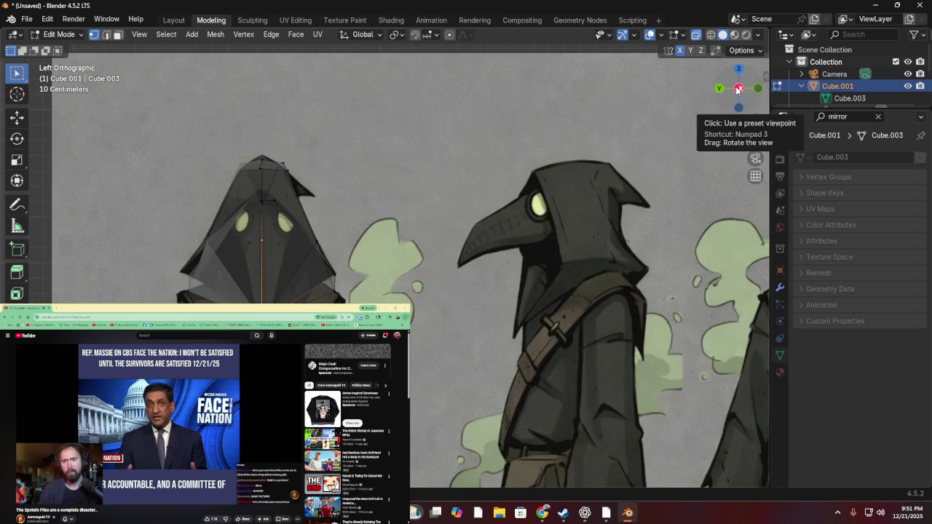
pyautogui.click(335, 293)
pyautogui.moveTo(337, 299); pyautogui.dragTo(324, 286)
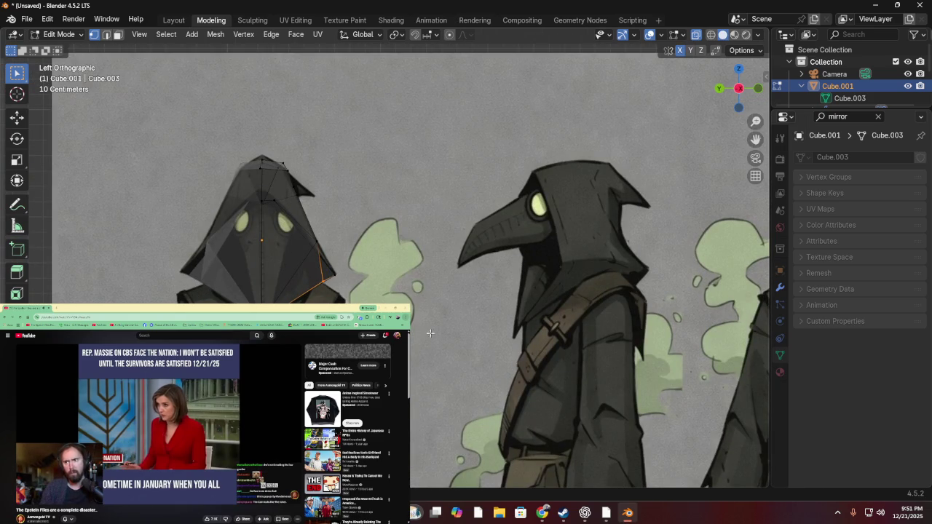
pyautogui.moveTo(473, 219)
pyautogui.mouseDown(button='middle')
pyautogui.moveTo(269, 235)
pyautogui.moveTo(357, 241)
pyautogui.moveTo(291, 240)
pyautogui.moveTo(323, 200)
pyautogui.moveTo(423, 242)
pyautogui.moveTo(586, 223)
pyautogui.moveTo(597, 210)
pyautogui.moveTo(385, 245)
pyautogui.moveTo(283, 225)
pyautogui.moveTo(272, 269)
pyautogui.moveTo(364, 270)
pyautogui.moveTo(466, 218)
pyautogui.mouseUp(button='middle')
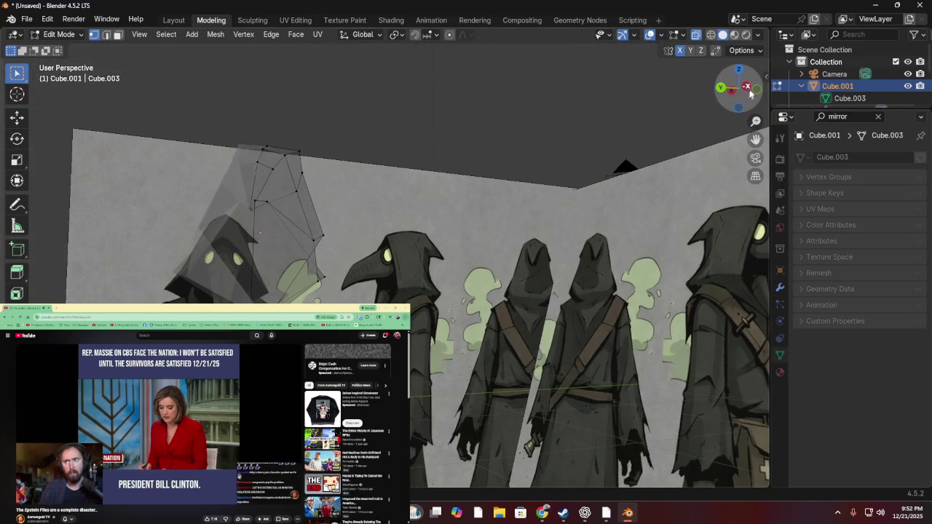
pyautogui.click(741, 89)
pyautogui.moveTo(407, 262)
pyautogui.mouseDown(button='middle')
pyautogui.moveTo(479, 243)
pyautogui.moveTo(558, 263)
pyautogui.mouseUp(button='middle')
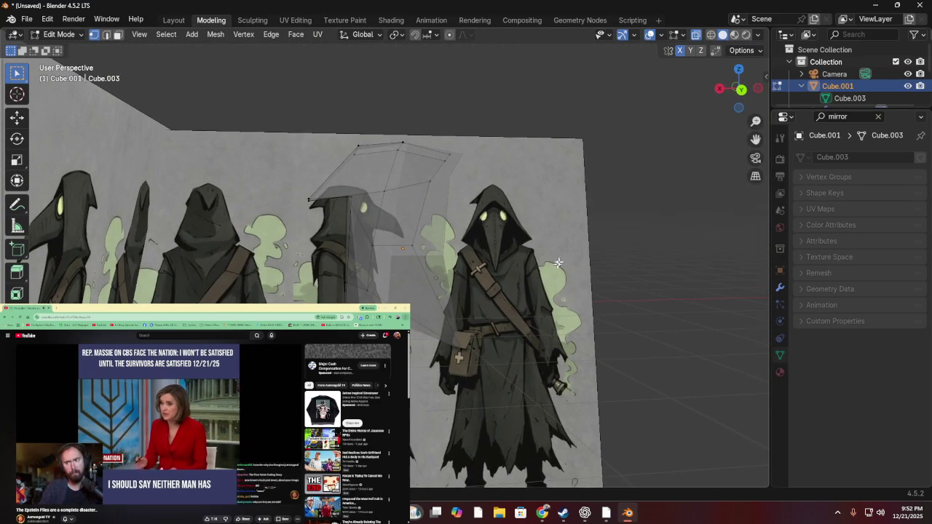
# - In Back Orthographic view, move the lower front vertex about 0.33 m lower toward the shoulder
pyautogui.click(742, 90)
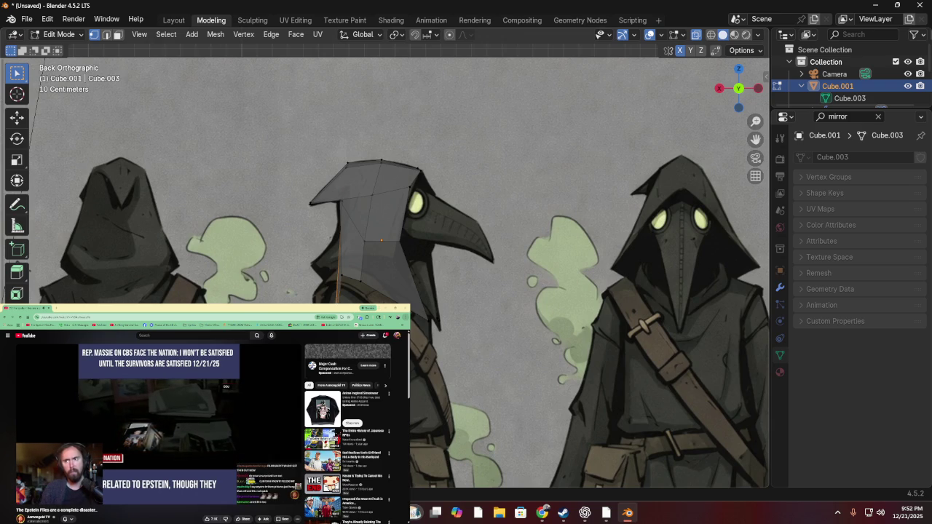
pyautogui.press('g')
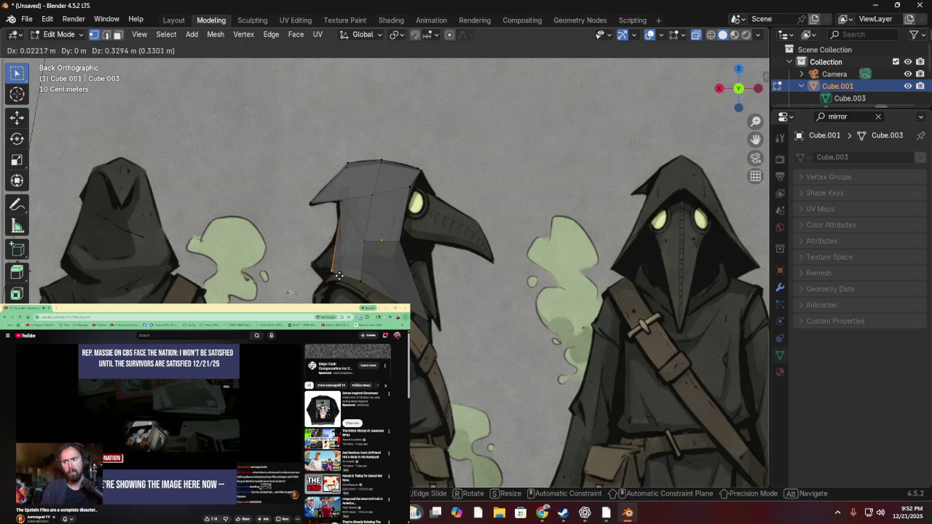
pyautogui.click(332, 277)
pyautogui.moveTo(332, 278)
pyautogui.mouseDown(button='middle')
pyautogui.moveTo(536, 316)
pyautogui.moveTo(305, 260)
pyautogui.moveTo(332, 279)
pyautogui.mouseUp(button='middle')
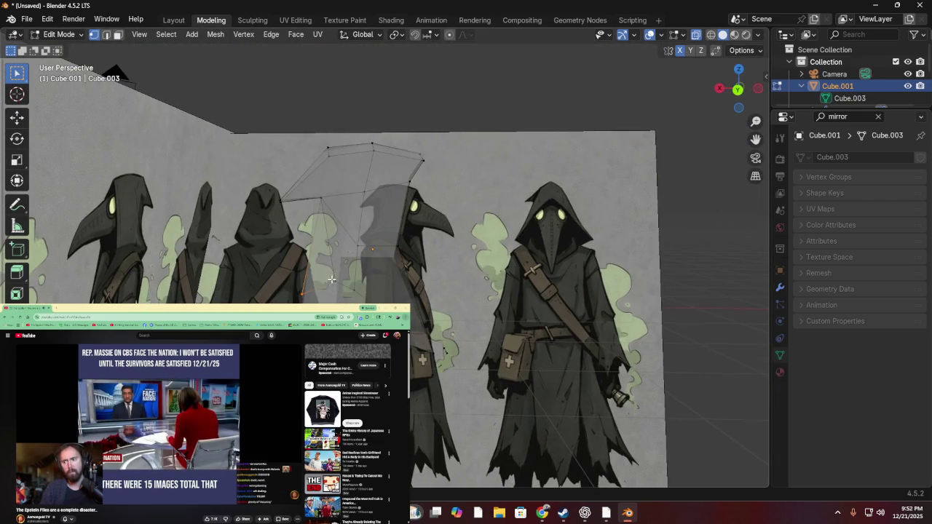
pyautogui.click(738, 89)
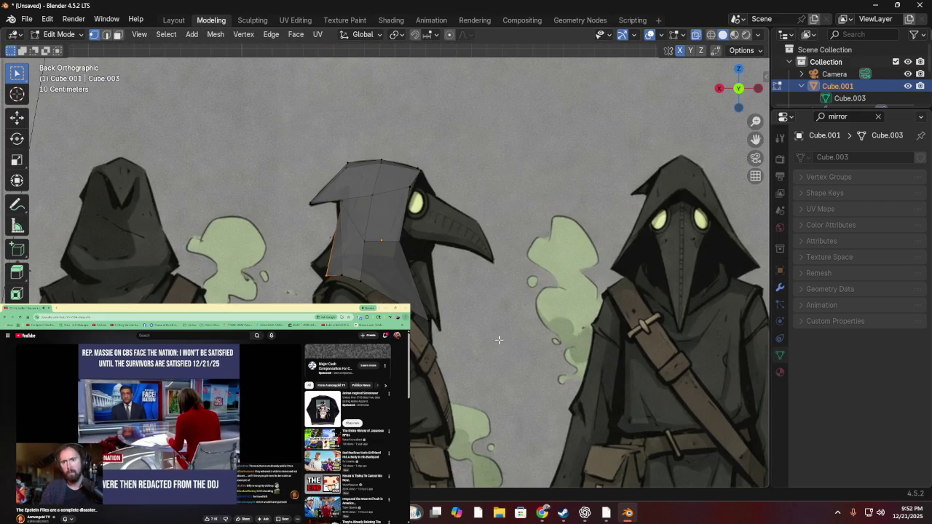
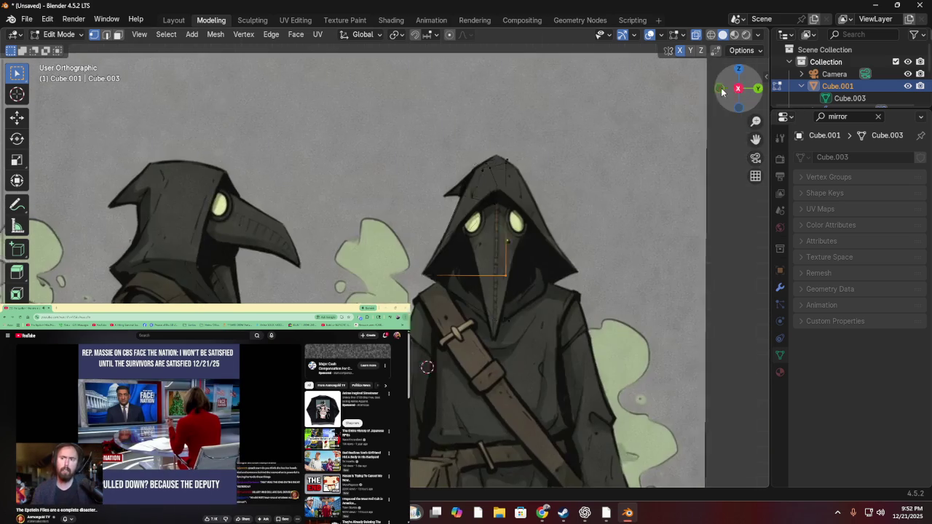
# - Inspect the hood mesh from the side, front and angled views, ending in back view
pyautogui.click(721, 89)
pyautogui.click(725, 90)
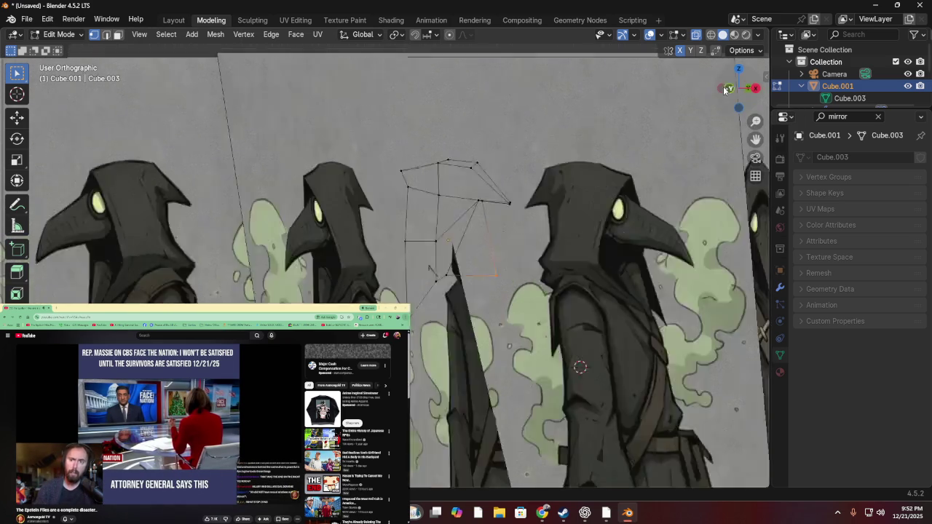
pyautogui.click(725, 91)
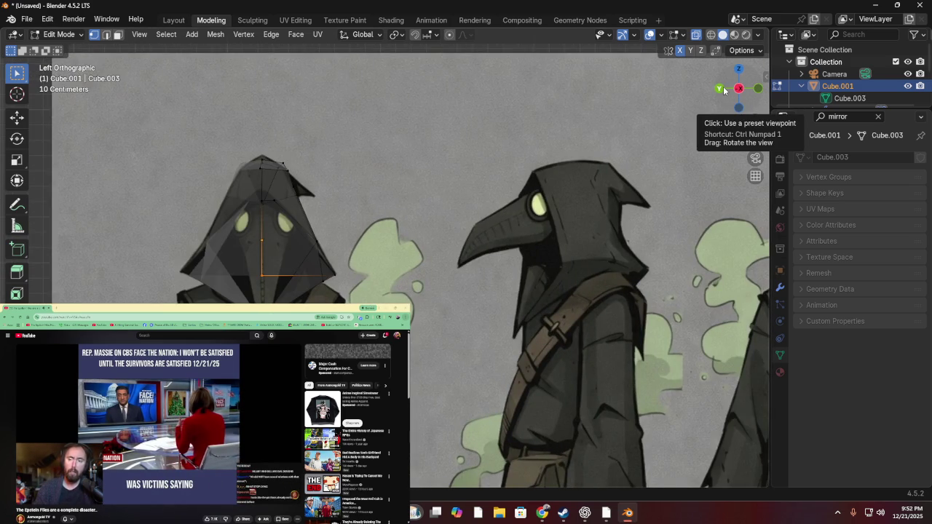
pyautogui.click(721, 88)
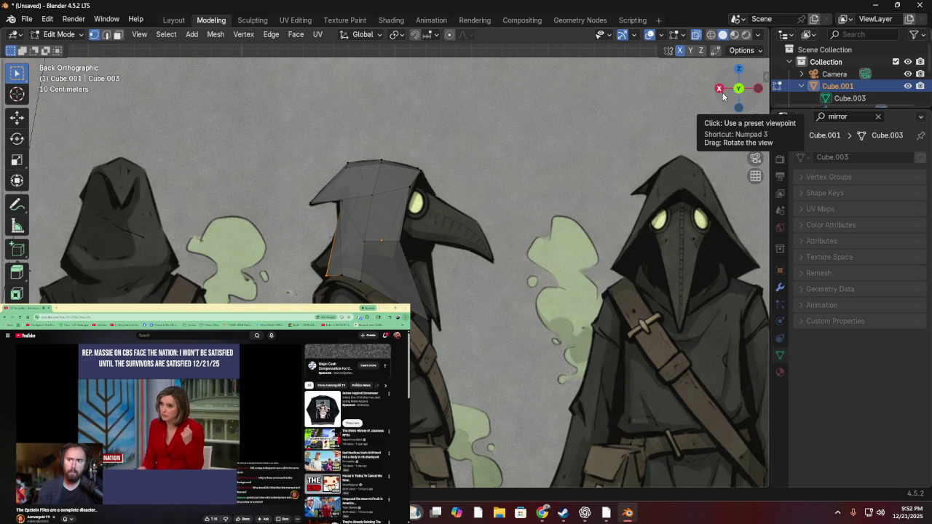
pyautogui.moveTo(334, 142); pyautogui.dragTo(504, 127, button='middle')
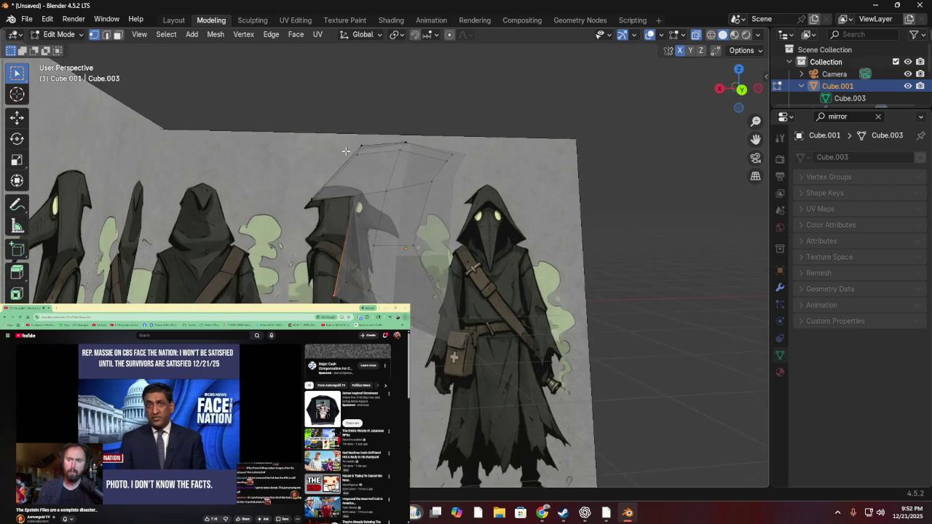
pyautogui.click(740, 90)
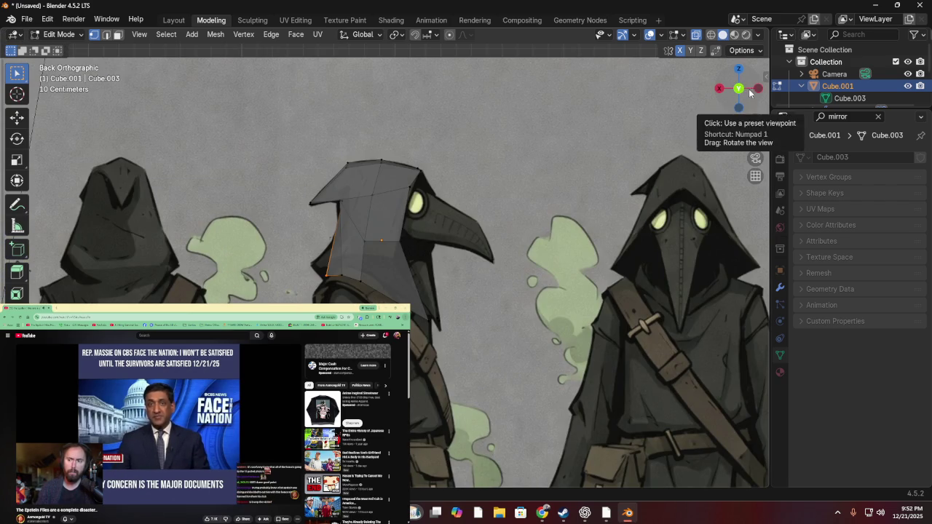
pyautogui.click(758, 89)
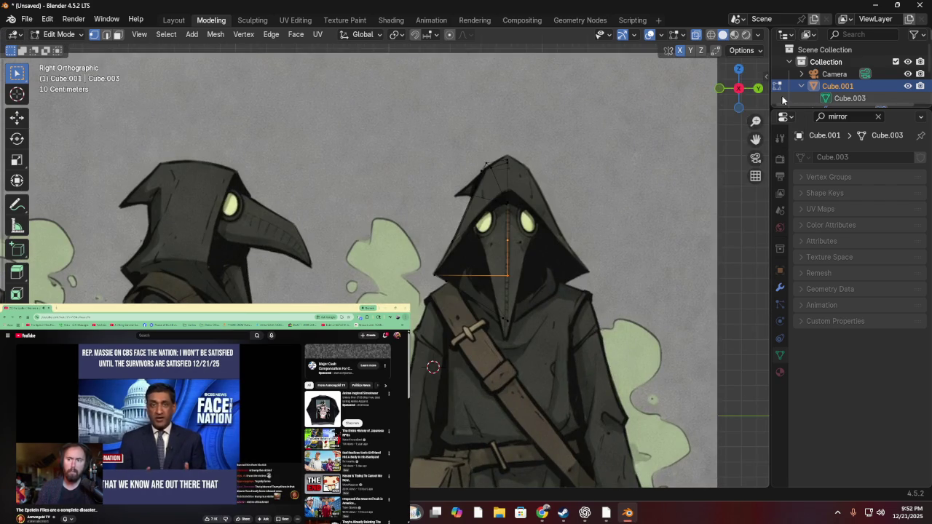
pyautogui.click(721, 90)
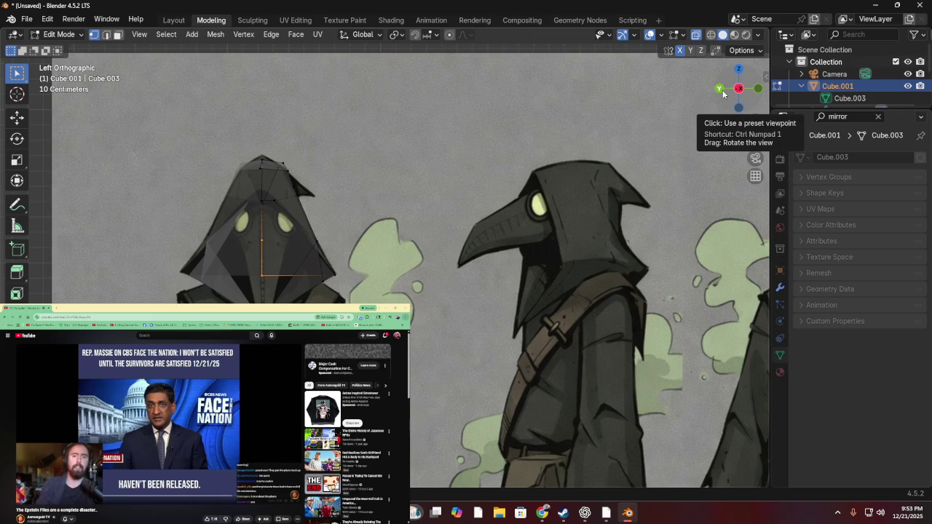
pyautogui.click(721, 92)
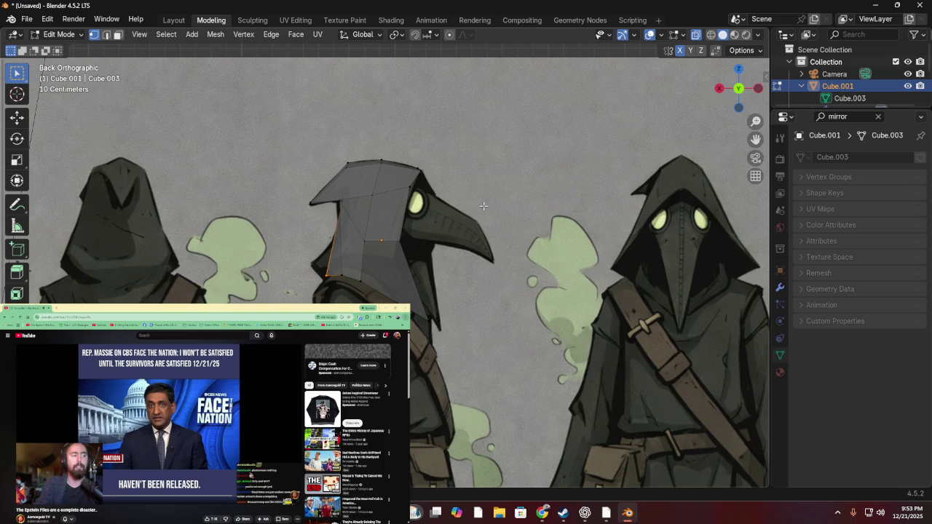
# - Add a cone for the beak, rotate it sideways and shrink it
pyautogui.hotkey('shift', 'a')
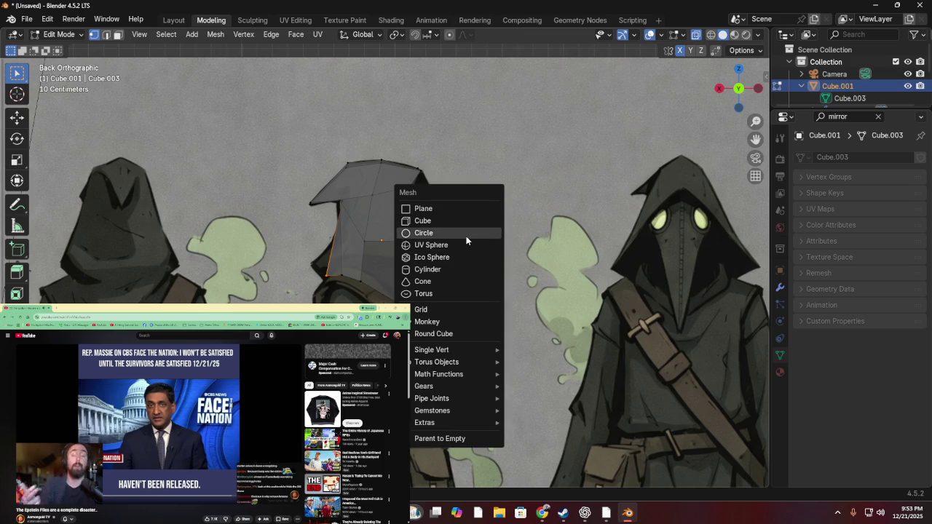
pyautogui.click(441, 281)
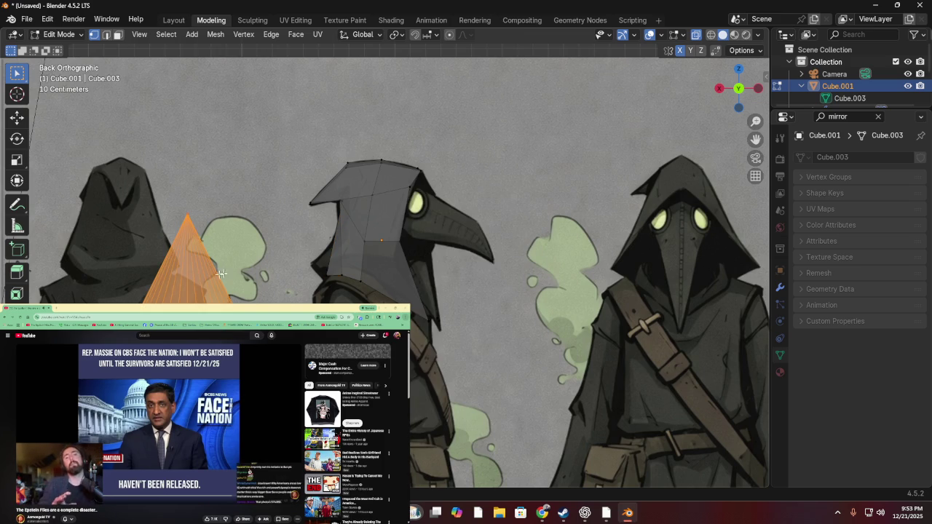
pyautogui.scroll(-1, 267, 262)
pyautogui.scroll(-2, 266, 262)
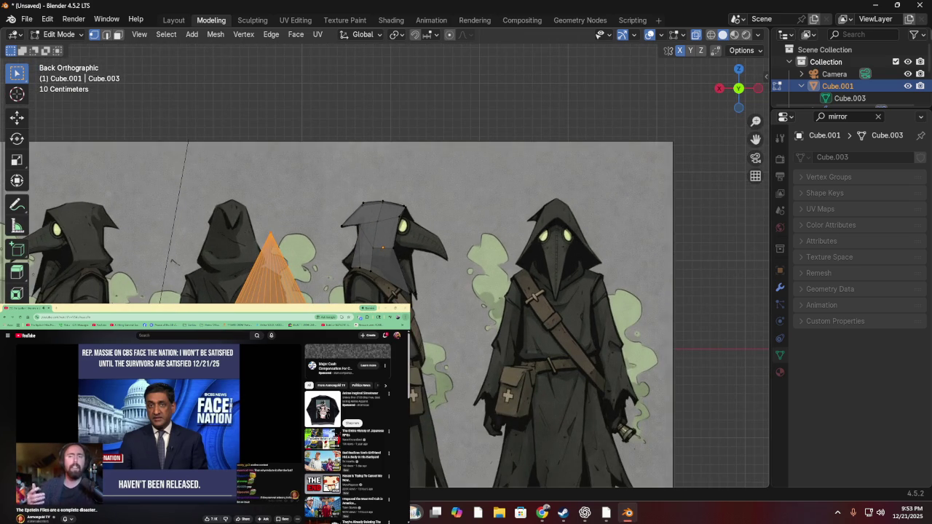
pyautogui.click(17, 138)
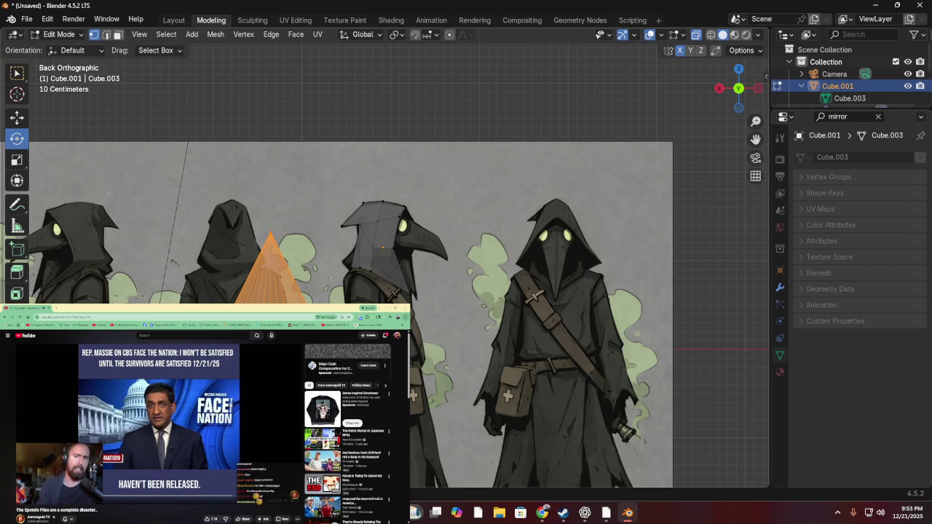
pyautogui.press('r')
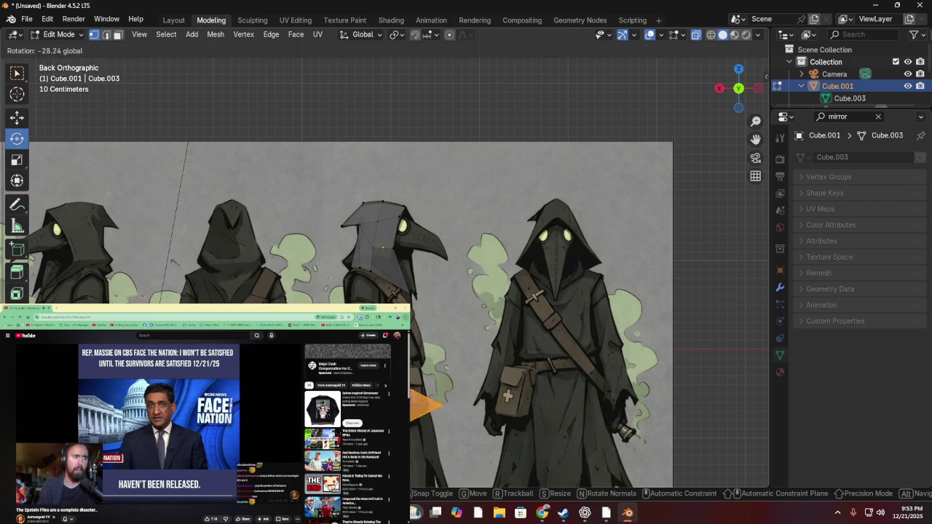
pyautogui.press('Return')
pyautogui.press('s')
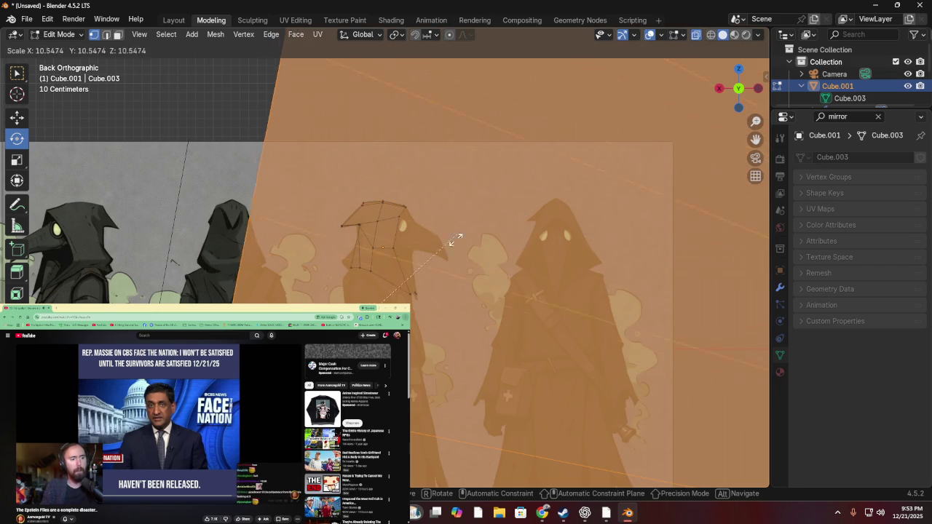
pyautogui.rightClick(456, 416)
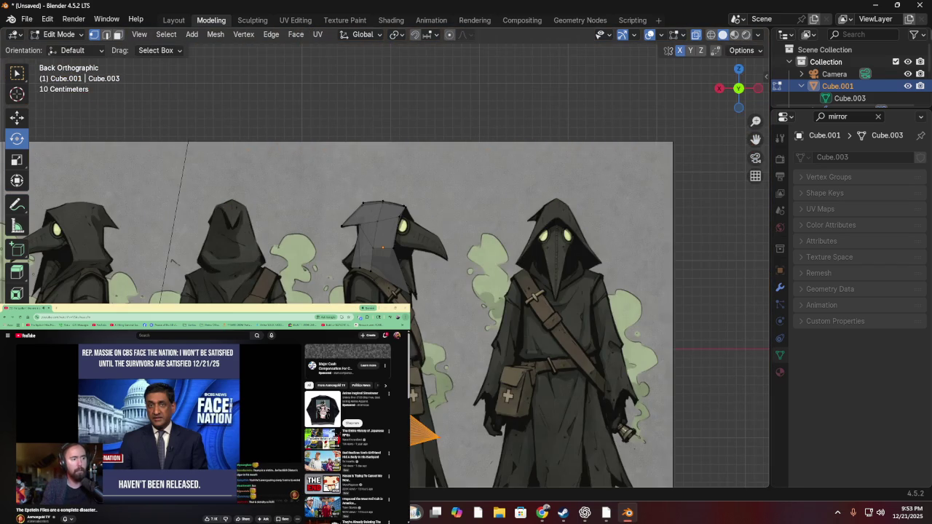
pyautogui.press('s')
pyautogui.press('Return')
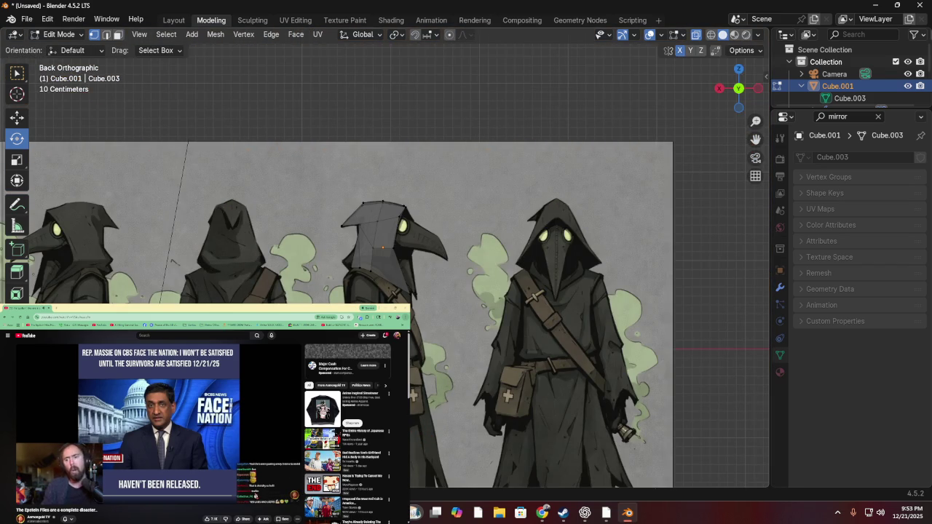
# - Shrink the cone to beak size and try moving it toward the hood's face
pyautogui.press('g')
pyautogui.click(412, 253)
pyautogui.press('s')
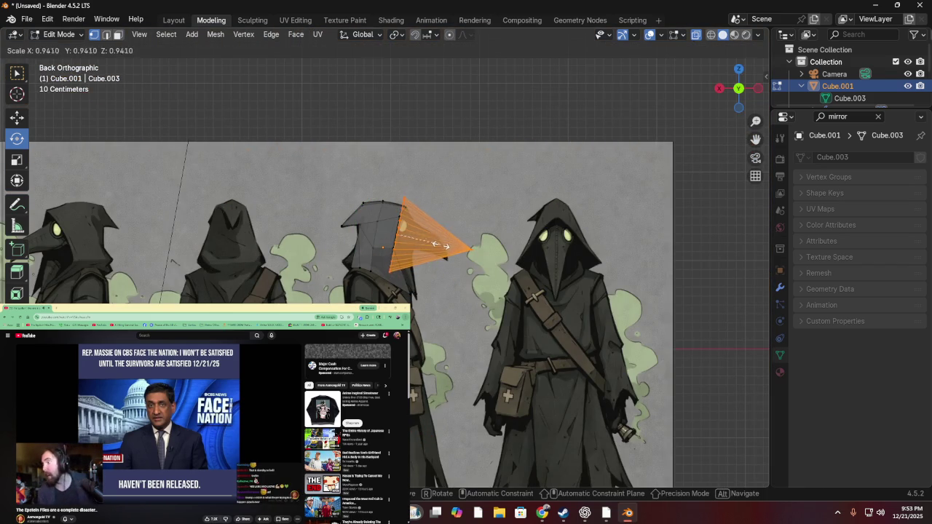
pyautogui.press('Return')
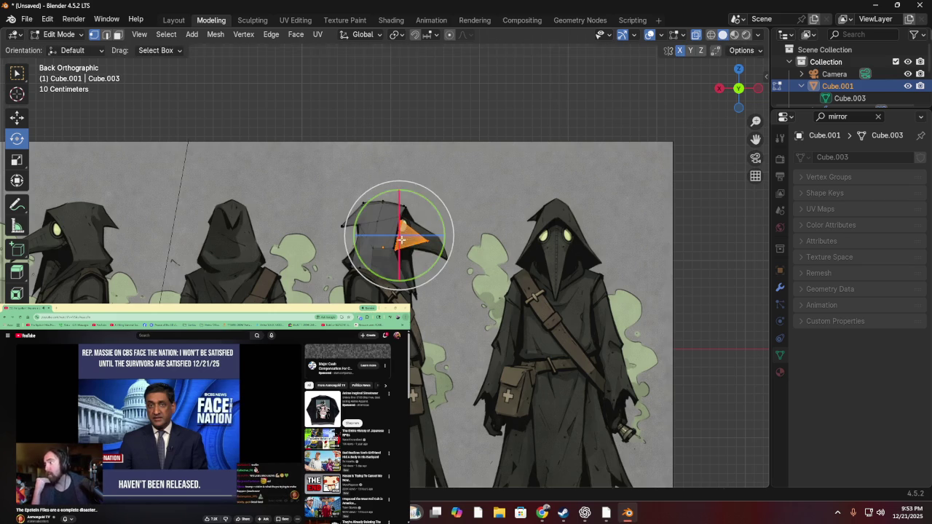
pyautogui.press('g')
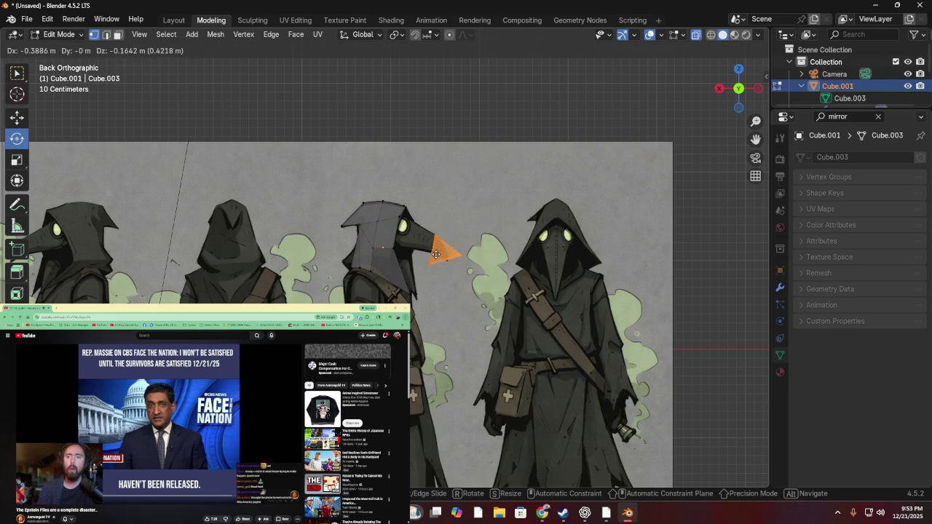
pyautogui.press('s')
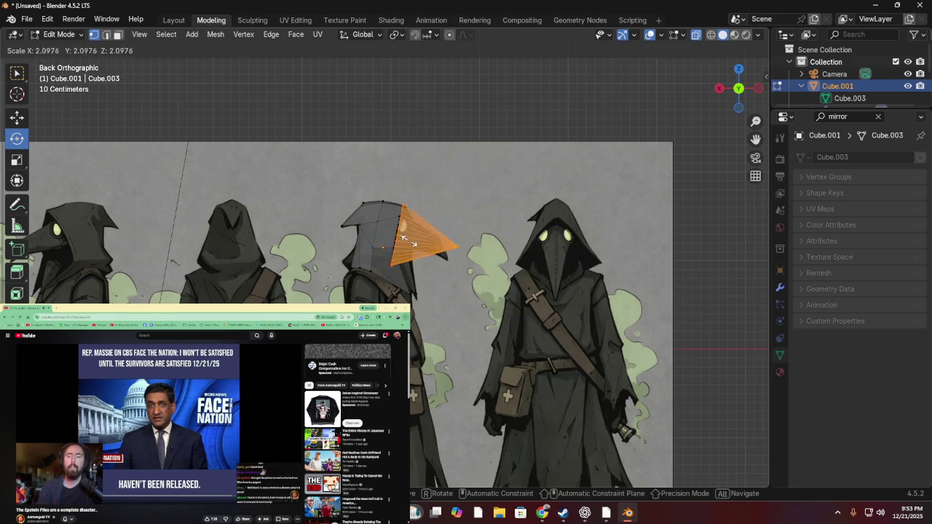
pyautogui.click(406, 236)
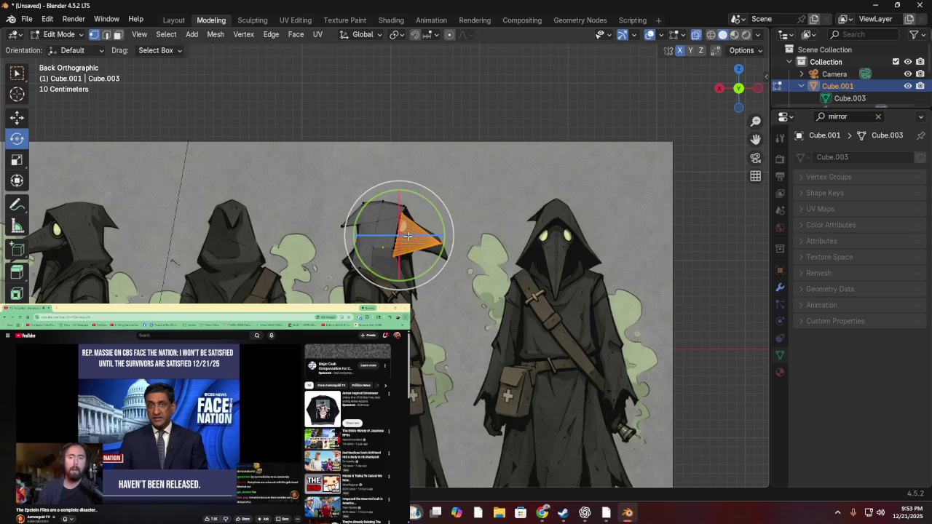
pyautogui.press('g')
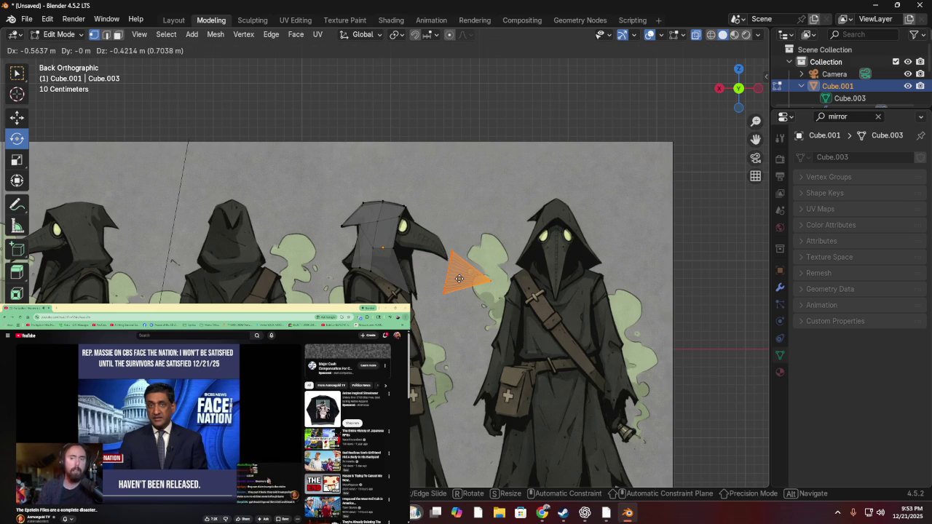
pyautogui.press('Escape')
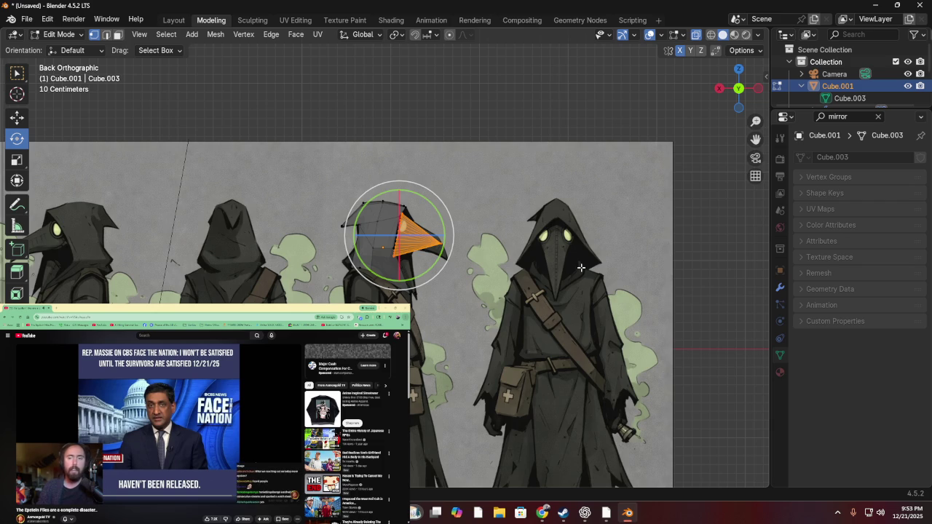
# - Delete the cone beak's faces
pyautogui.press('x')
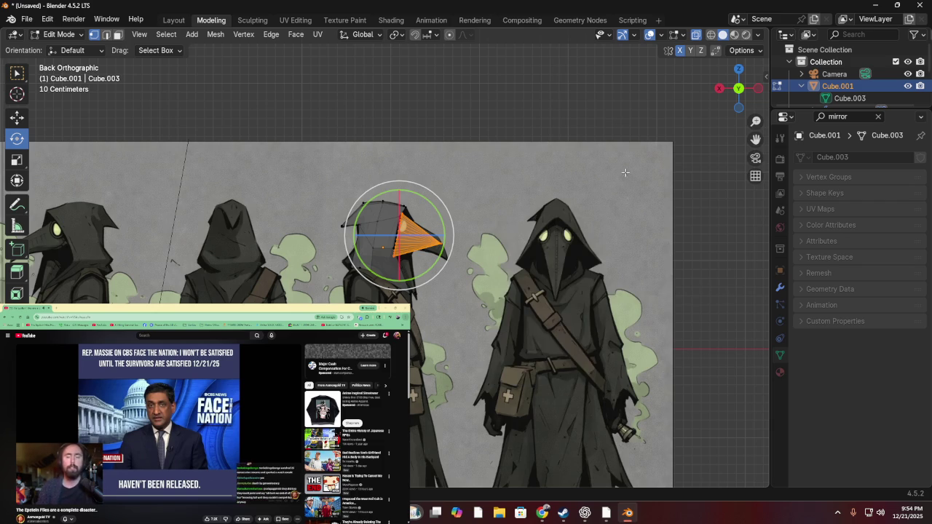
pyautogui.press('x')
pyautogui.press('f')
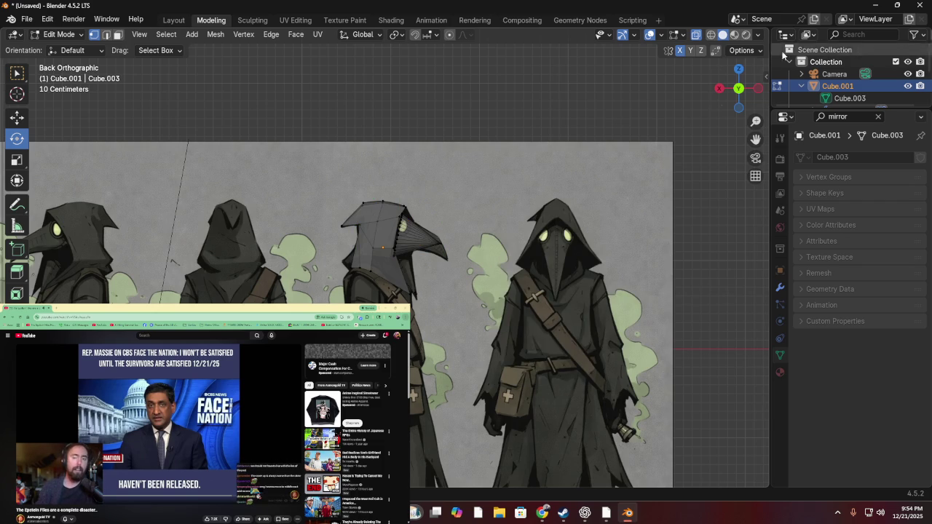
# - Undo to bring the hood mesh back, abandoning a stray rotation
pyautogui.press('x')
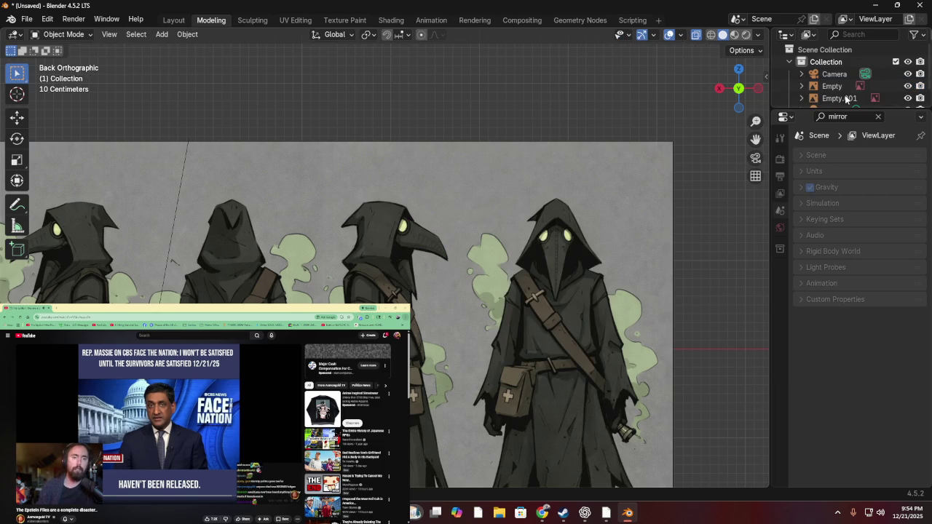
pyautogui.hotkey('ctrl', 'z')
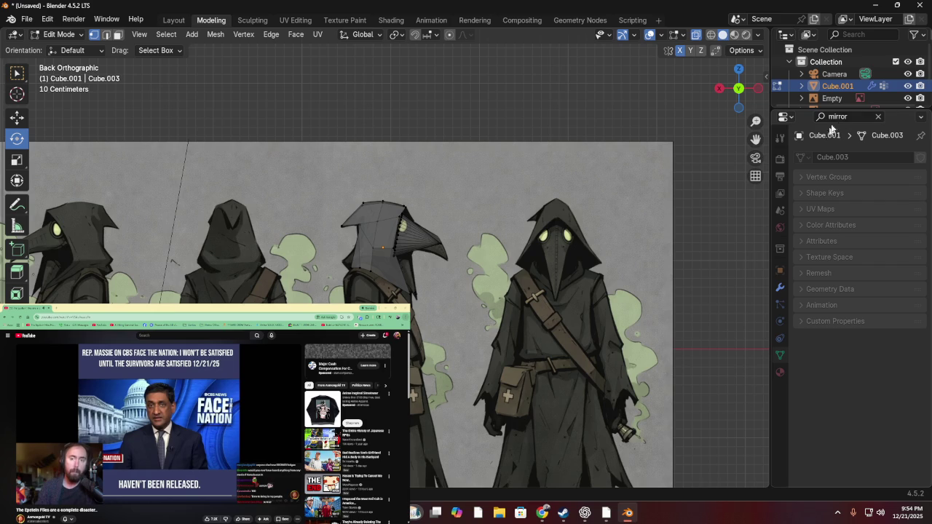
pyautogui.press('r')
pyautogui.rightClick(542, 212)
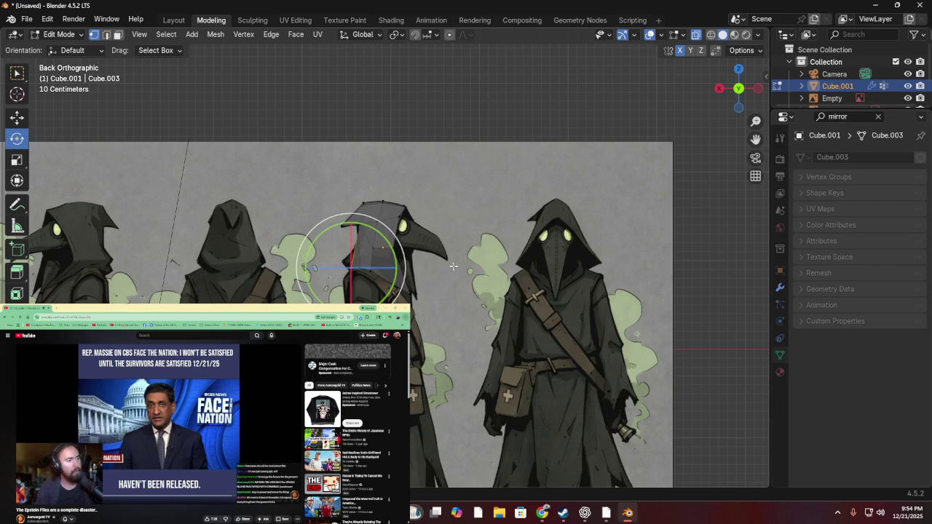
pyautogui.scroll(1, 461, 218)
pyautogui.scroll(1, 461, 218)
# - Add a cube, move it toward the beak area and shrink it
pyautogui.hotkey('shift', 'a')
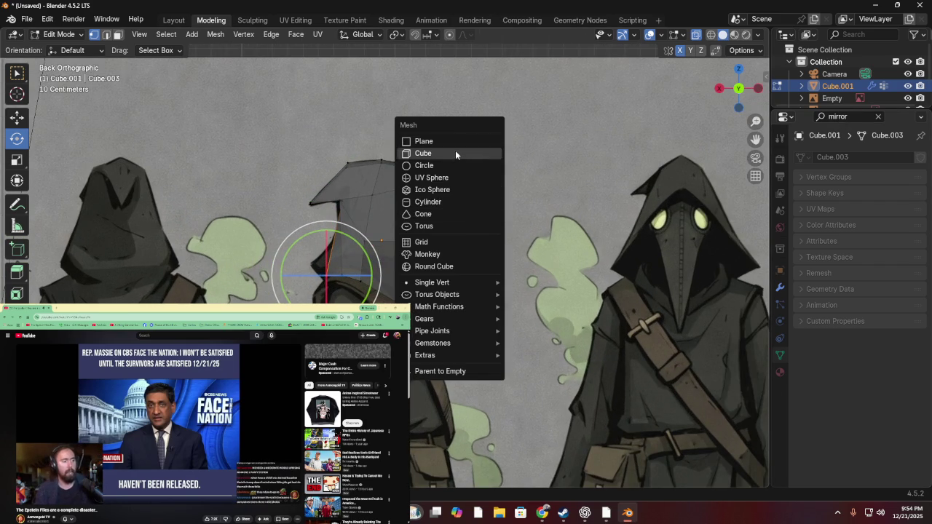
pyautogui.click(455, 150)
pyautogui.press('g')
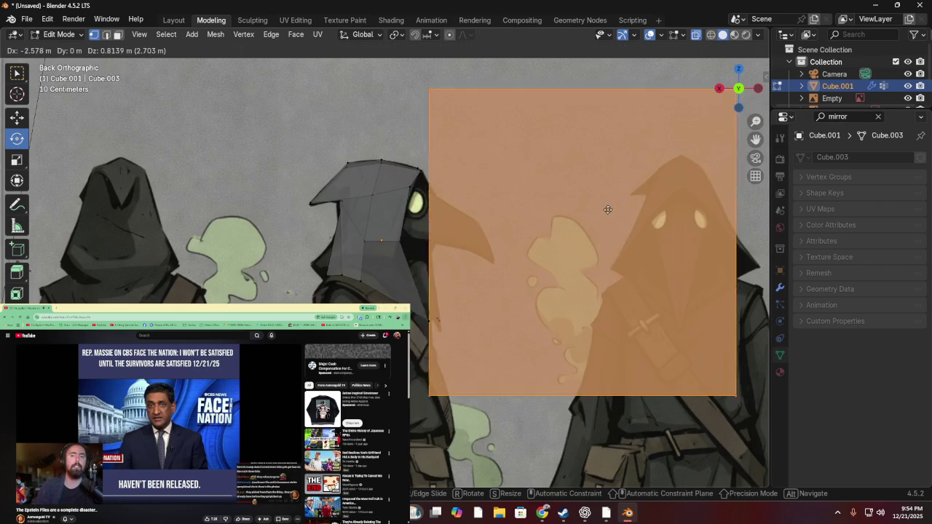
pyautogui.click(548, 183)
pyautogui.press('s')
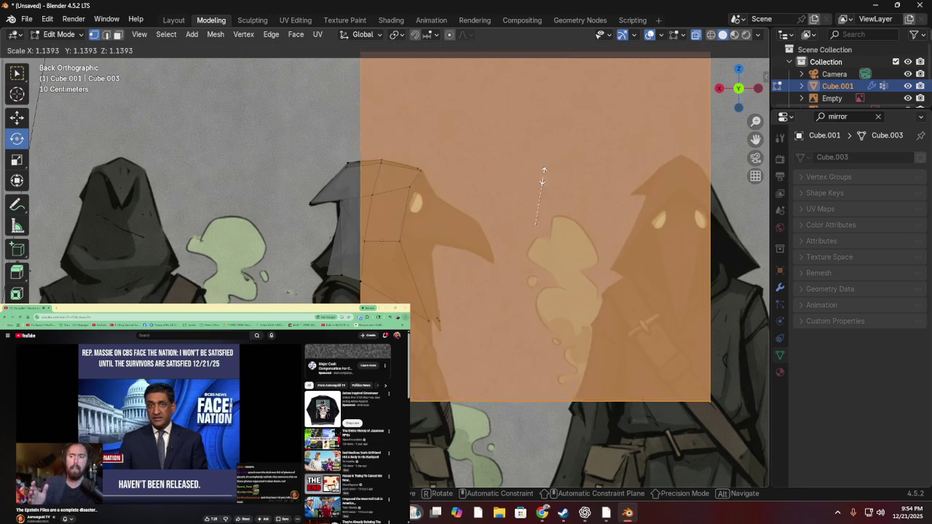
pyautogui.click(542, 220)
# - Place the face on the beak-mask head, tilt it to the beak's angle and shrink it
pyautogui.press('g')
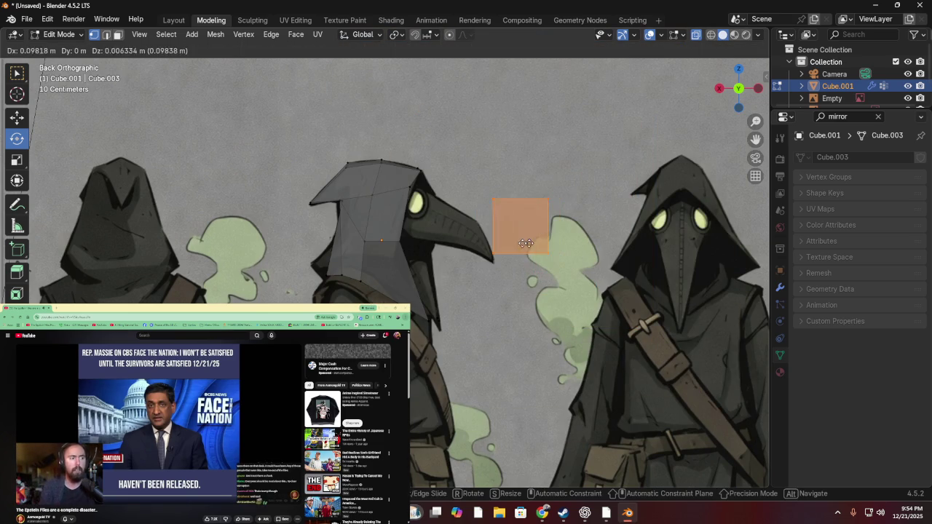
pyautogui.click(494, 219)
pyautogui.moveTo(494, 218); pyautogui.dragTo(486, 244)
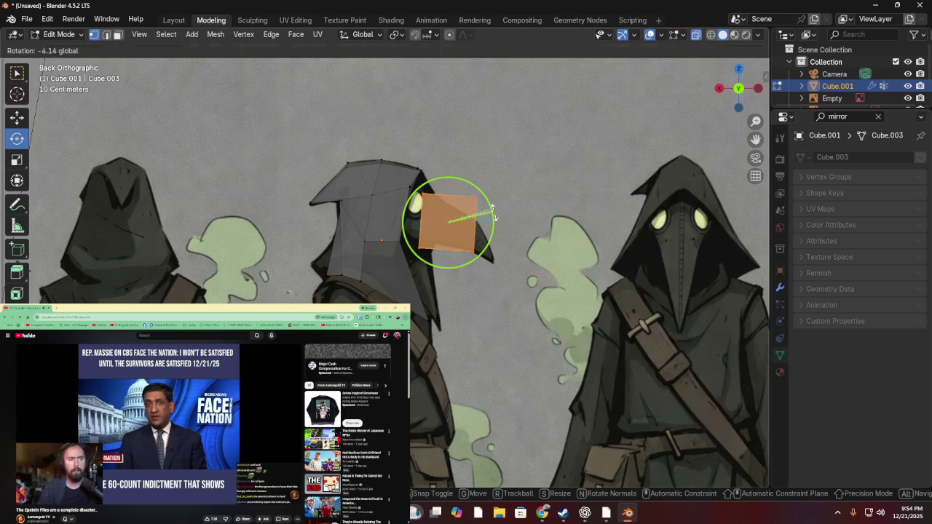
pyautogui.press('g')
pyautogui.press('s')
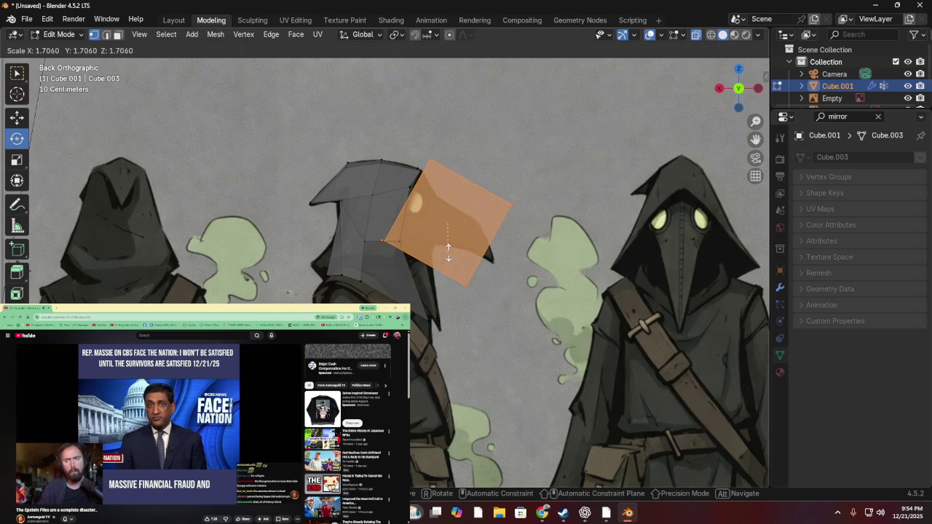
pyautogui.click(441, 230)
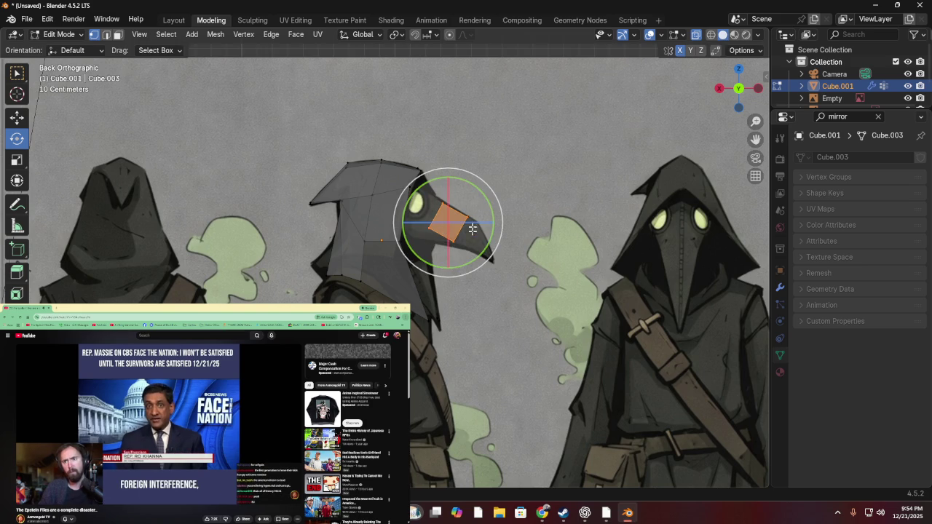
# - Zoom in and select a single corner vertex of the beak face
pyautogui.scroll(2, 466, 211)
pyautogui.scroll(2, 488, 197)
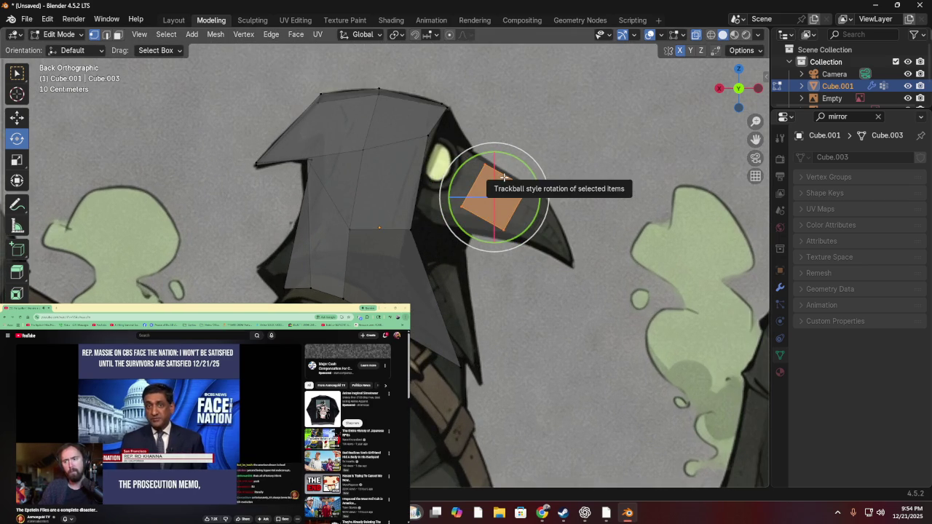
pyautogui.scroll(2, 510, 182)
pyautogui.scroll(2, 520, 153)
pyautogui.click(530, 120)
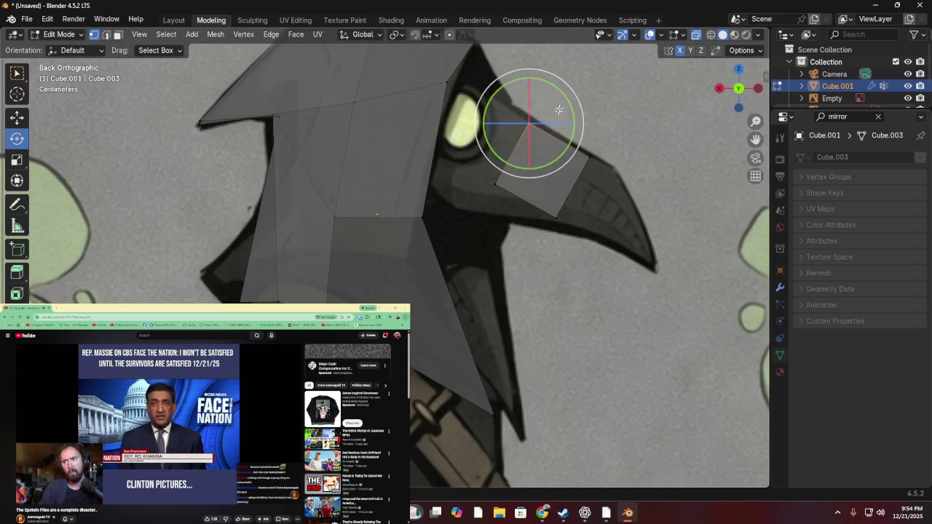
pyautogui.rightClick(638, 116)
pyautogui.click(638, 116)
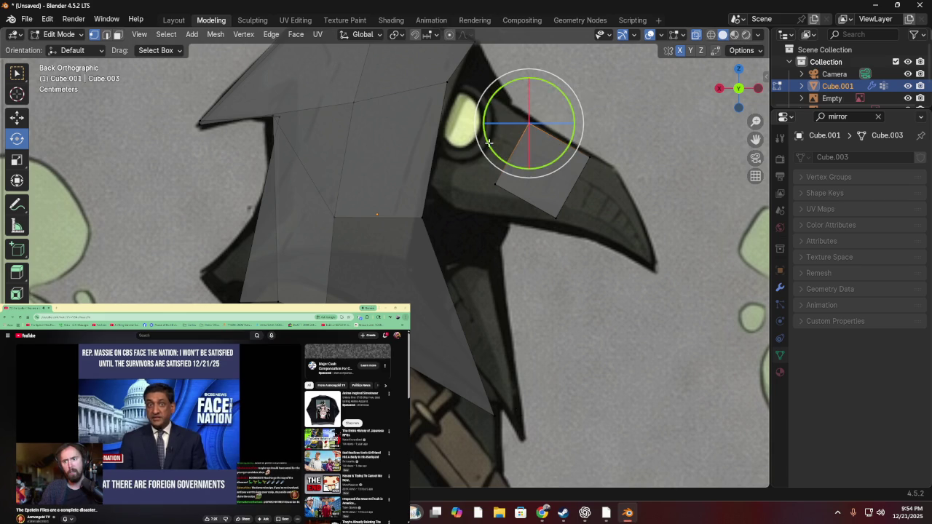
# - Move one corner to the beak's top near the eye and another to the beak tip
pyautogui.press('g')
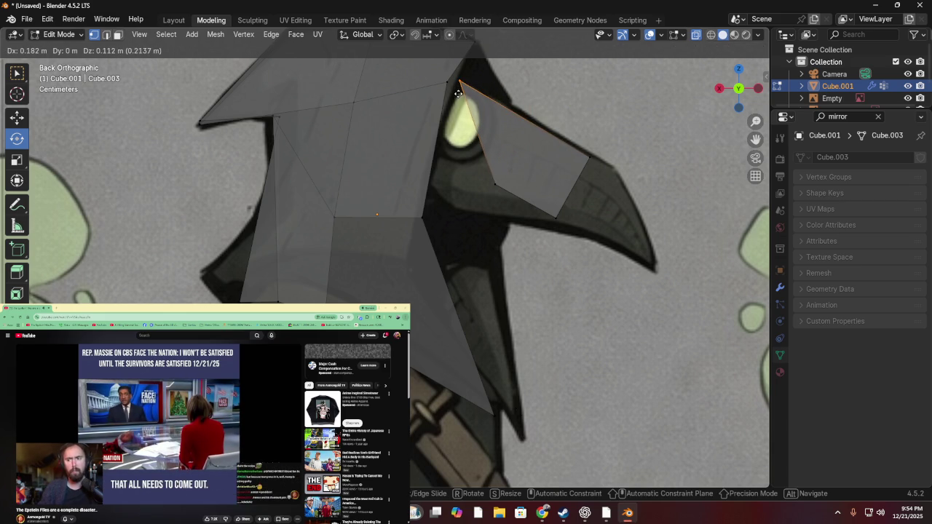
pyautogui.click(459, 91)
pyautogui.moveTo(560, 165); pyautogui.dragTo(561, 165)
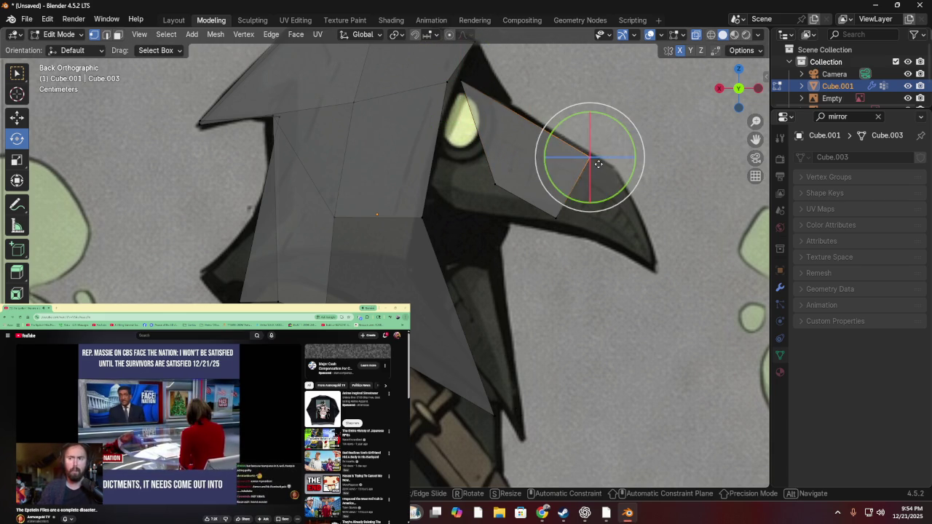
pyautogui.press('g')
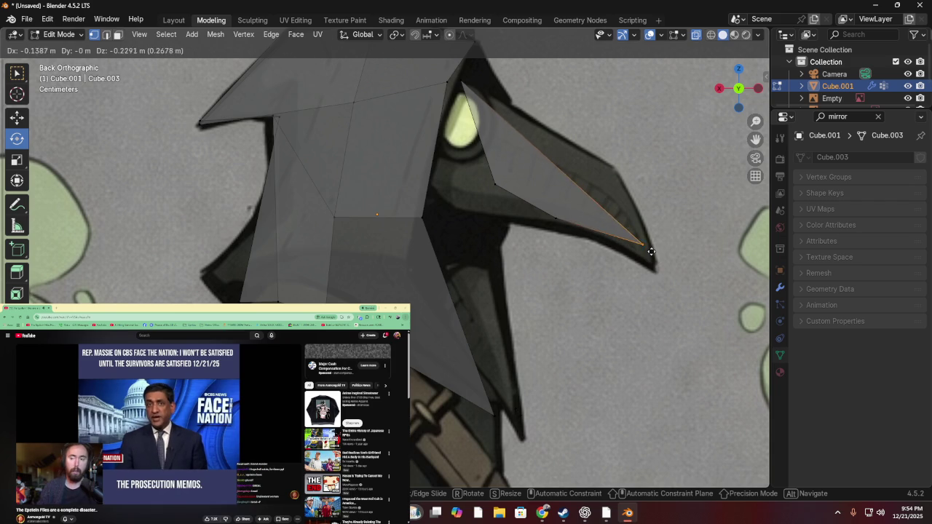
pyautogui.click(651, 247)
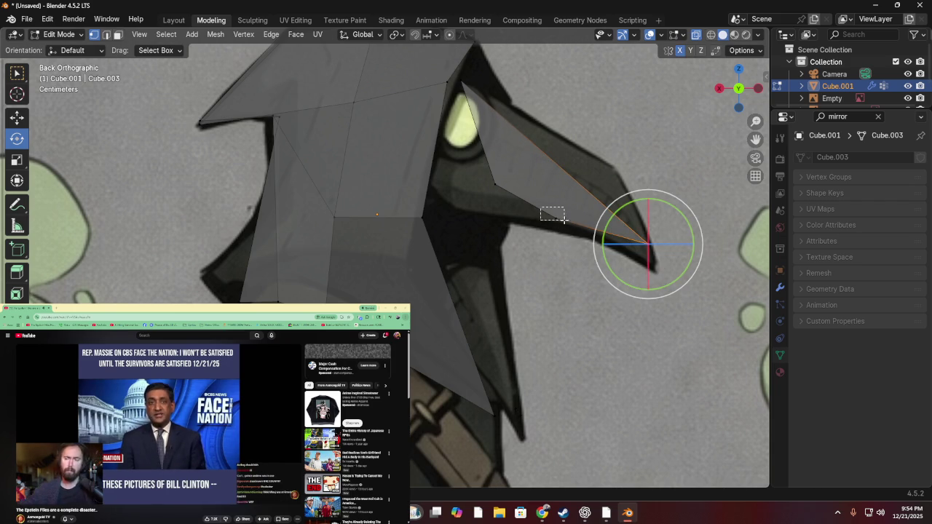
# - Pull beak vertices onto the beak's lower and upper outlines
pyautogui.moveTo(583, 257); pyautogui.dragTo(565, 219)
pyautogui.moveTo(558, 306); pyautogui.dragTo(543, 194)
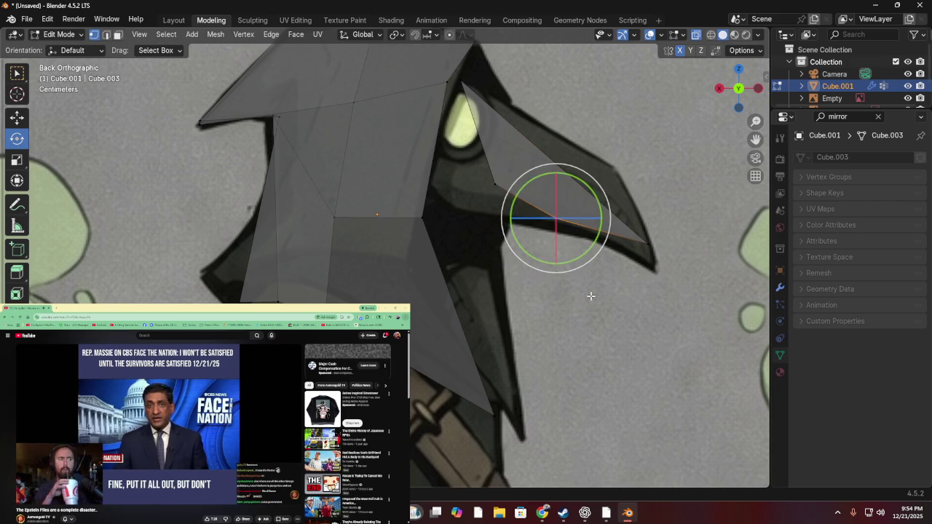
pyautogui.press('g')
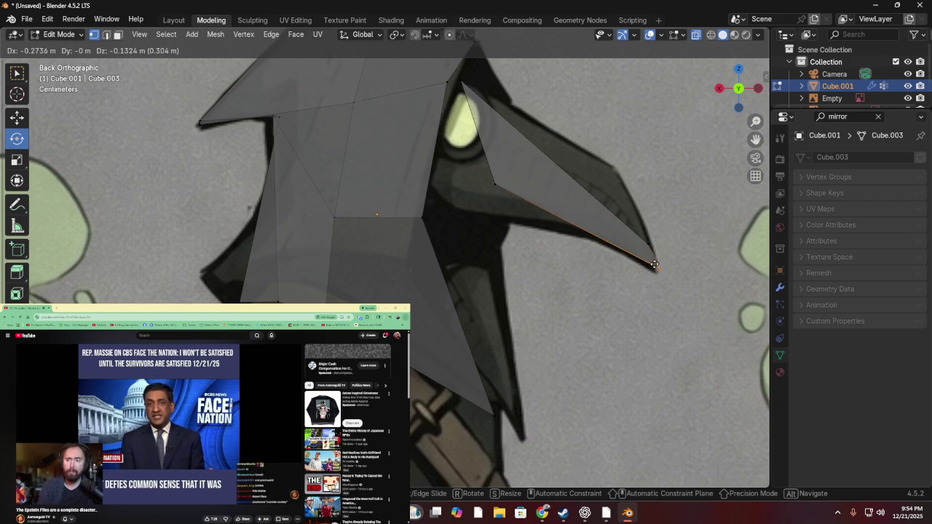
pyautogui.click(650, 267)
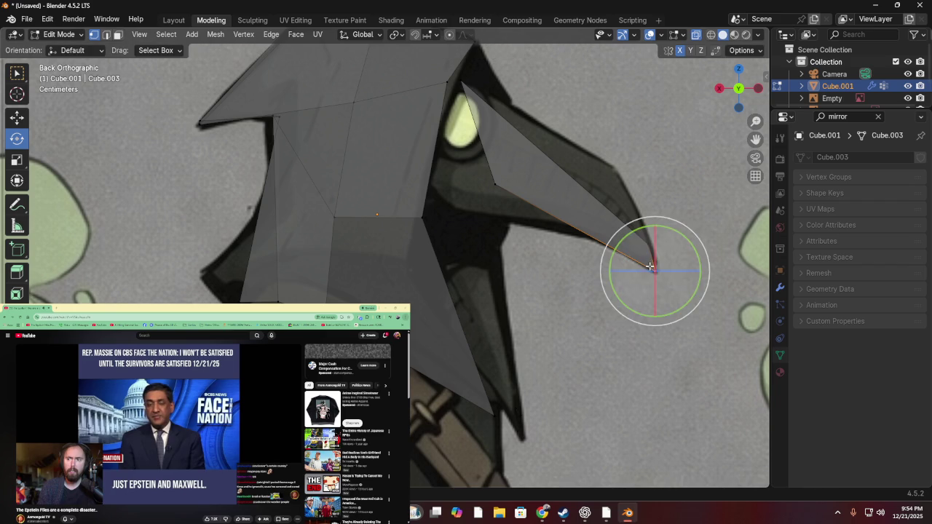
pyautogui.click(628, 221)
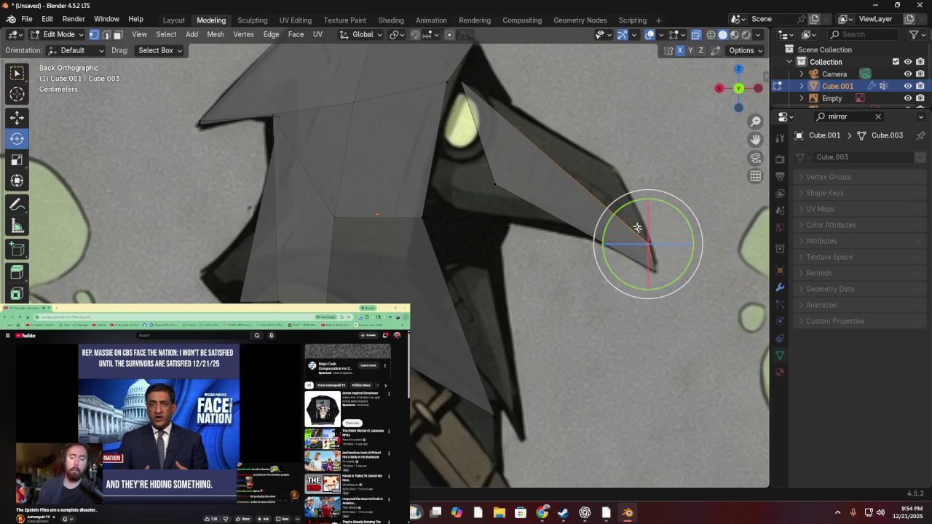
pyautogui.click(681, 190)
pyautogui.moveTo(630, 257); pyautogui.dragTo(629, 257)
pyautogui.moveTo(697, 187); pyautogui.dragTo(641, 253)
pyautogui.moveTo(694, 188)
pyautogui.mouseDown()
pyautogui.moveTo(653, 242)
pyautogui.moveTo(634, 249)
pyautogui.mouseUp()
pyautogui.press('g')
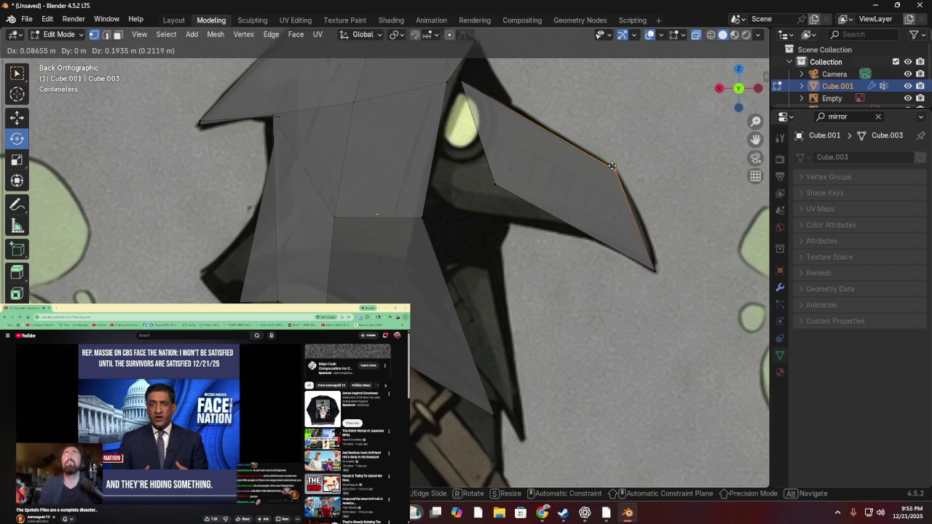
pyautogui.click(611, 166)
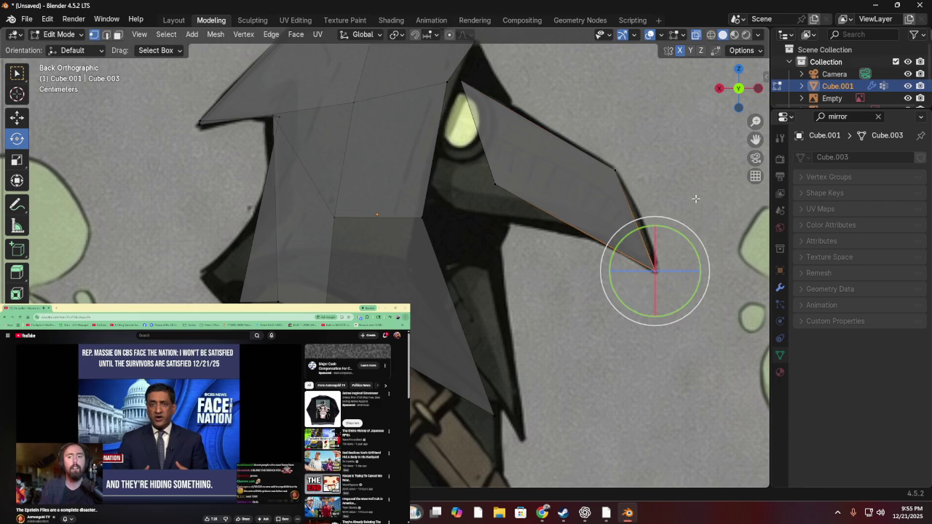
# - Nudge the tip edge and move the inner beak vertex beside the eye
pyautogui.press('g')
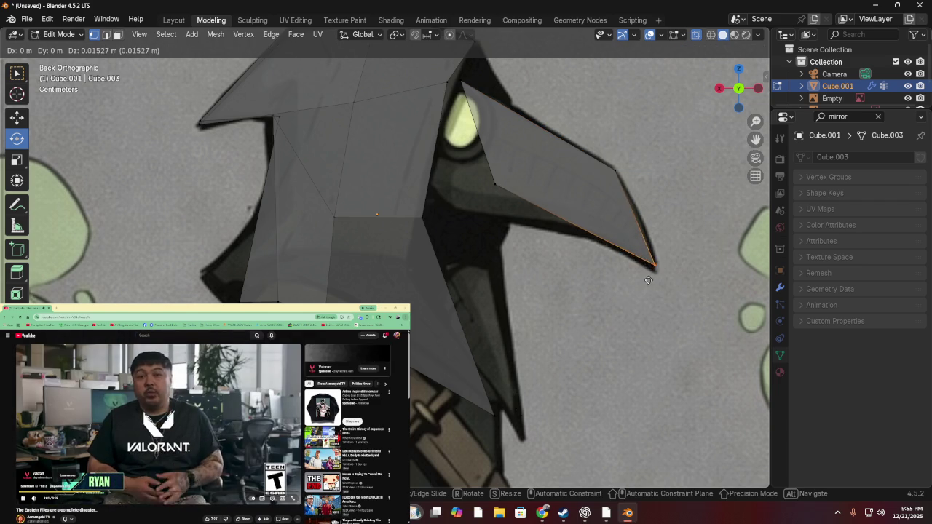
pyautogui.click(649, 280)
pyautogui.click(616, 171)
pyautogui.moveTo(669, 126); pyautogui.dragTo(596, 192)
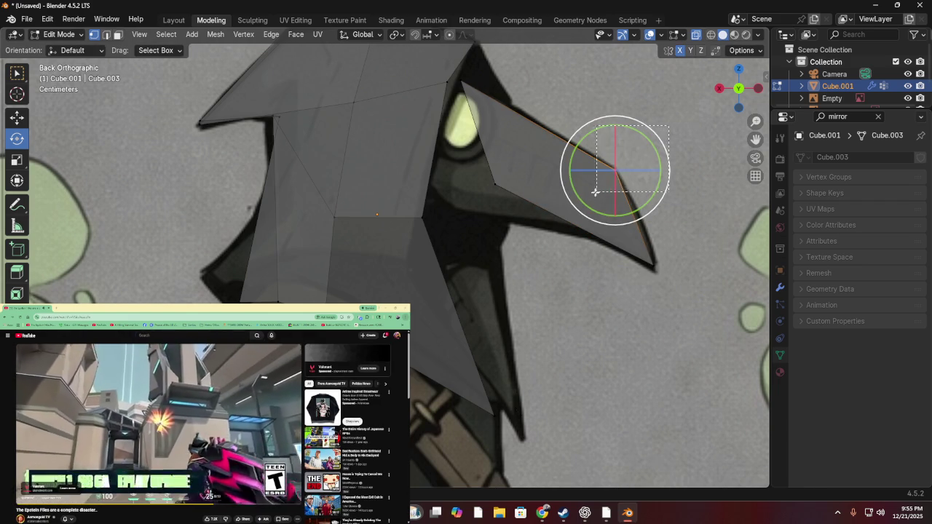
pyautogui.press('g')
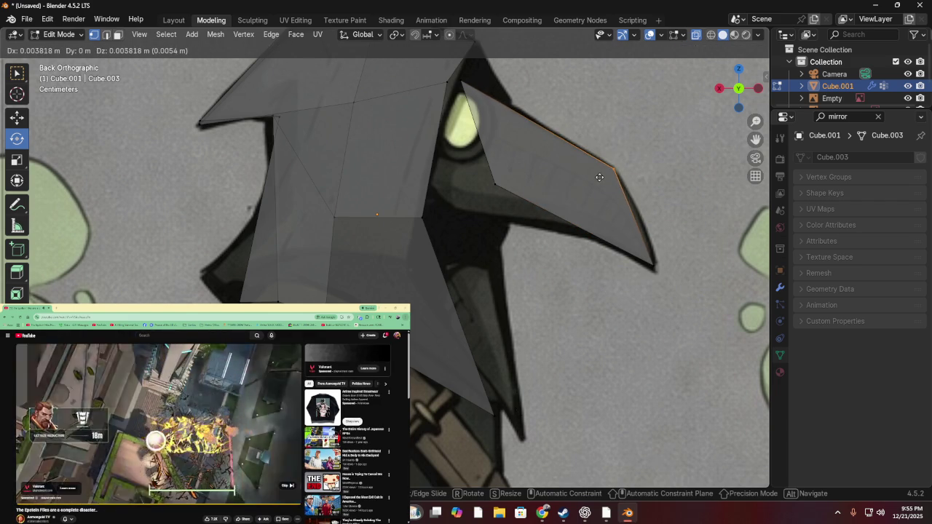
pyautogui.click(599, 177)
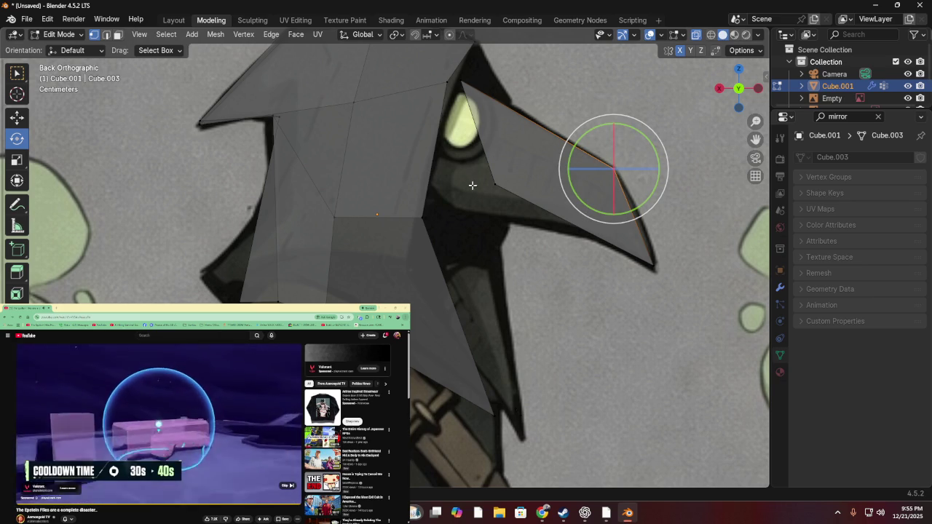
pyautogui.keyDown('shift'); pyautogui.click(493, 183); pyautogui.keyUp('shift')
pyautogui.moveTo(551, 145); pyautogui.dragTo(468, 209)
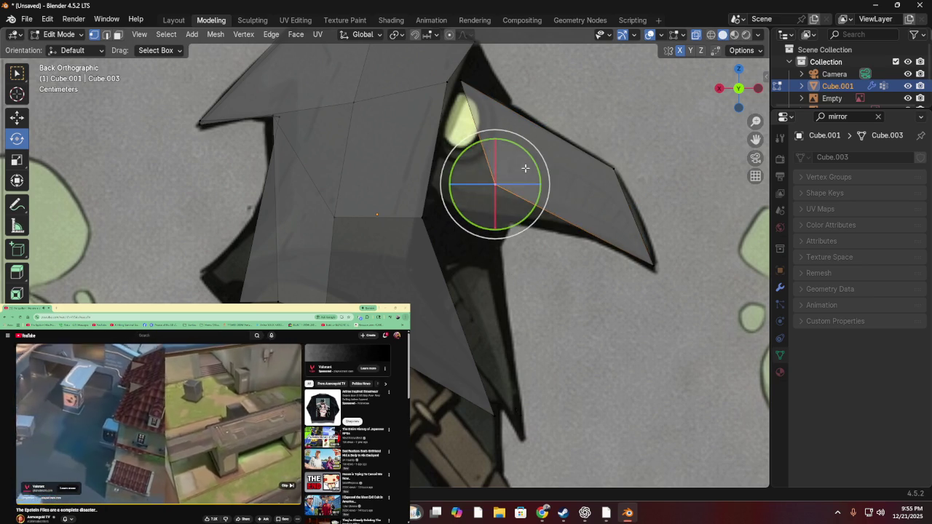
pyautogui.press('g')
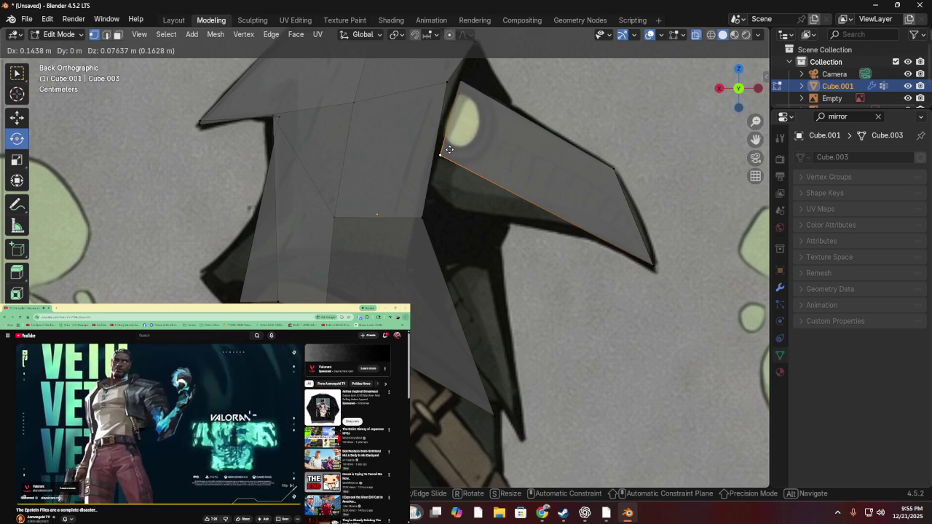
pyautogui.click(450, 150)
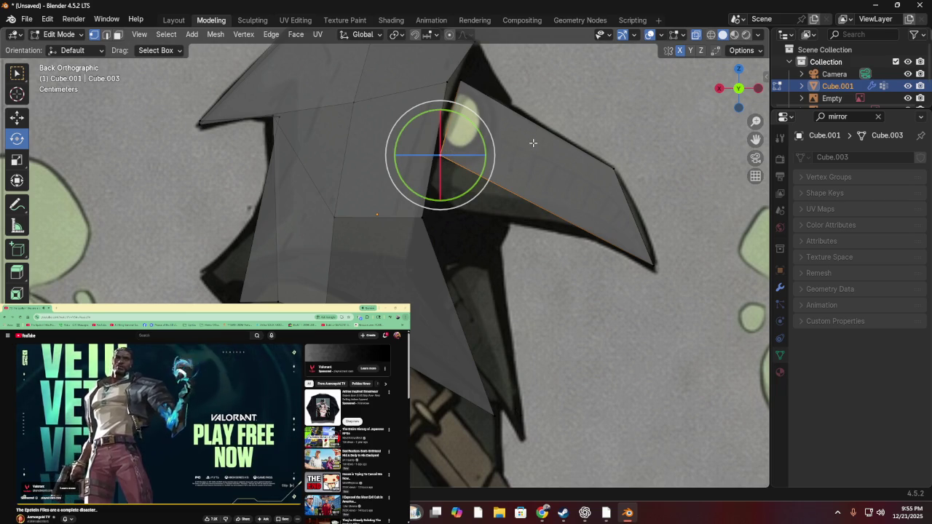
# - Deselect everything and add an edge loop across the beak
pyautogui.hotkey('alt', 'a')
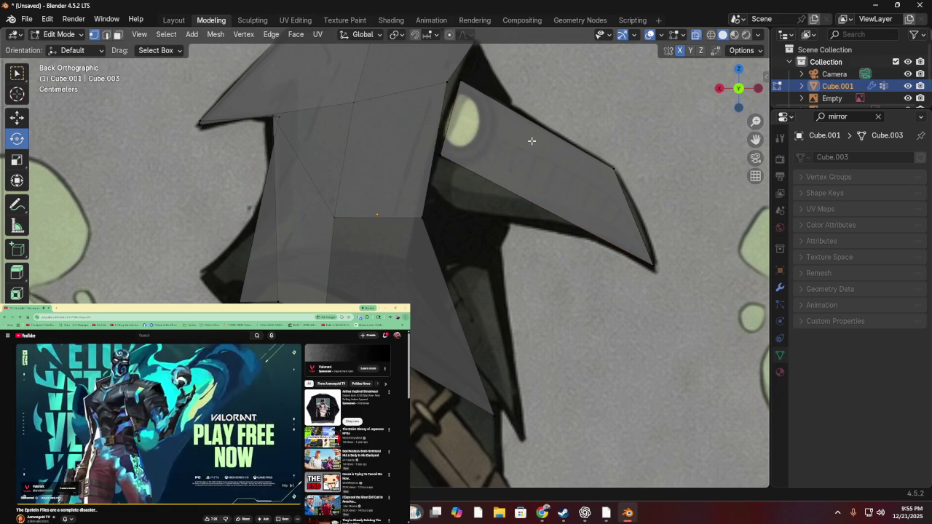
pyautogui.hotkey('ctrl', 'r')
pyautogui.click(287, 122)
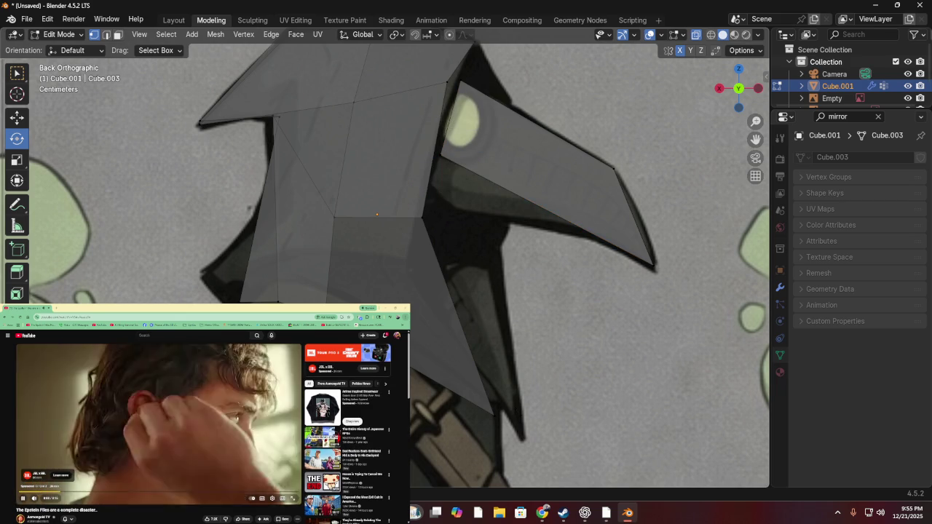
# - Add two more crosswise loop cuts on the beak, including one near the eye
pyautogui.hotkey('ctrl', 'r')
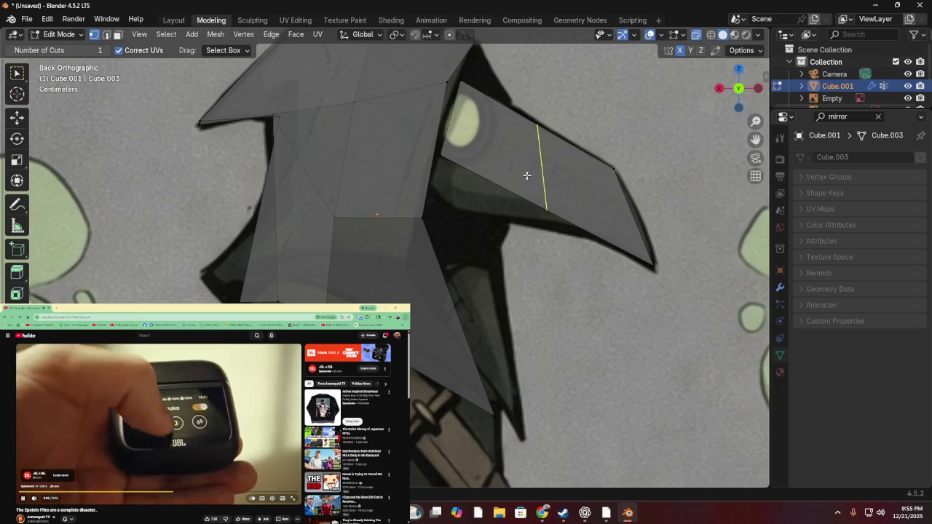
pyautogui.click(528, 175)
pyautogui.hotkey('ctrl', 'r')
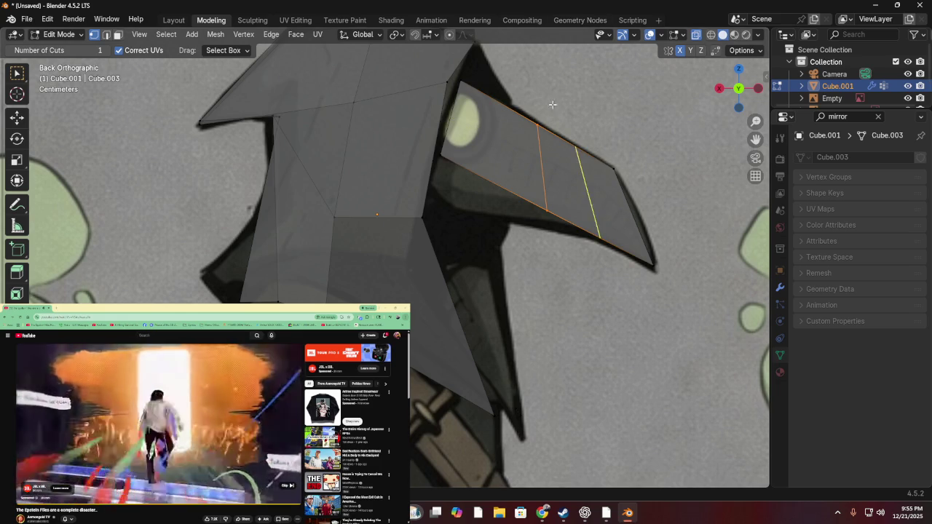
pyautogui.click(517, 86)
pyautogui.click(561, 104)
pyautogui.press('g')
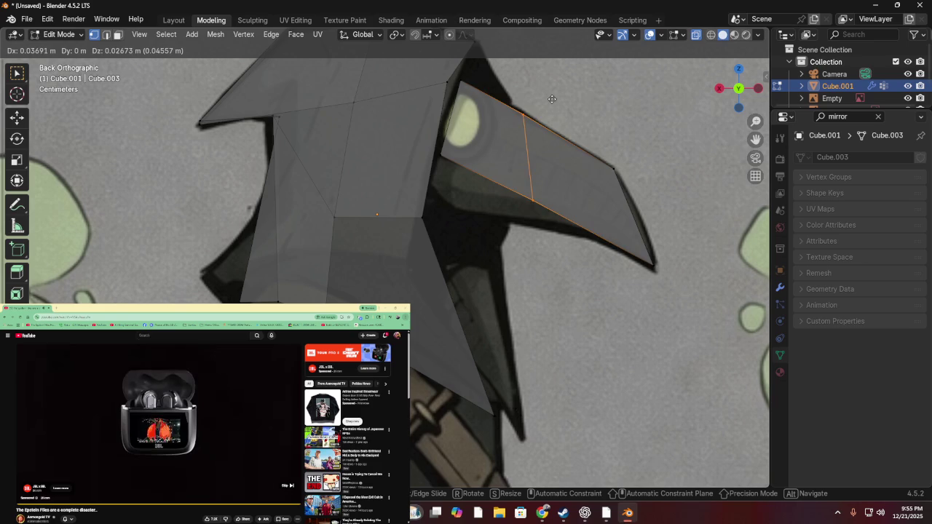
pyautogui.click(556, 98)
pyautogui.press('g')
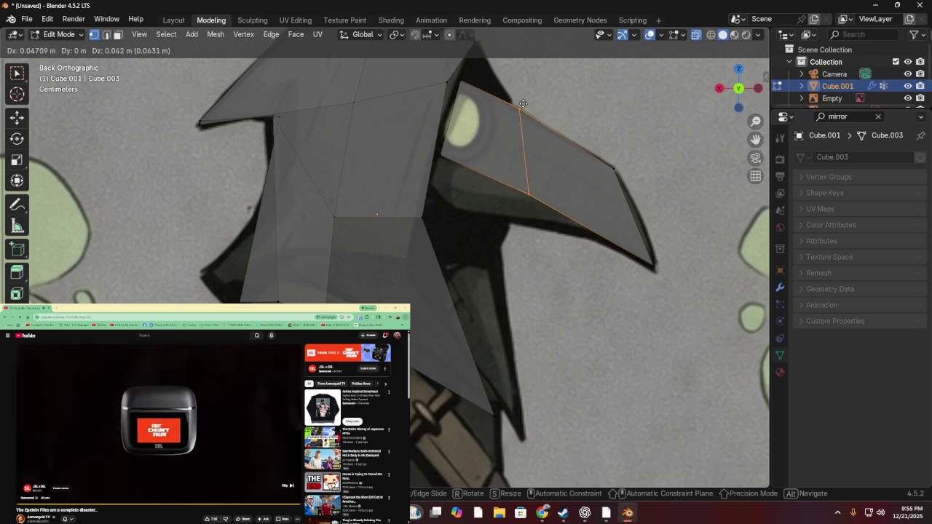
pyautogui.rightClick(643, 91)
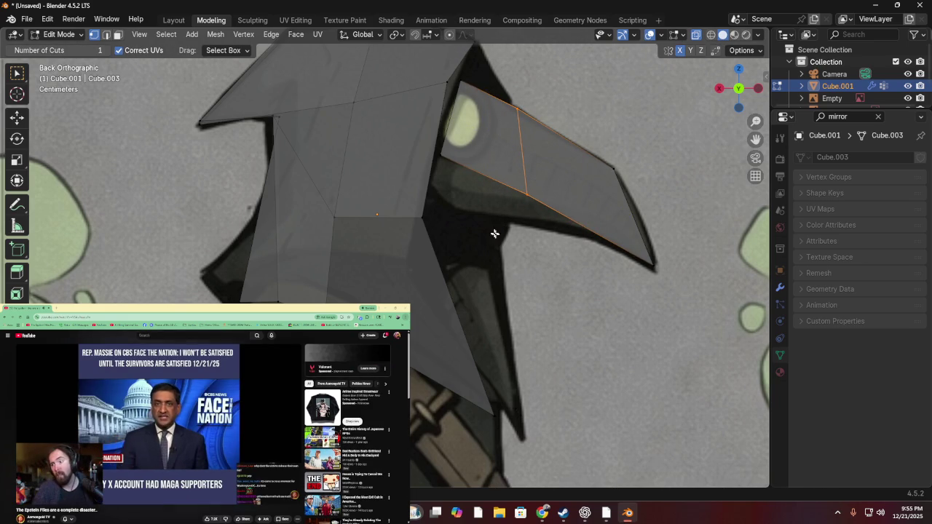
# - Slide a vertex of the new cut onto the beak's lower outline
pyautogui.click(17, 73)
pyautogui.click(528, 190)
pyautogui.press('g')
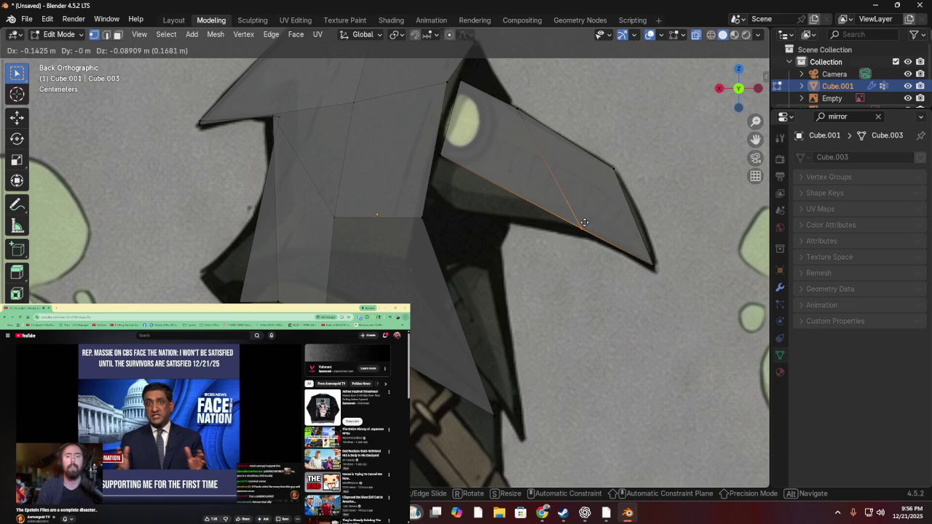
pyautogui.click(584, 223)
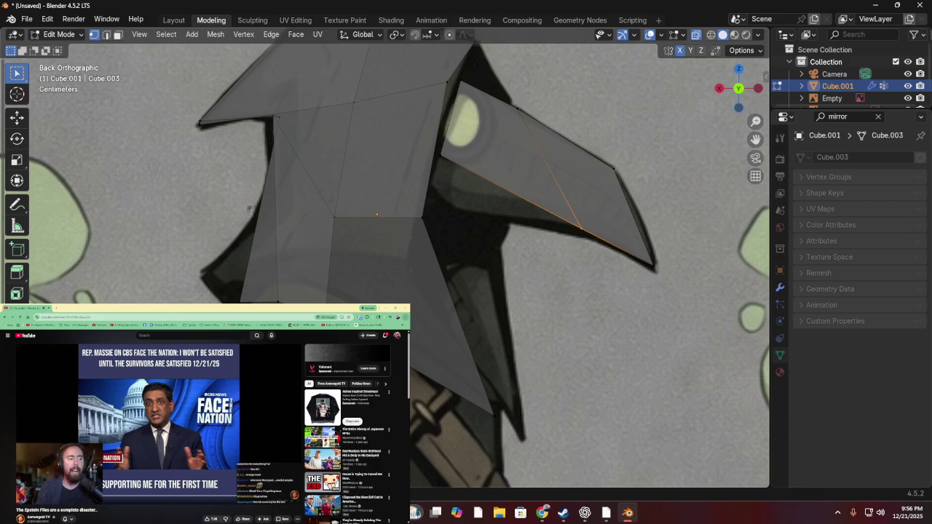
pyautogui.hotkey('ctrl', 'r')
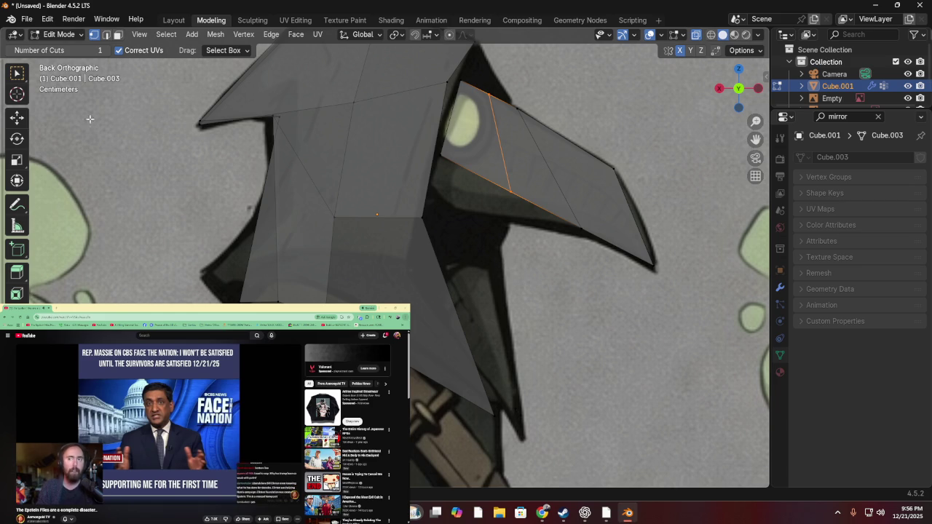
# - Cancel the loop cut and move the beak base vertices, including the top one
pyautogui.press('Escape')
pyautogui.press('g')
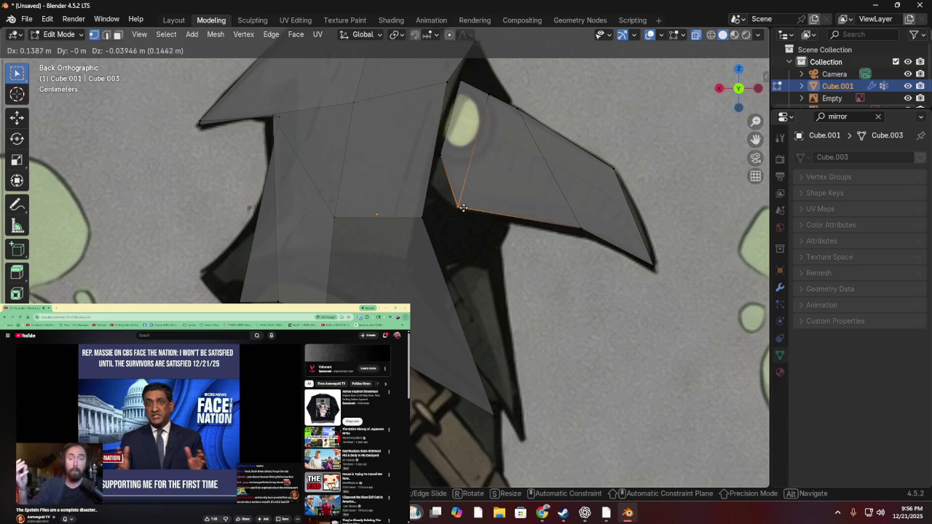
pyautogui.click(464, 209)
pyautogui.click(500, 93)
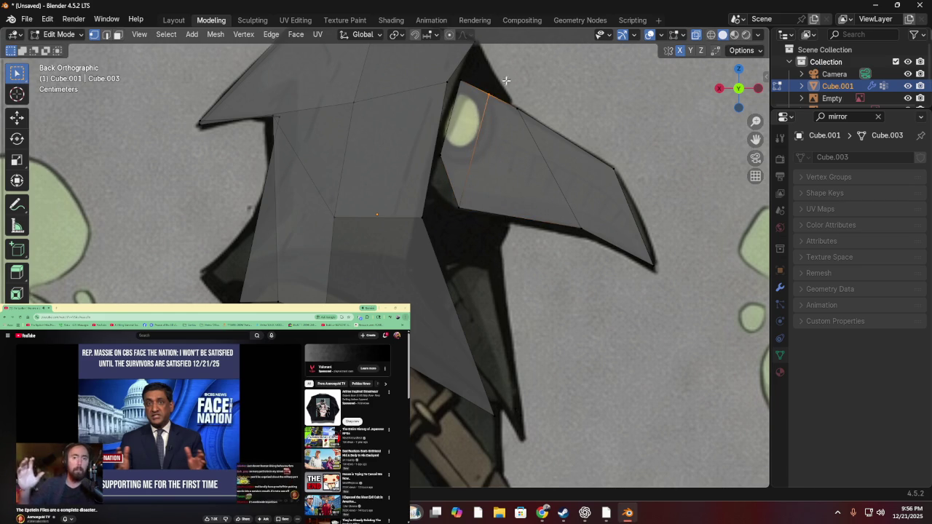
pyautogui.press('g')
pyautogui.click(499, 93)
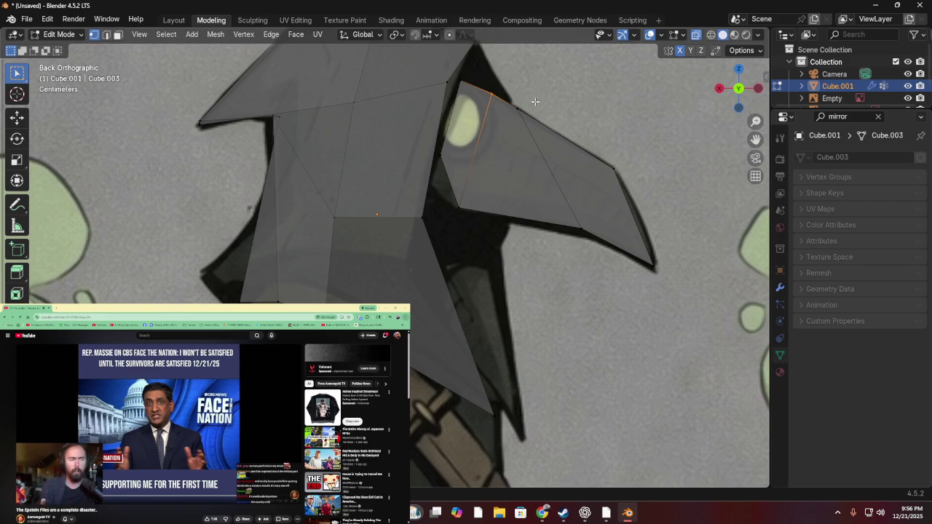
# - Check the beak in orbit and side views, then move the base edge onto the outline
pyautogui.moveTo(526, 138)
pyautogui.mouseDown(button='middle')
pyautogui.moveTo(447, 162)
pyautogui.moveTo(219, 154)
pyautogui.moveTo(354, 148)
pyautogui.moveTo(371, 191)
pyautogui.moveTo(308, 165)
pyautogui.moveTo(300, 178)
pyautogui.moveTo(429, 194)
pyautogui.moveTo(510, 157)
pyautogui.moveTo(745, 182)
pyautogui.moveTo(277, 124)
pyautogui.moveTo(291, 183)
pyautogui.moveTo(303, 172)
pyautogui.mouseUp(button='middle')
pyautogui.click(726, 98)
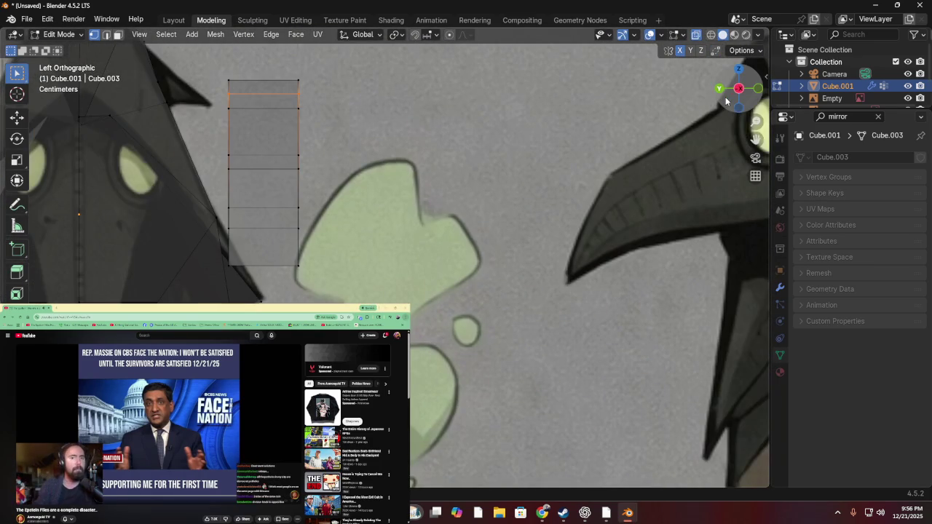
pyautogui.click(722, 89)
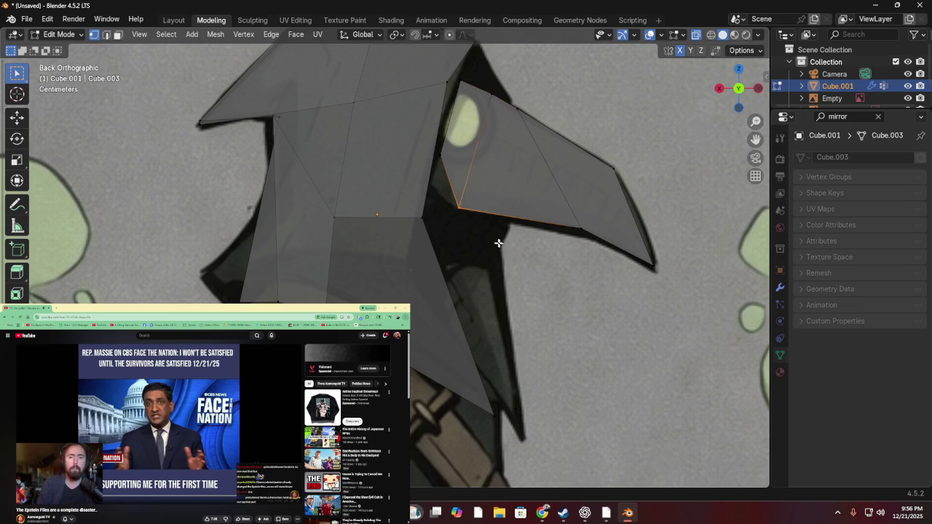
pyautogui.press('g')
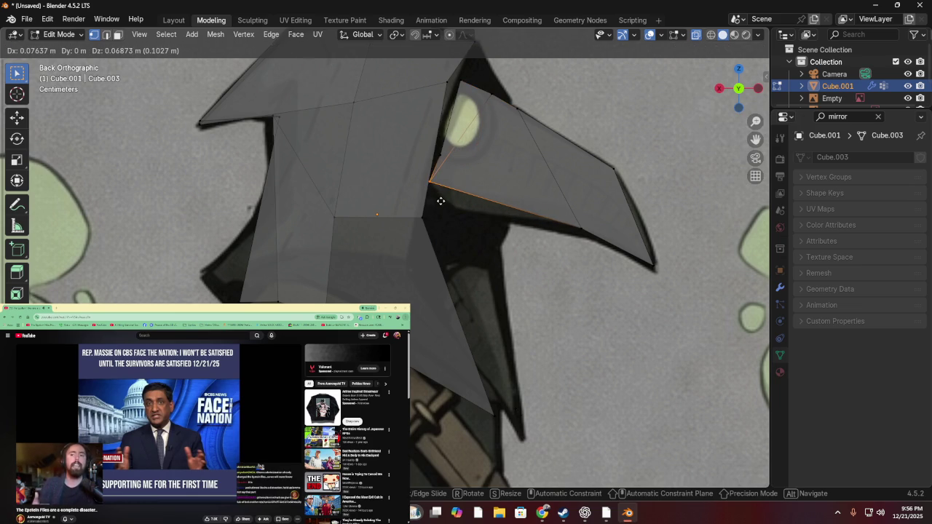
pyautogui.click(469, 228)
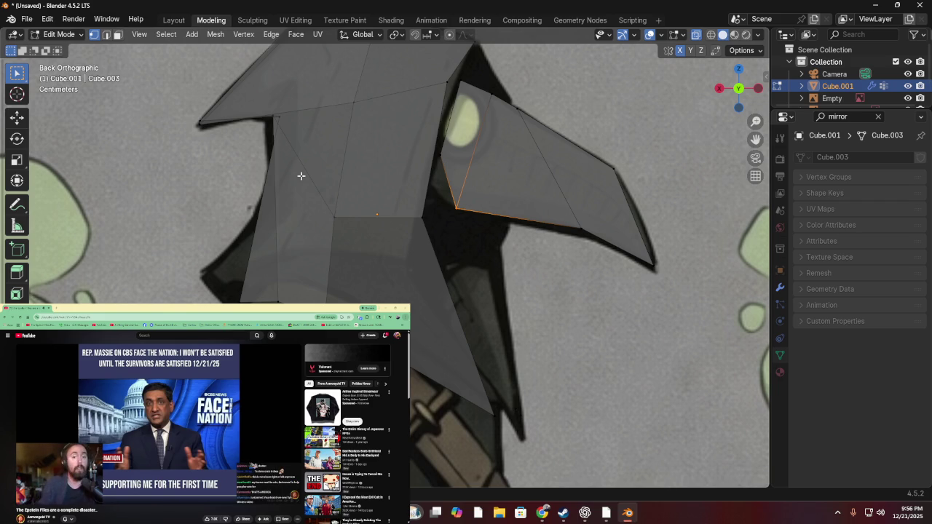
pyautogui.hotkey('ctrl', 'r')
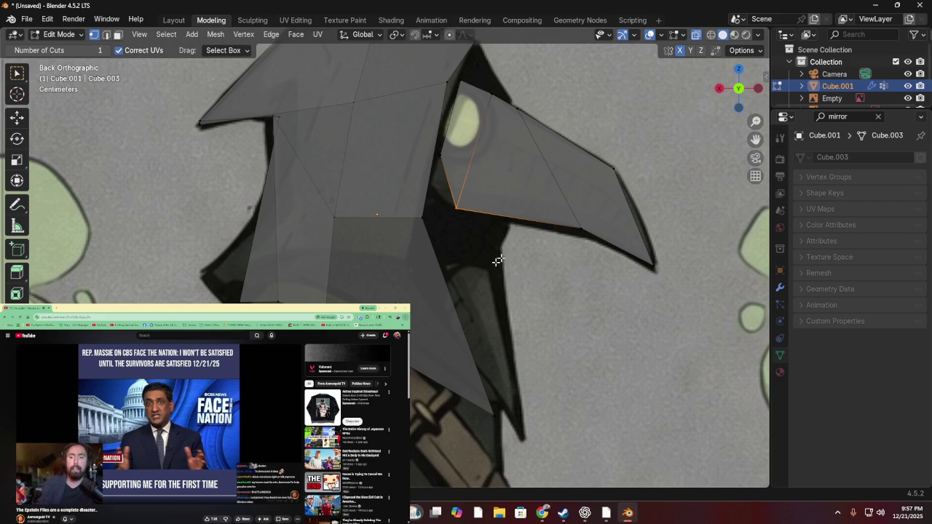
# - Place and slide a lengthwise edge loop along the beak
pyautogui.click(461, 161)
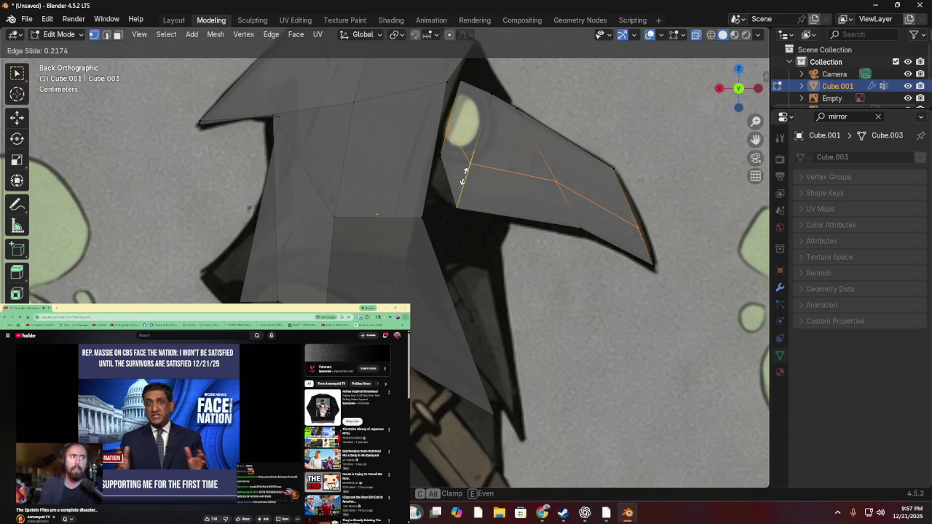
pyautogui.click(462, 178)
pyautogui.click(437, 138)
pyautogui.click(465, 155)
pyautogui.rightClick(592, 102)
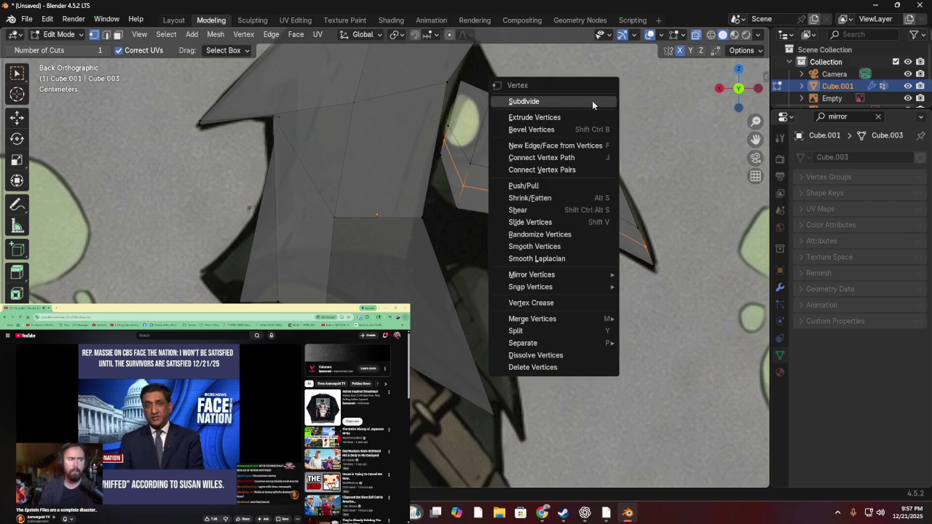
pyautogui.click(720, 89)
# - Check side views, return to back view, and select the edge near the beak tip
pyautogui.hotkey('ctrl', 'r')
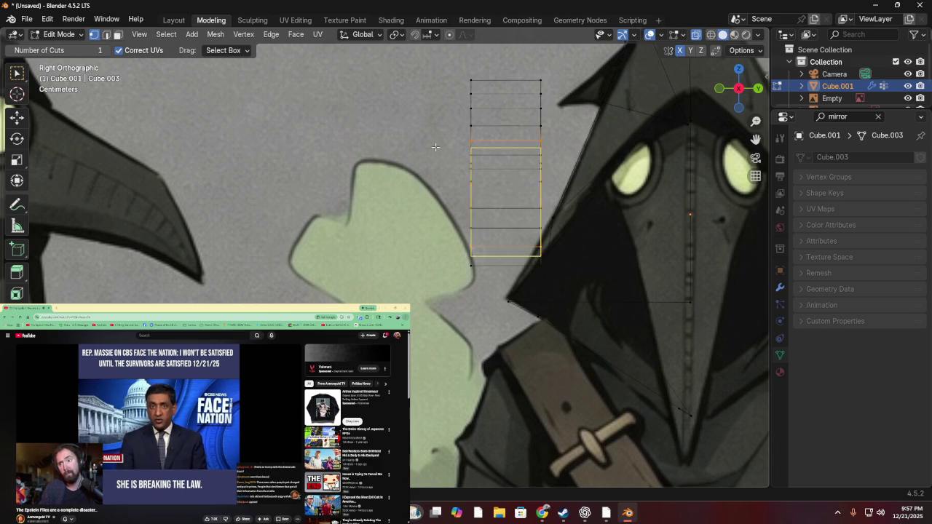
pyautogui.click(721, 92)
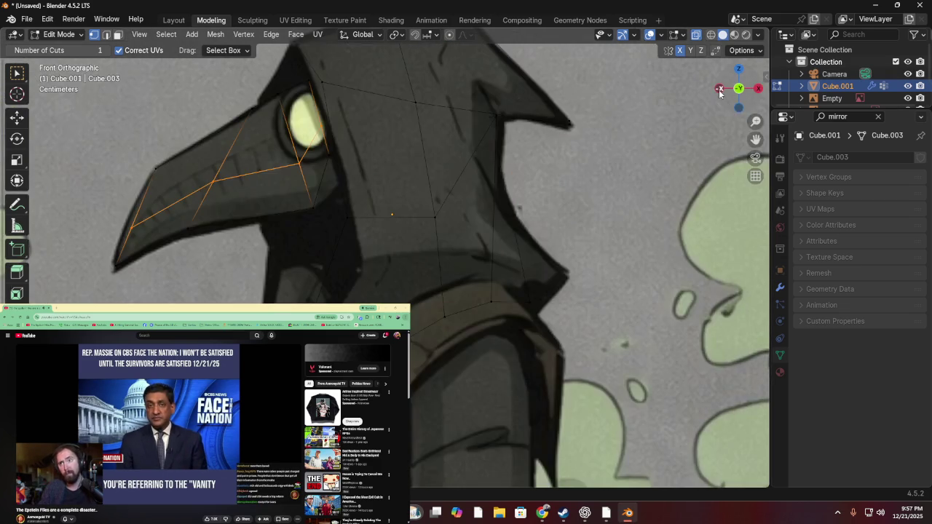
pyautogui.click(719, 89)
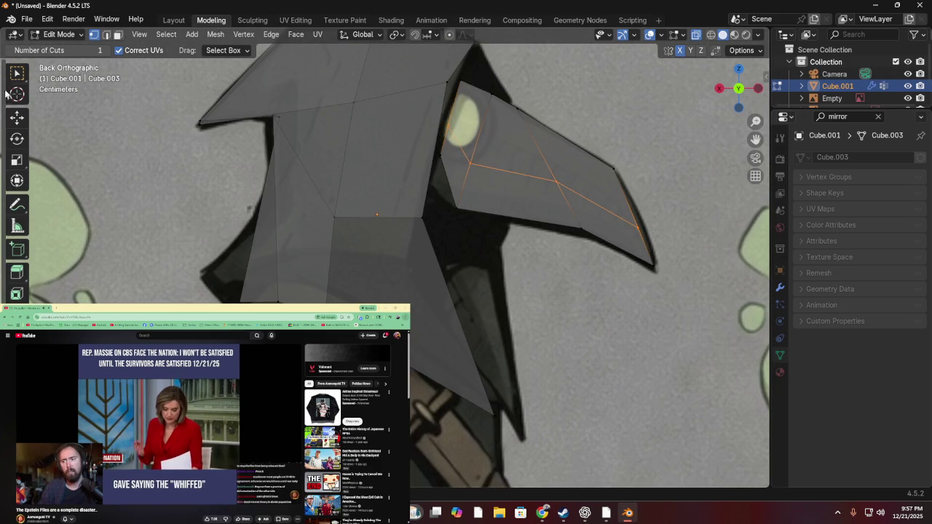
pyautogui.press('w')
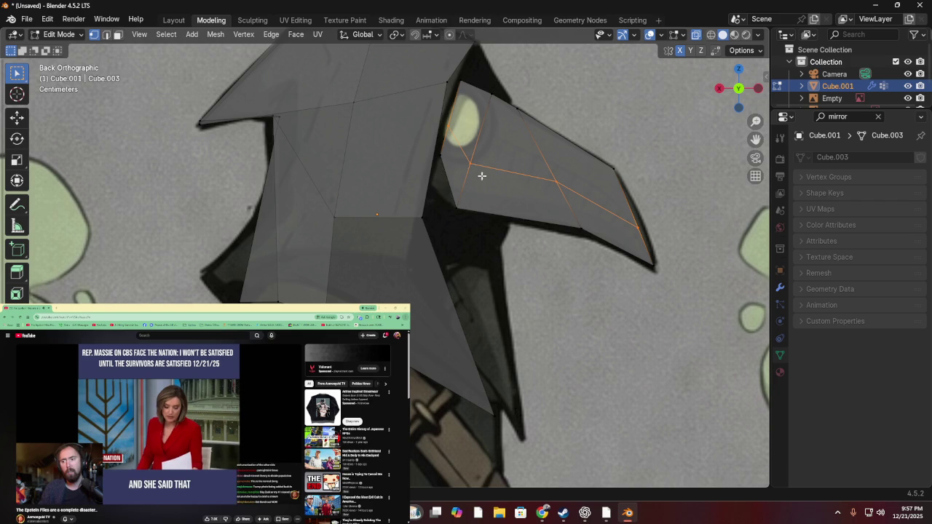
pyautogui.moveTo(655, 226); pyautogui.dragTo(683, 236)
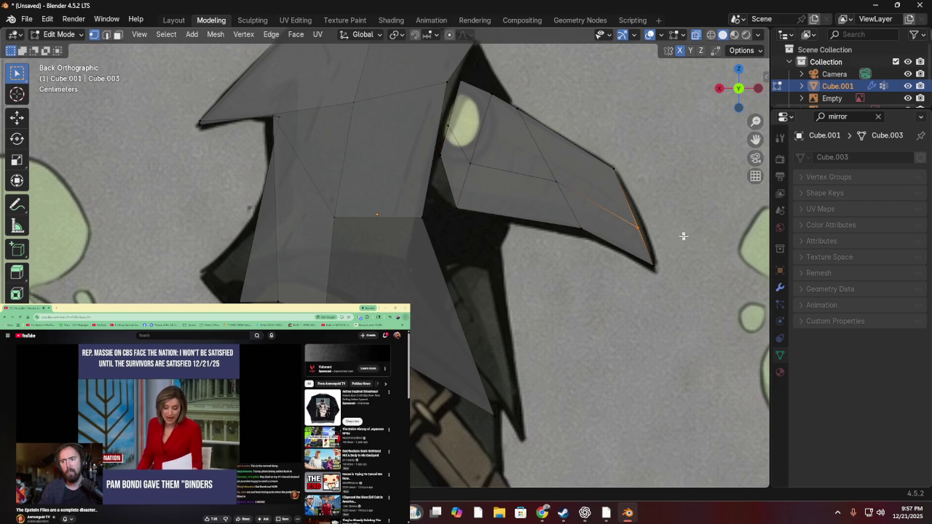
# - Move the beak tip edge and the beak base edge onto the drawn outline
pyautogui.moveTo(621, 236); pyautogui.dragTo(624, 242)
pyautogui.press('g')
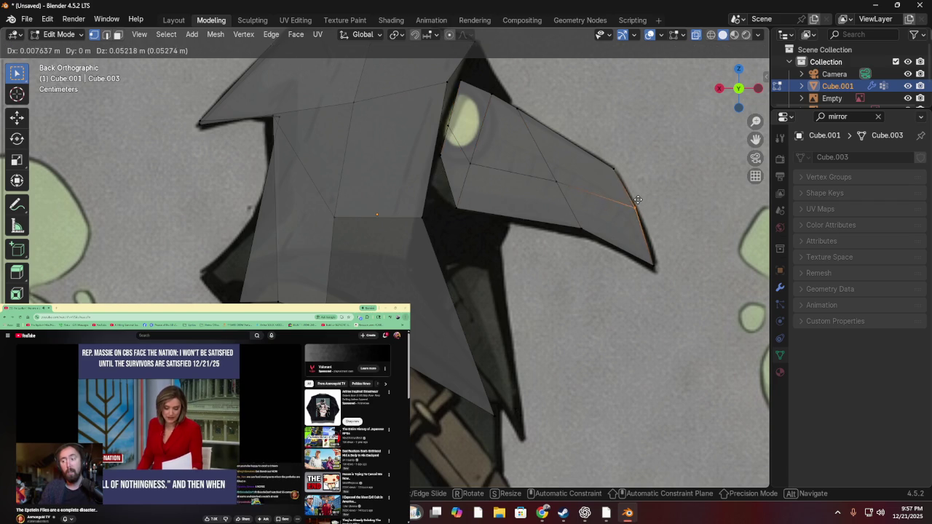
pyautogui.click(636, 198)
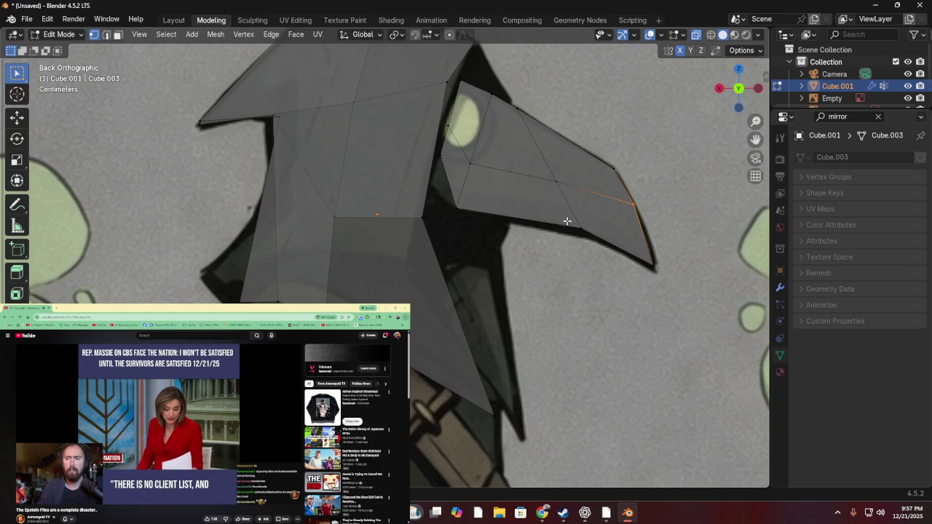
pyautogui.click(452, 150)
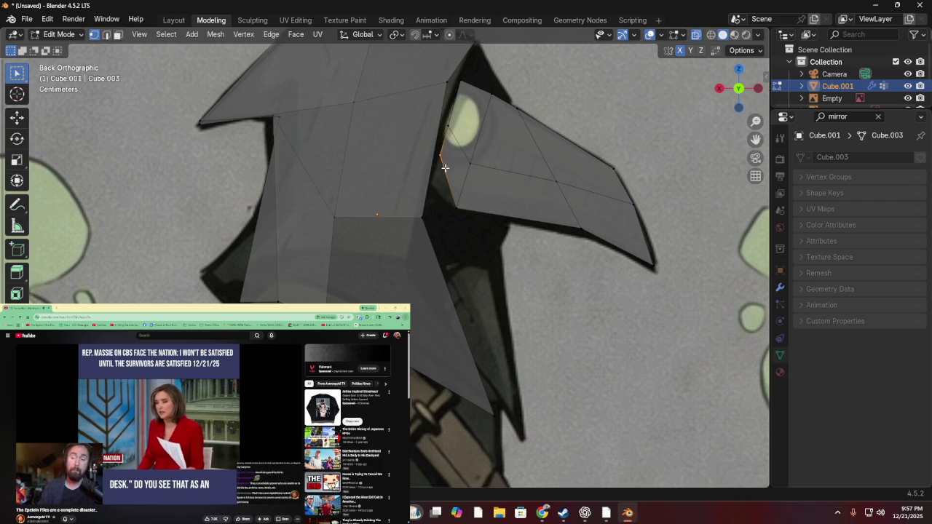
pyautogui.press('g')
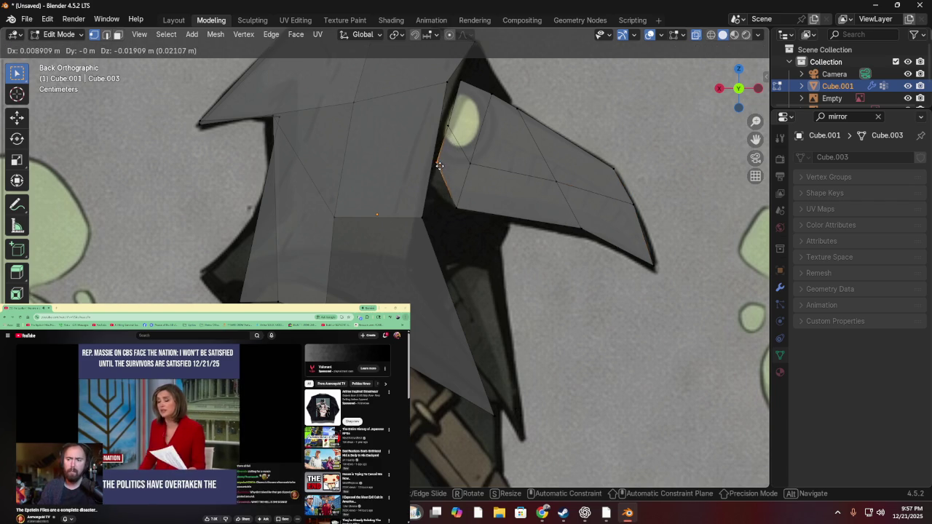
pyautogui.click(437, 184)
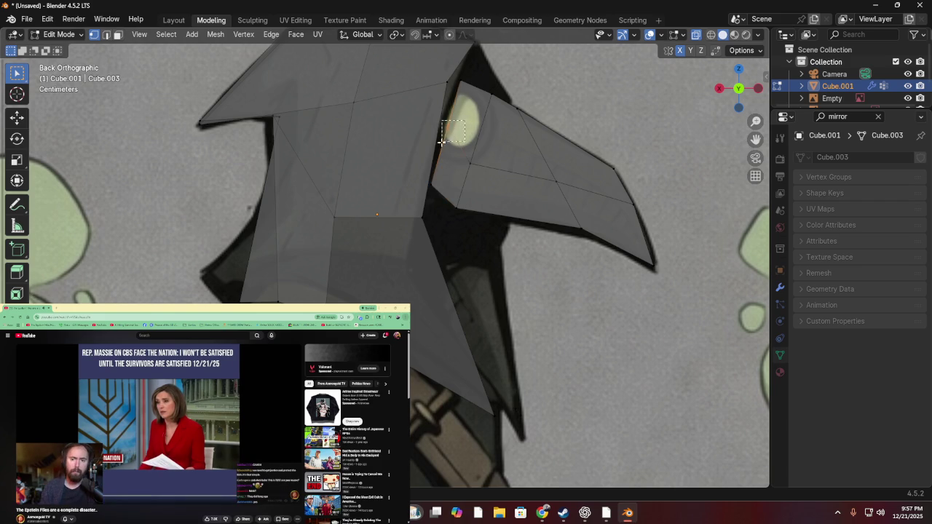
# - Nudge the hood edge beside the eye and the short top edge, then orbit the view
pyautogui.press('g')
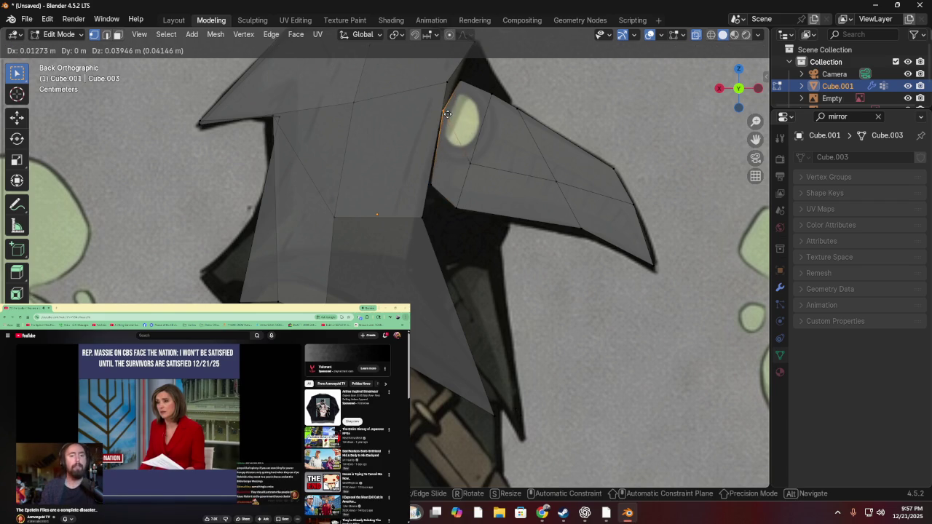
pyautogui.click(460, 86)
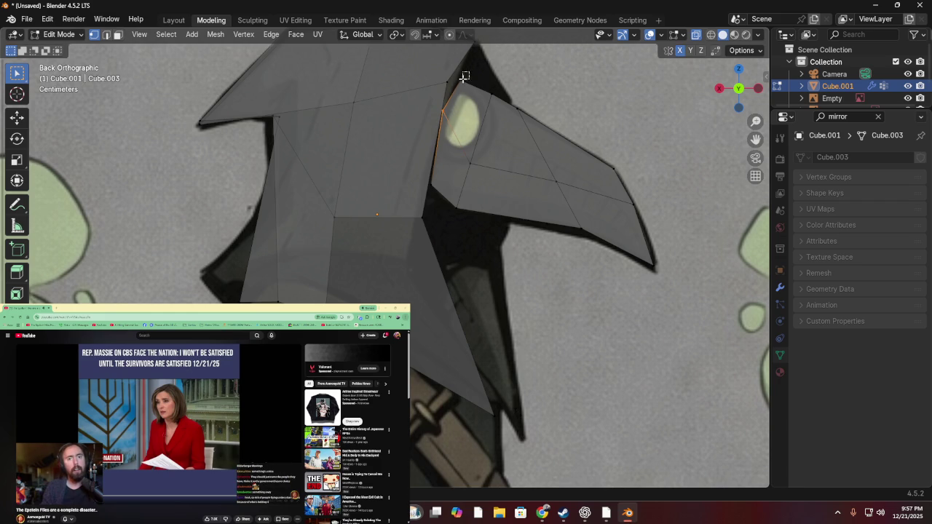
pyautogui.click(474, 70)
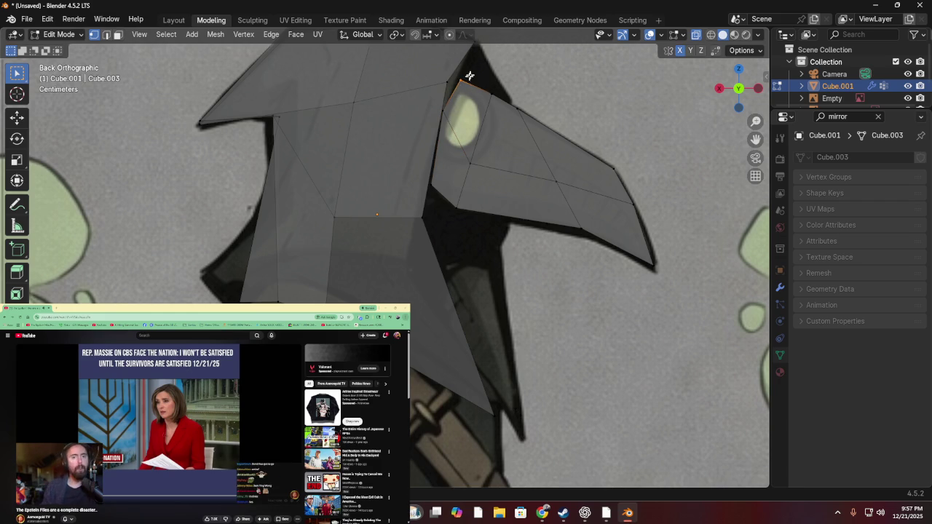
pyautogui.press('g')
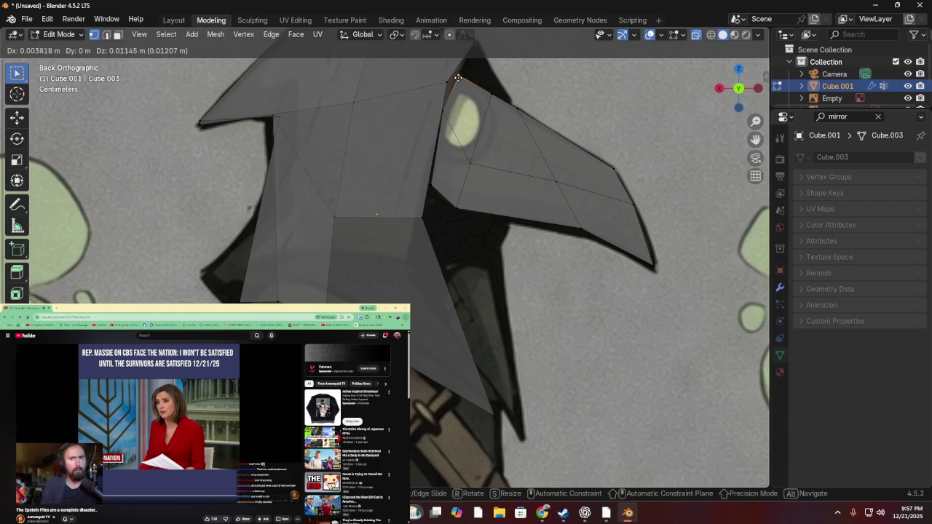
pyautogui.click(453, 78)
pyautogui.moveTo(453, 77)
pyautogui.mouseDown(button='middle')
pyautogui.moveTo(411, 99)
pyautogui.moveTo(455, 113)
pyautogui.moveTo(814, 105)
pyautogui.mouseUp(button='middle')
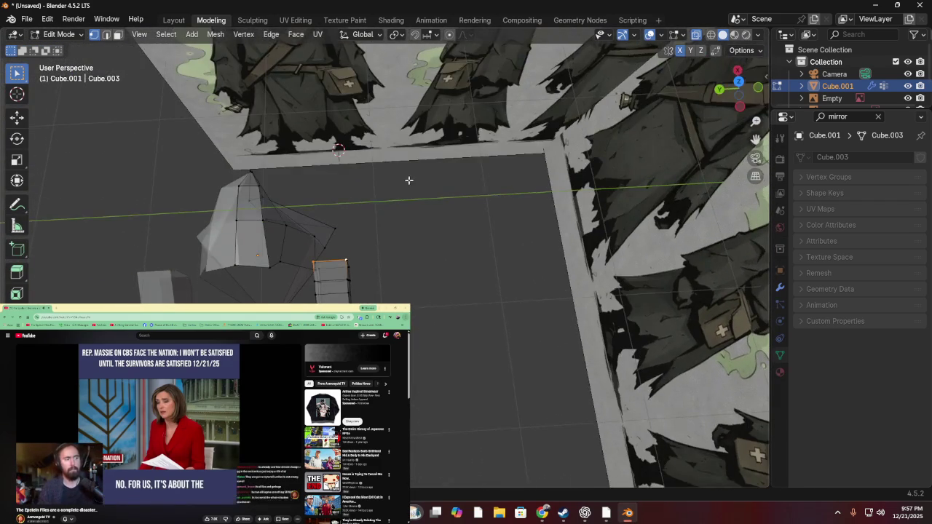
# - Switch to the Layout workspace and orbit around the whole scene, keeping the cubes selected
pyautogui.click(739, 83)
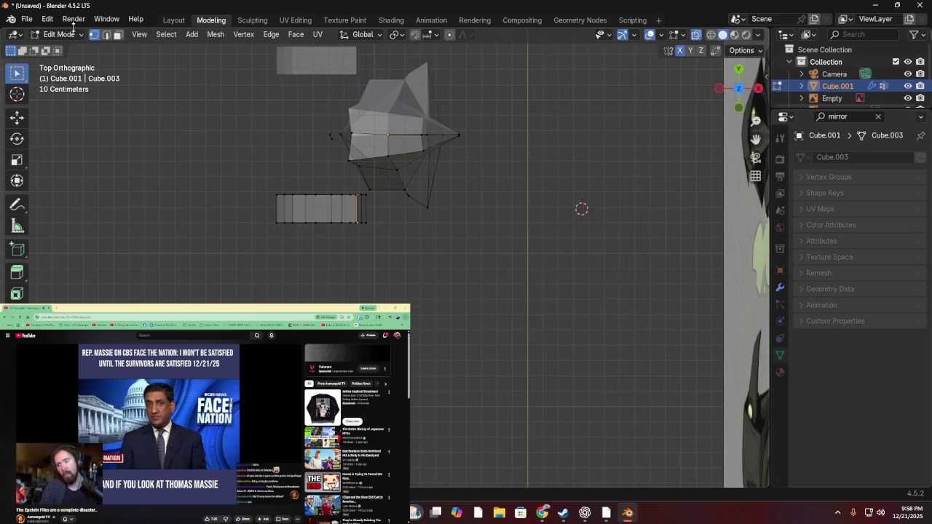
pyautogui.click(173, 21)
pyautogui.moveTo(433, 102); pyautogui.dragTo(457, 216, button='middle')
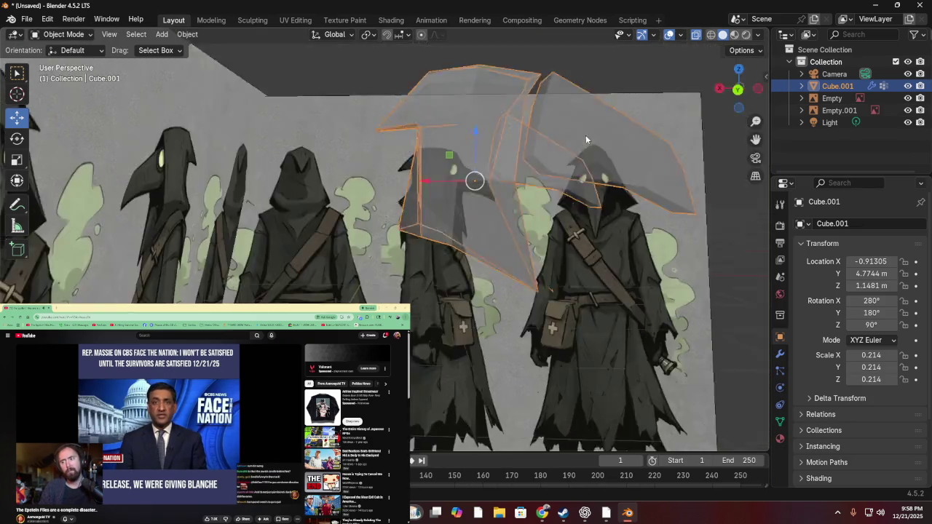
pyautogui.scroll(-5, 458, 216)
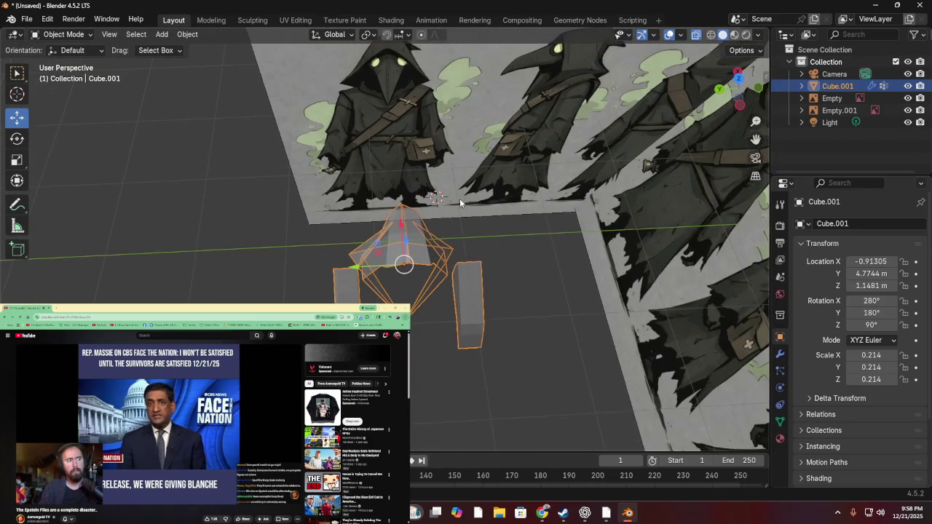
pyautogui.moveTo(555, 242)
pyautogui.mouseDown()
pyautogui.moveTo(528, 276)
pyautogui.moveTo(483, 305)
pyautogui.mouseUp()
pyautogui.hotkey('ctrl', 'z')
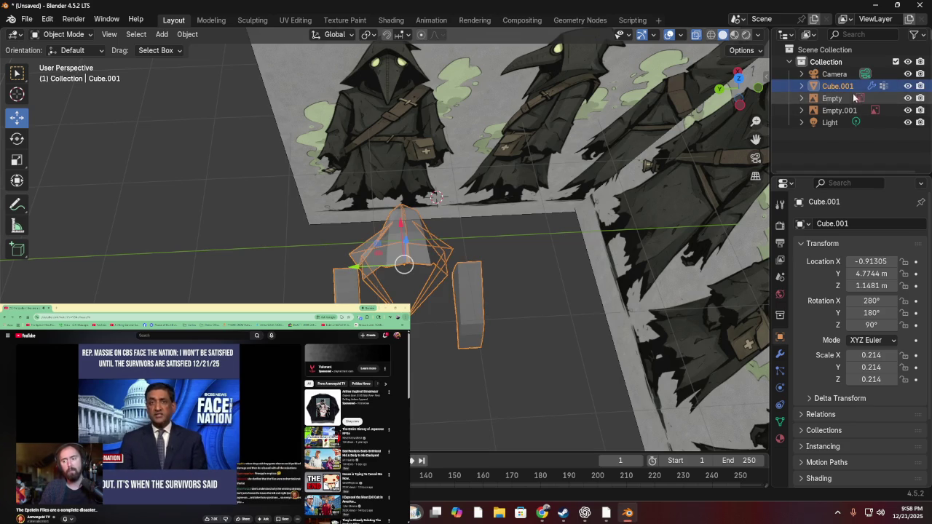
# - Select only the hood object Cube.001 and bring it into the Modeling workspace for editing
pyautogui.click(801, 86)
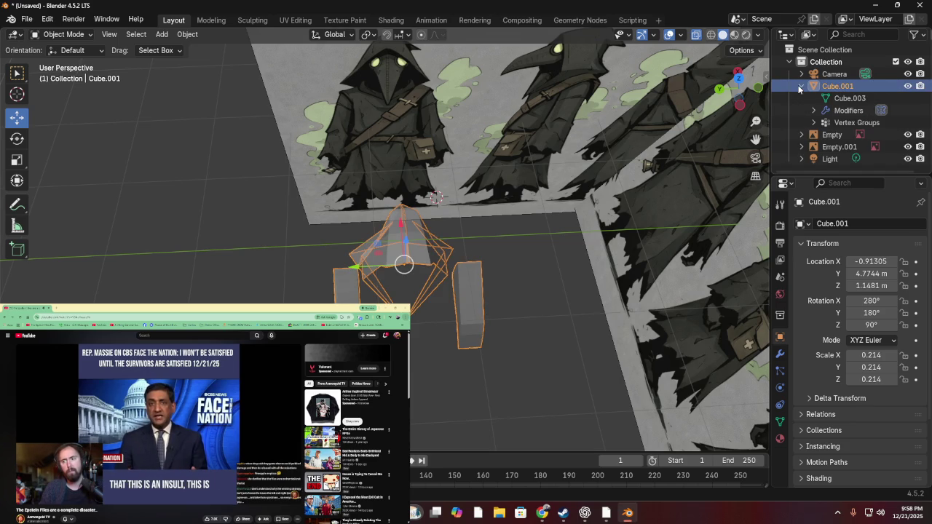
pyautogui.click(838, 86)
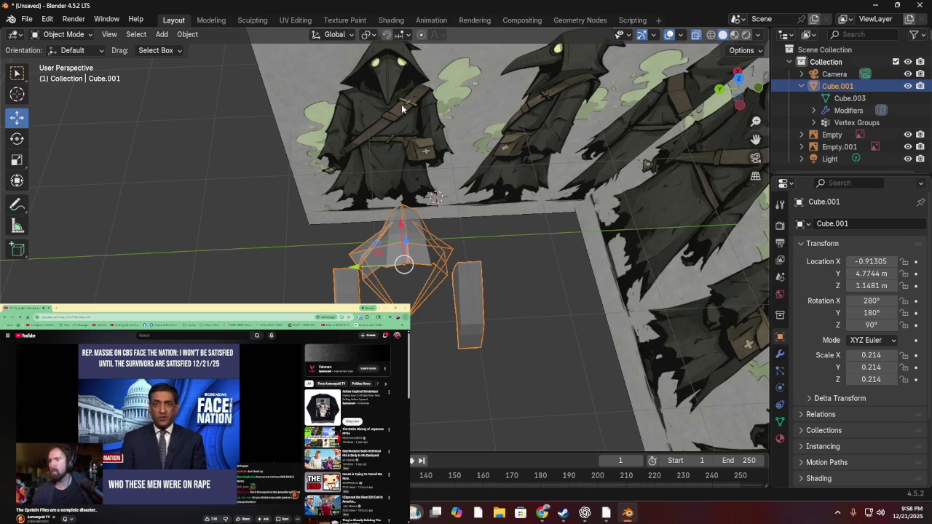
pyautogui.press('g')
pyautogui.press('Escape')
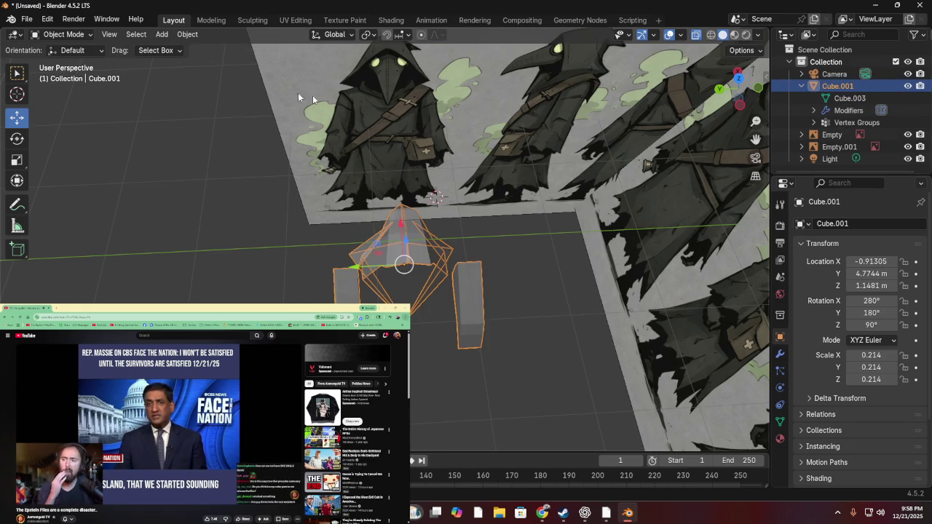
pyautogui.click(227, 138)
pyautogui.click(341, 281)
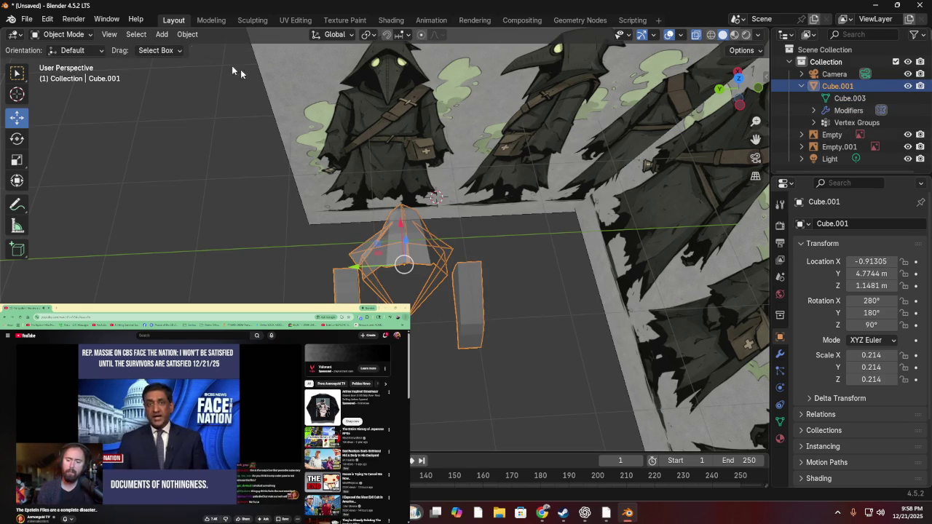
pyautogui.click(207, 20)
pyautogui.scroll(2, 275, 183)
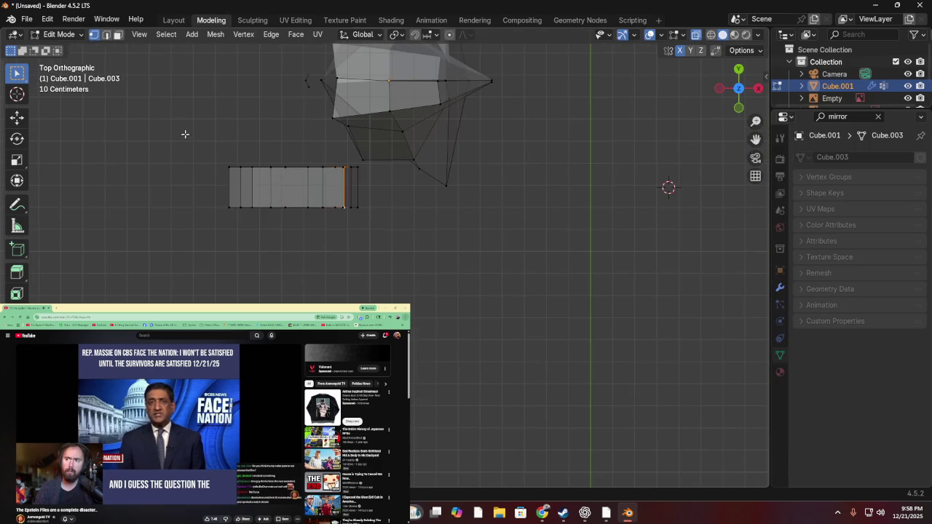
# - Box-select the whole rectangular strip of faces
pyautogui.moveTo(183, 146); pyautogui.dragTo(513, 263)
pyautogui.moveTo(197, 250); pyautogui.dragTo(358, 164)
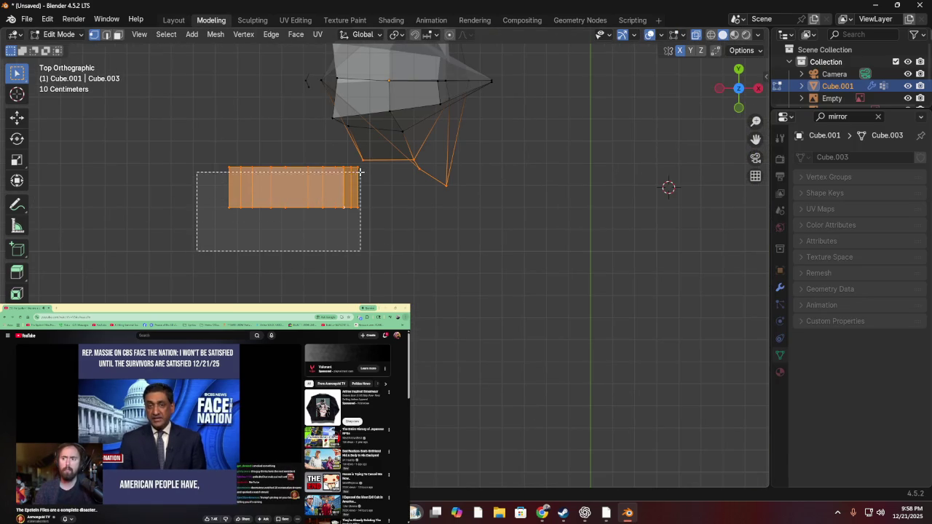
pyautogui.click(357, 262)
pyautogui.moveTo(194, 229)
pyautogui.mouseDown()
pyautogui.moveTo(366, 164)
pyautogui.moveTo(197, 229)
pyautogui.mouseUp()
pyautogui.moveTo(360, 166); pyautogui.dragTo(157, 235)
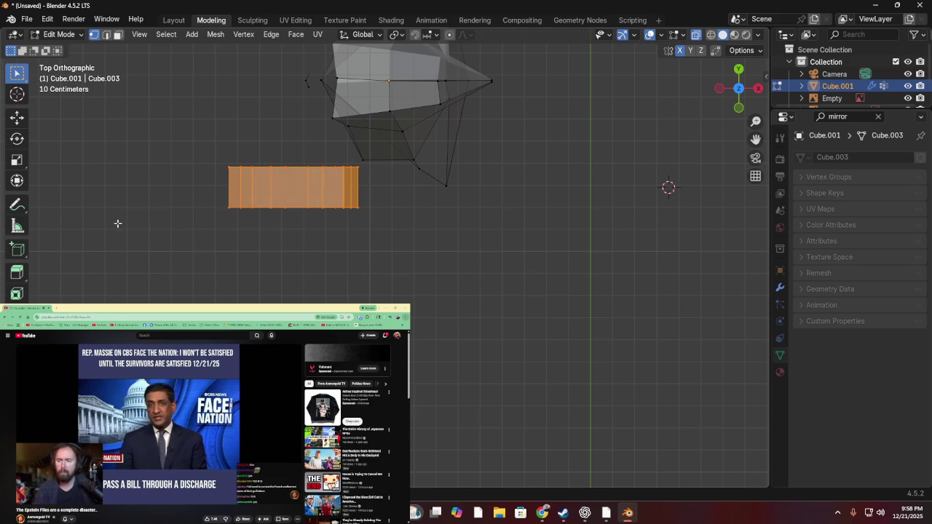
pyautogui.click(212, 107)
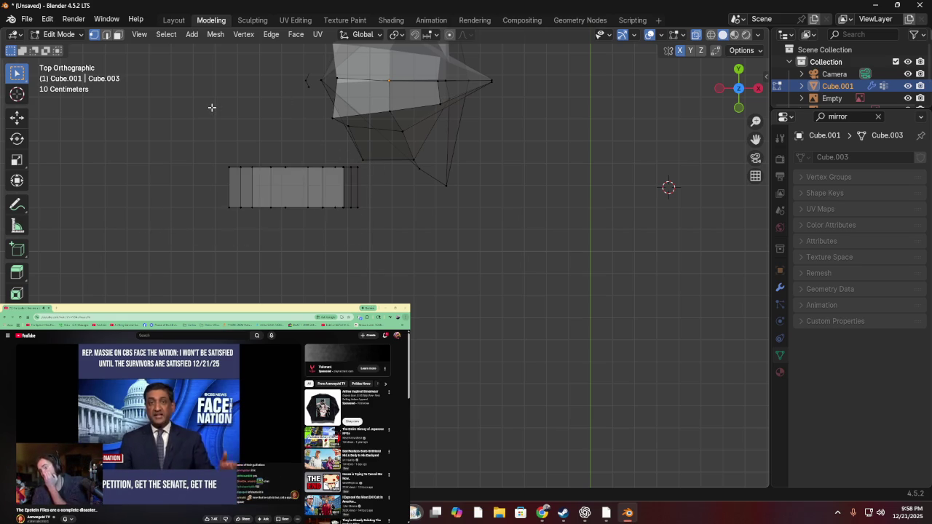
pyautogui.moveTo(198, 231)
pyautogui.mouseDown()
pyautogui.moveTo(364, 178)
pyautogui.moveTo(221, 233)
pyautogui.moveTo(365, 163)
pyautogui.mouseUp()
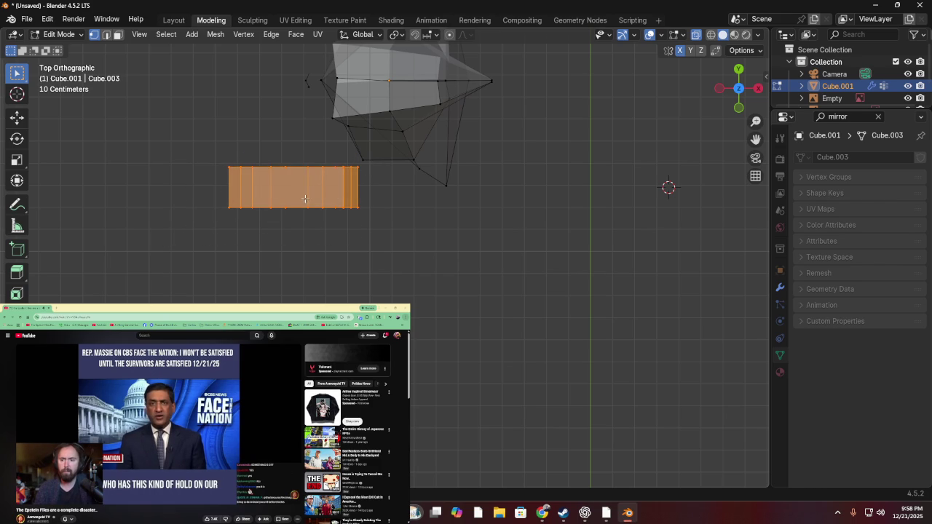
# - Move the strip onto the front of the reference hood, level with the eyes
pyautogui.press('g')
pyautogui.click(266, 115)
pyautogui.moveTo(266, 114); pyautogui.dragTo(386, 37, button='middle')
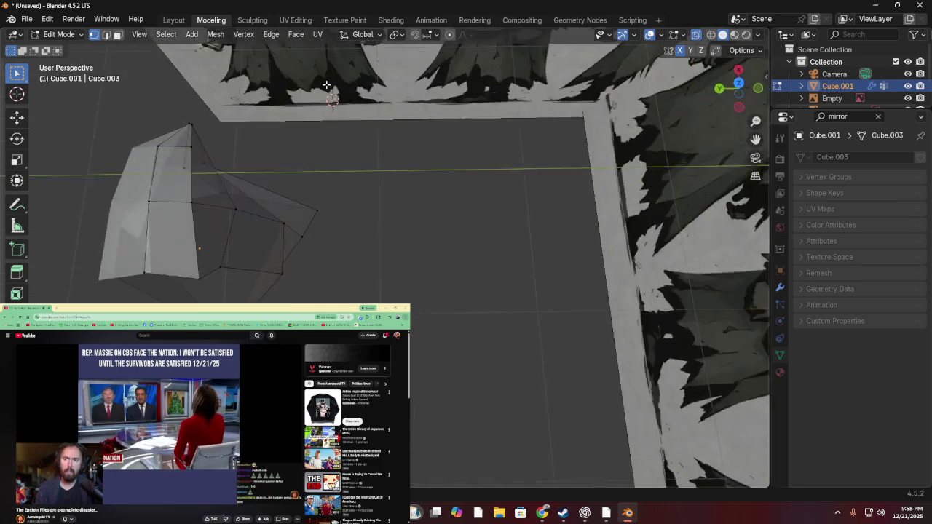
pyautogui.press('g')
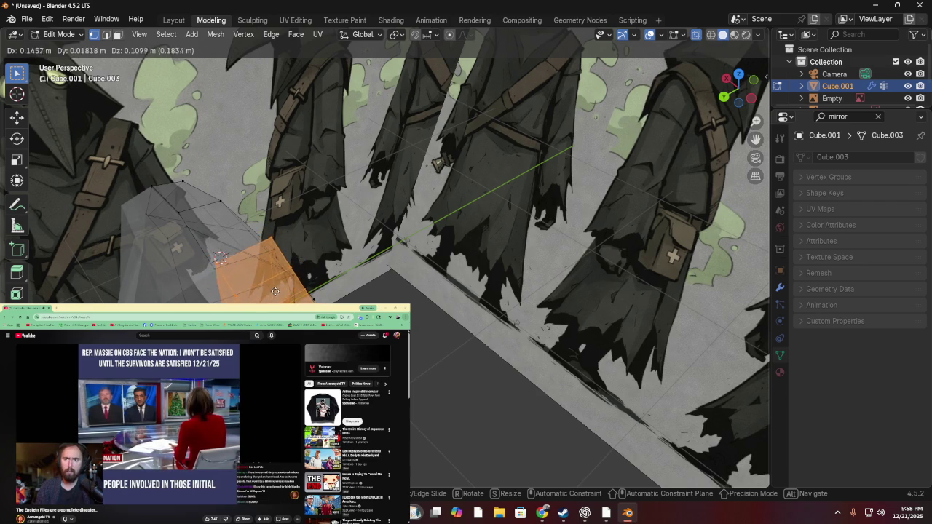
pyautogui.click(281, 289)
pyautogui.moveTo(220, 259)
pyautogui.mouseDown(button='middle')
pyautogui.moveTo(281, 255)
pyautogui.moveTo(262, 254)
pyautogui.mouseUp(button='middle')
pyautogui.press('g')
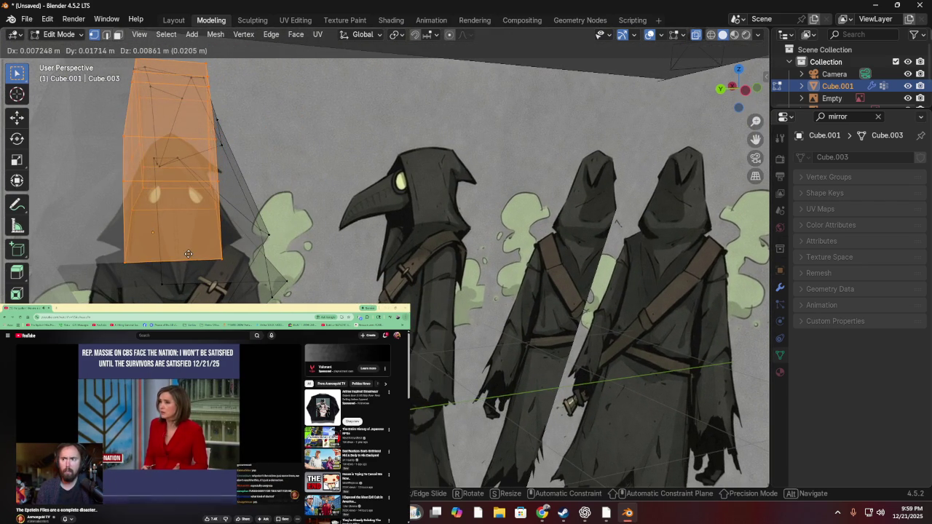
pyautogui.click(190, 262)
pyautogui.moveTo(190, 262)
pyautogui.mouseDown(button='middle')
pyautogui.moveTo(286, 253)
pyautogui.moveTo(264, 279)
pyautogui.moveTo(201, 279)
pyautogui.moveTo(154, 216)
pyautogui.moveTo(85, 223)
pyautogui.moveTo(108, 256)
pyautogui.moveTo(165, 271)
pyautogui.moveTo(470, 142)
pyautogui.mouseUp(button='middle')
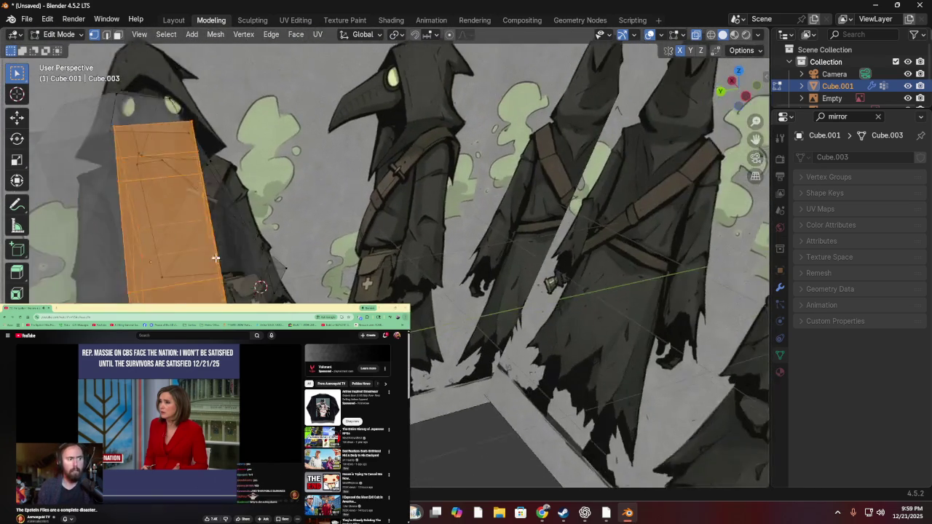
pyautogui.click(745, 94)
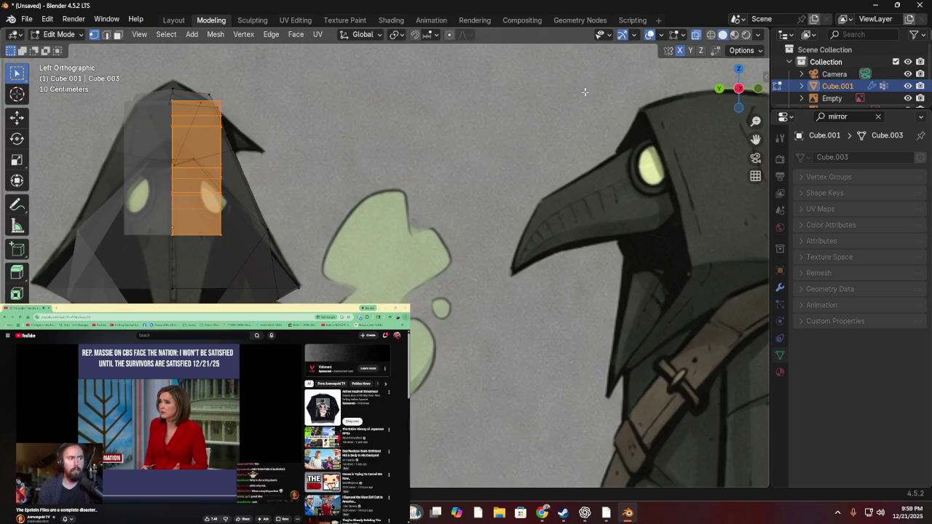
# - Lower the front strip in side view and raise the beak faces in back view
pyautogui.press('g')
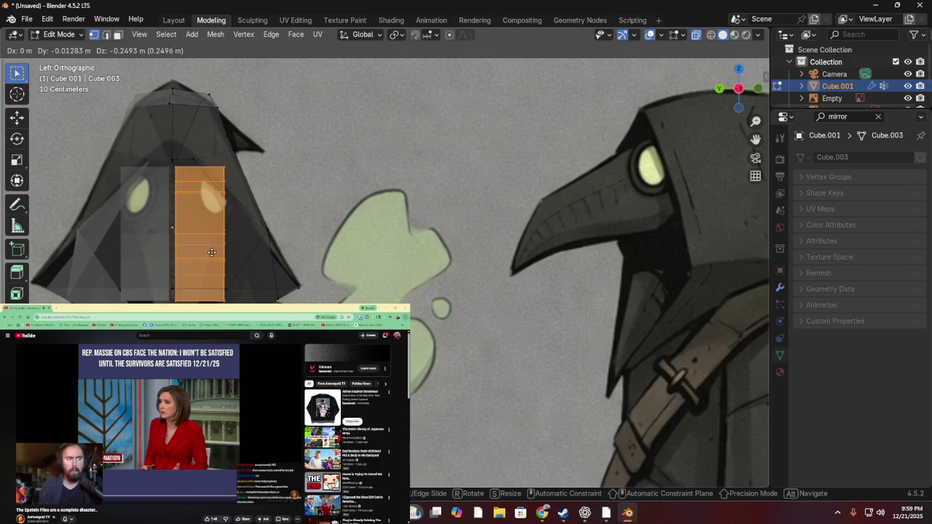
pyautogui.click(208, 251)
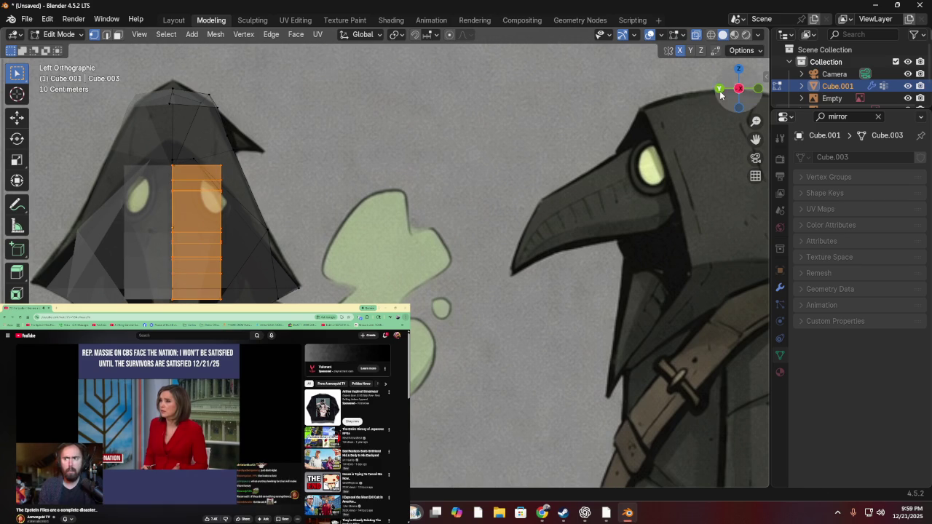
pyautogui.click(720, 89)
pyautogui.press('g')
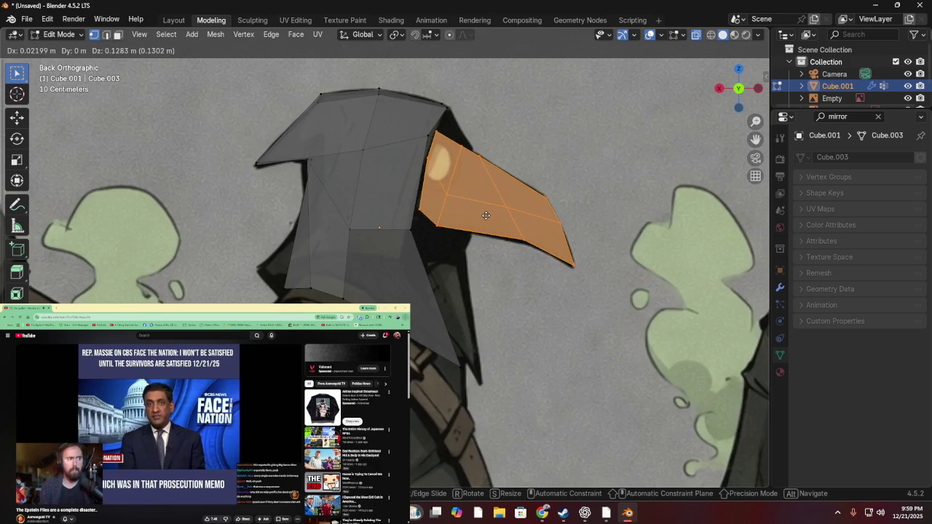
pyautogui.click(486, 216)
pyautogui.click(759, 88)
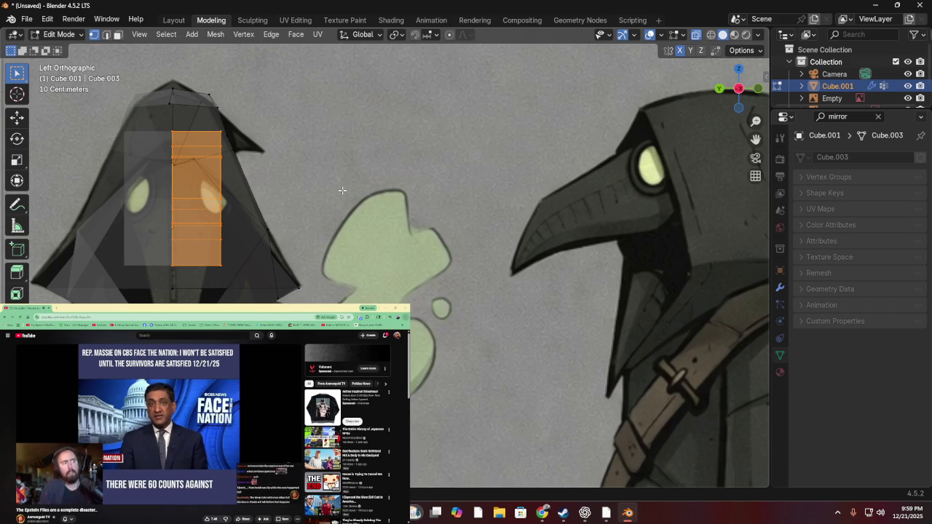
pyautogui.click(728, 90)
pyautogui.moveTo(525, 100)
pyautogui.mouseDown(button='middle')
pyautogui.moveTo(427, 199)
pyautogui.moveTo(266, 119)
pyautogui.moveTo(216, 190)
pyautogui.moveTo(306, 195)
pyautogui.moveTo(389, 160)
pyautogui.moveTo(365, 142)
pyautogui.moveTo(247, 120)
pyautogui.moveTo(475, 167)
pyautogui.moveTo(710, 97)
pyautogui.mouseUp(button='middle')
pyautogui.click(739, 94)
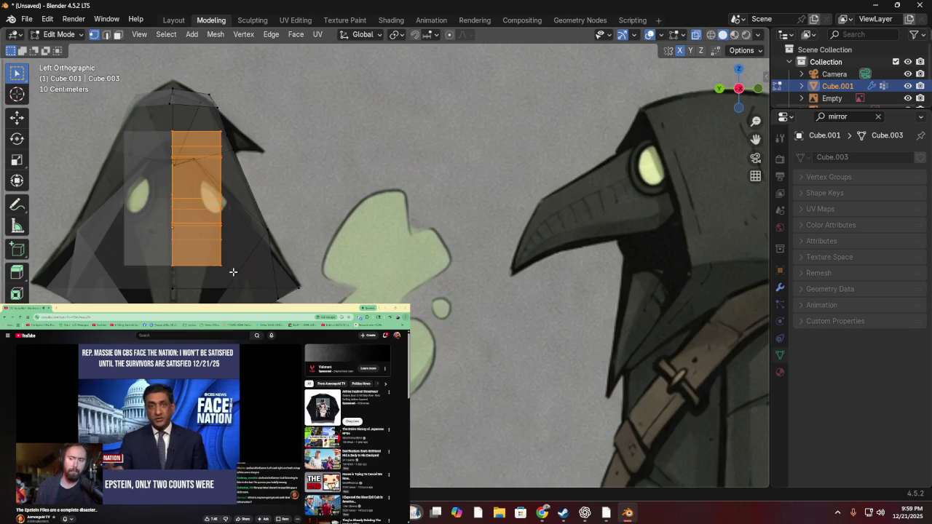
# - Pull the strip's bottom edges down and outward along the hood's sloping outline
pyautogui.click(254, 267)
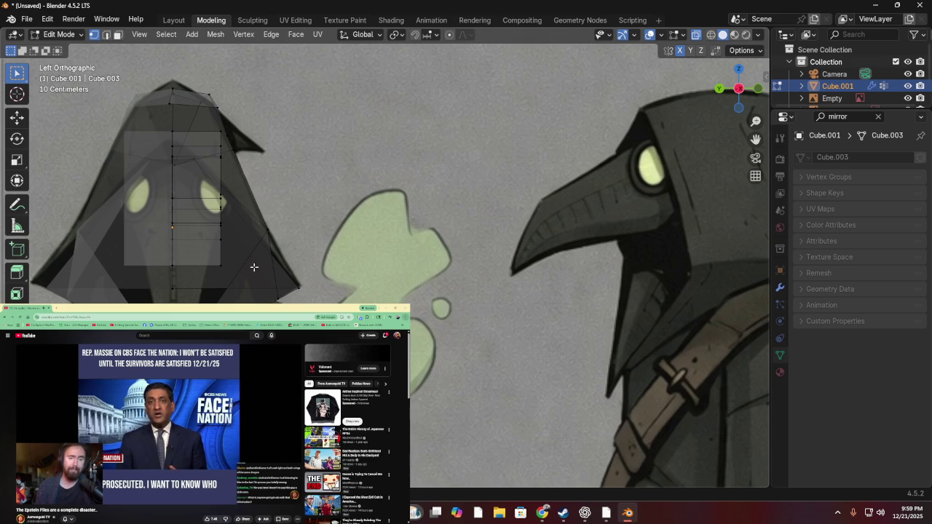
pyautogui.moveTo(258, 251); pyautogui.dragTo(205, 280)
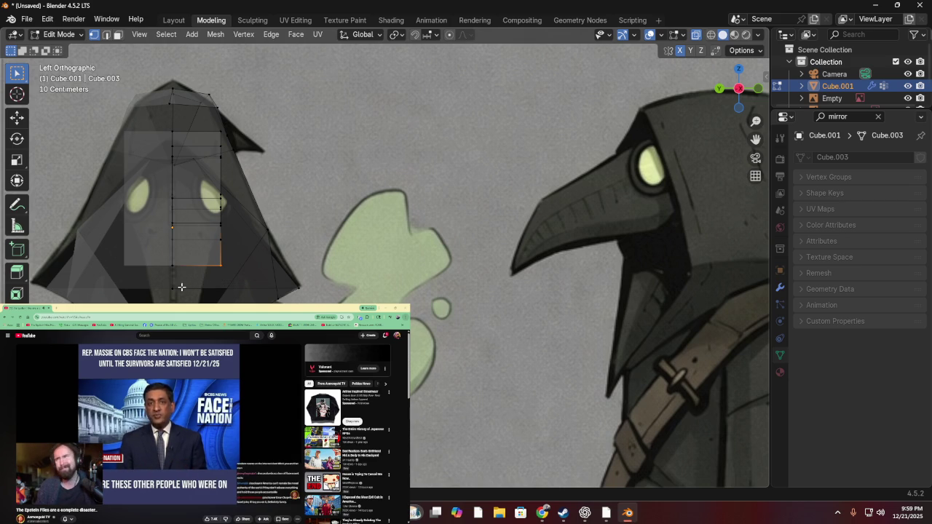
pyautogui.moveTo(248, 261); pyautogui.dragTo(136, 284)
pyautogui.moveTo(246, 265); pyautogui.dragTo(144, 283)
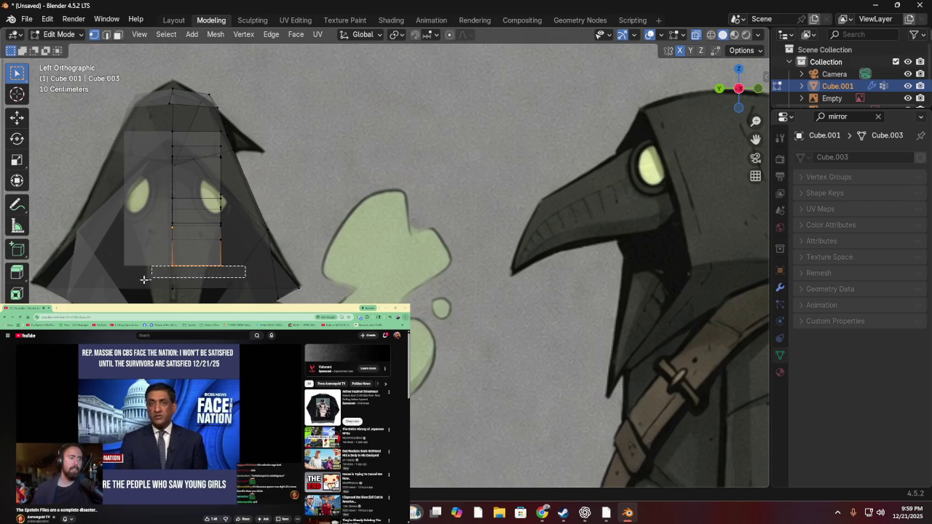
pyautogui.press('g')
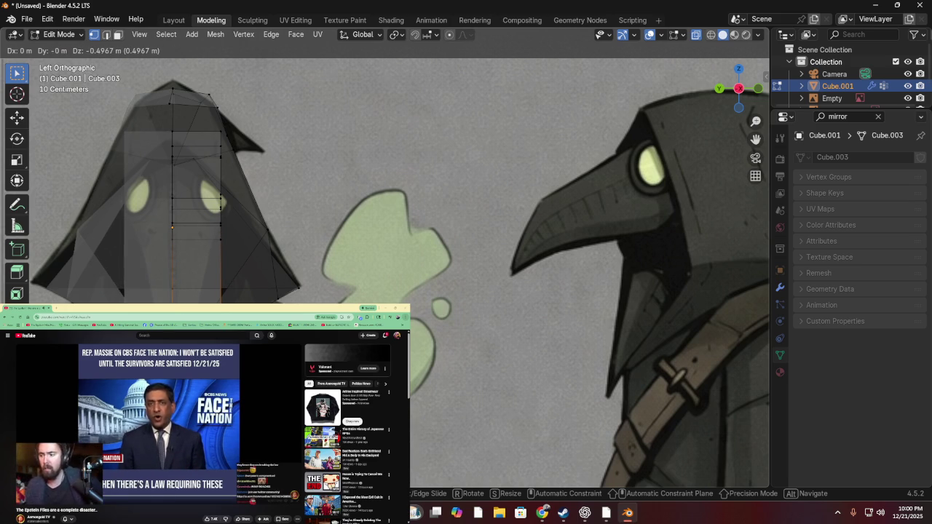
pyautogui.press('Return')
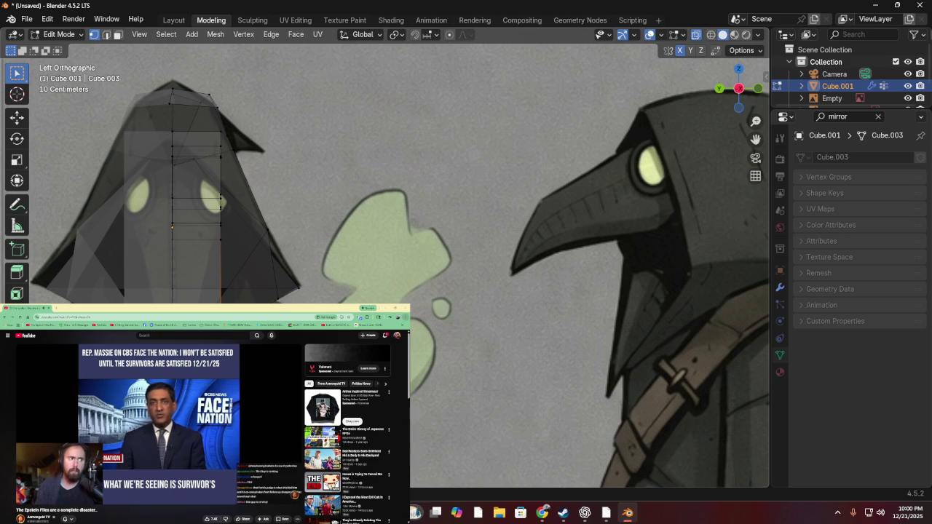
pyautogui.press('g')
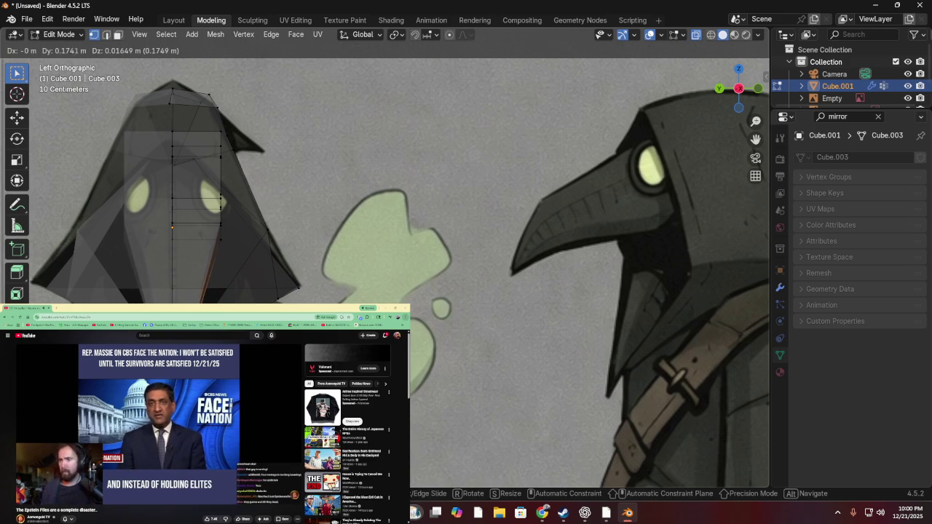
pyautogui.press('Return')
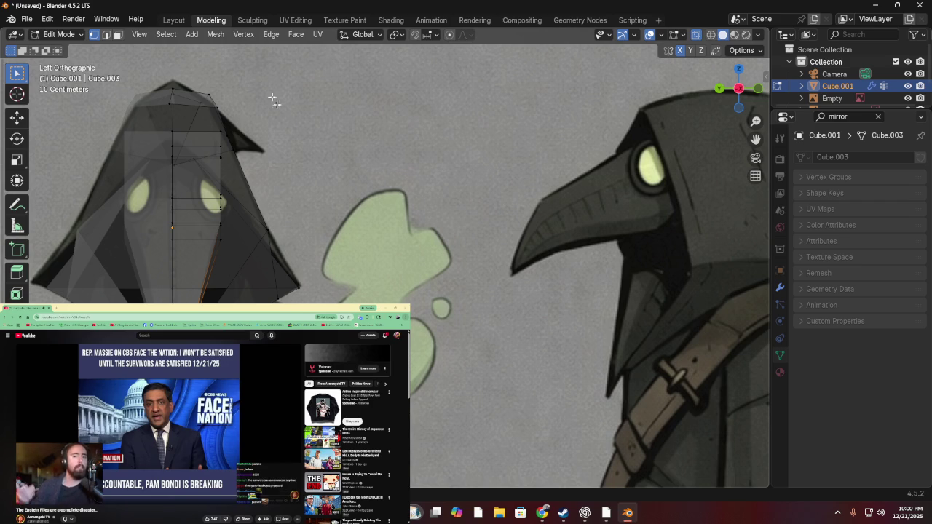
pyautogui.moveTo(718, 93); pyautogui.dragTo(223, 250)
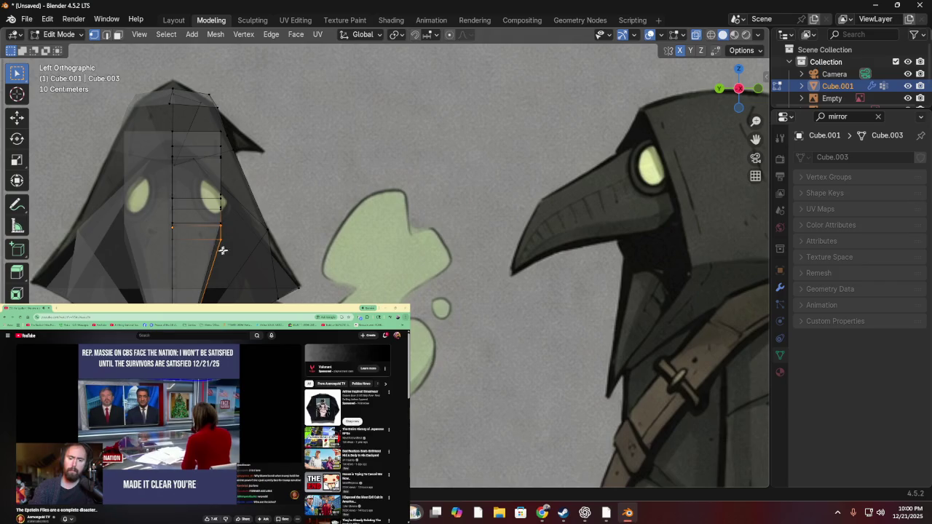
pyautogui.press('g')
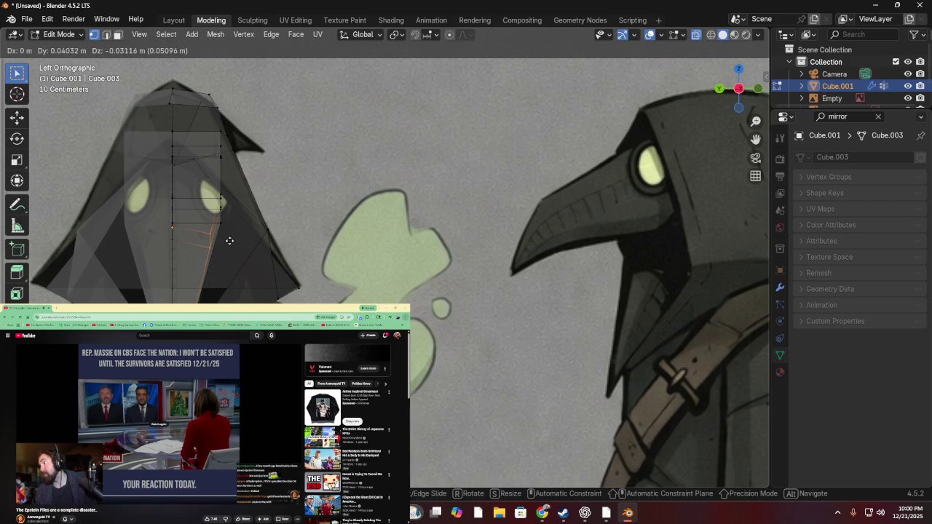
pyautogui.click(230, 240)
pyautogui.moveTo(230, 241)
pyautogui.mouseDown(button='middle')
pyautogui.moveTo(250, 201)
pyautogui.moveTo(332, 233)
pyautogui.moveTo(192, 223)
pyautogui.moveTo(100, 234)
pyautogui.moveTo(279, 197)
pyautogui.mouseUp(button='middle')
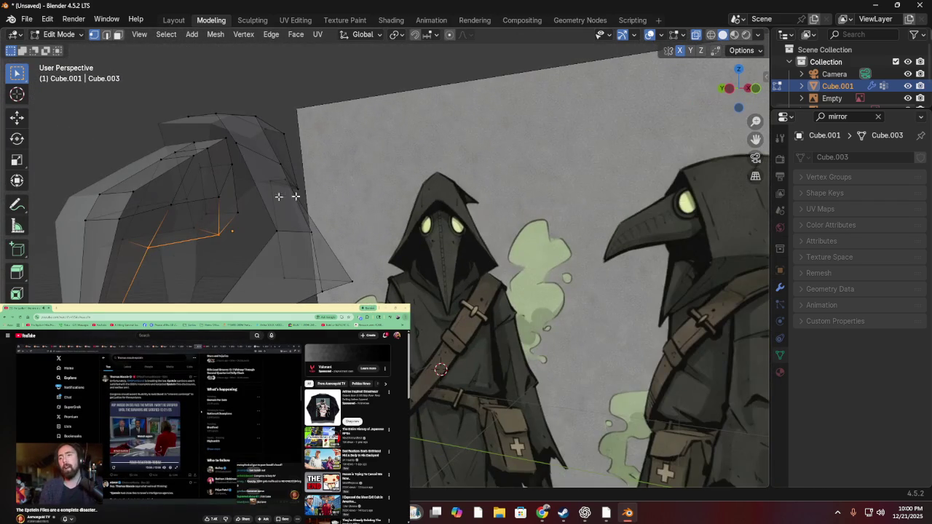
# - In back view, nudge the beak's lower vertex into a slightly new position
pyautogui.click(730, 90)
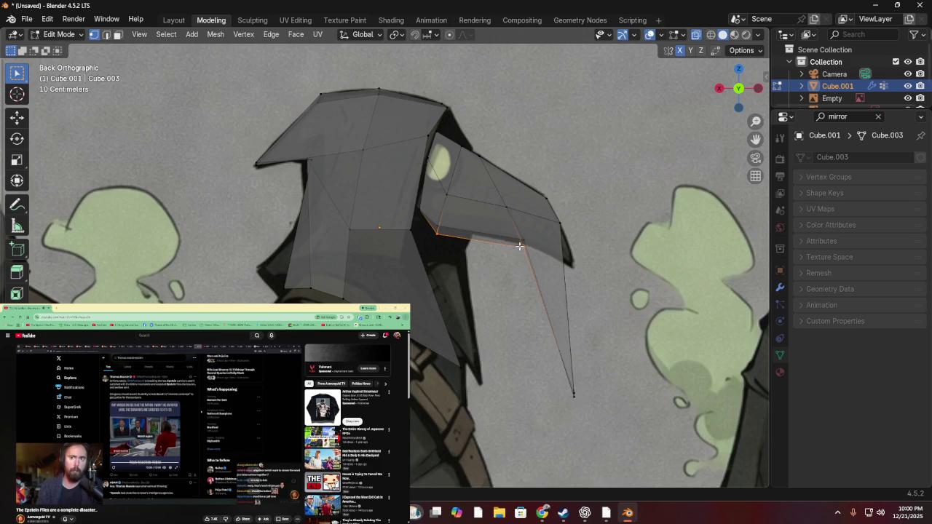
pyautogui.press('g')
pyautogui.click(496, 275)
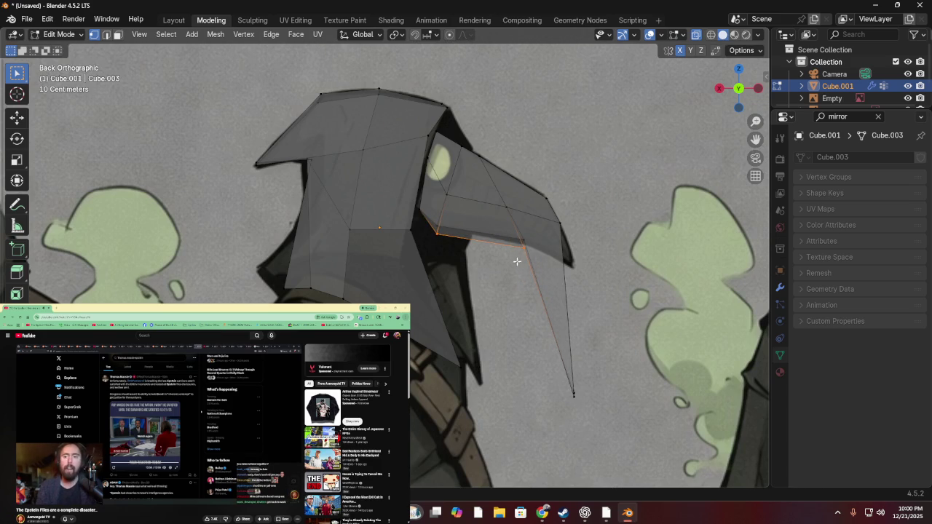
pyautogui.press('g')
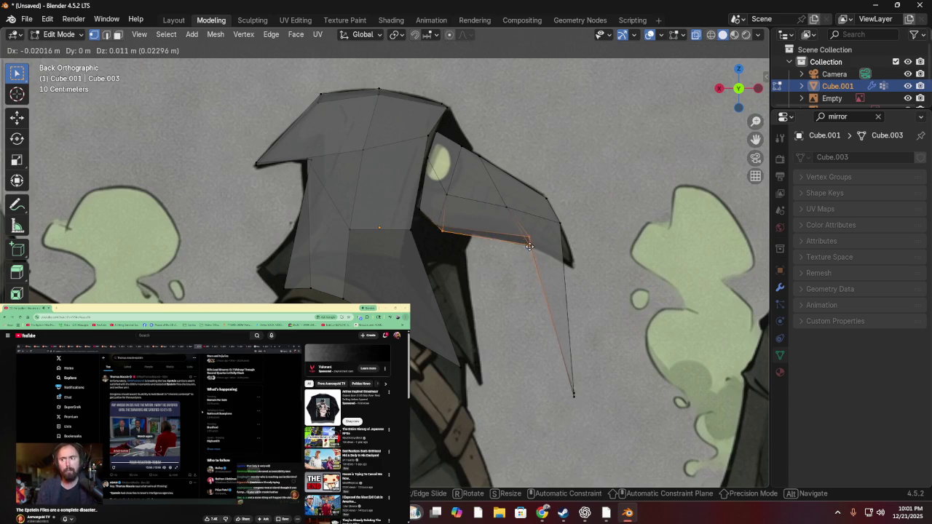
pyautogui.rightClick(504, 280)
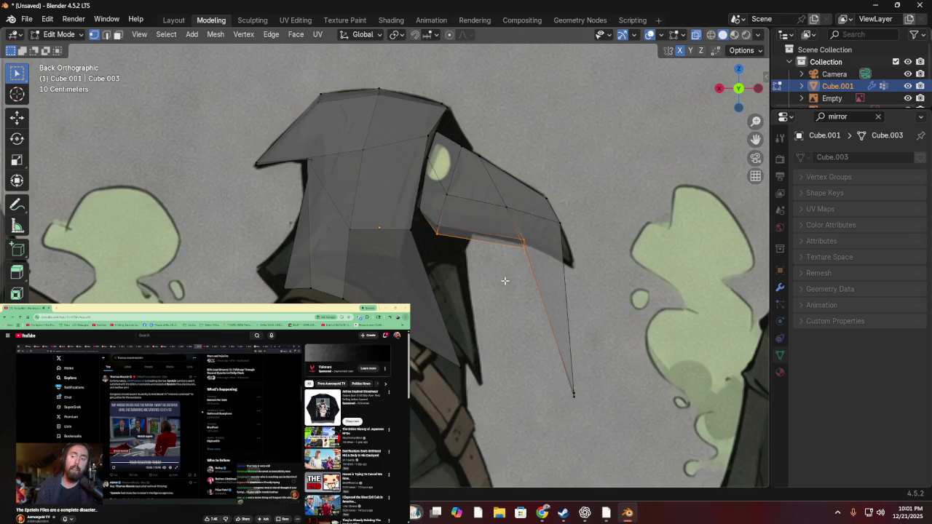
pyautogui.press('g')
pyautogui.click(524, 246)
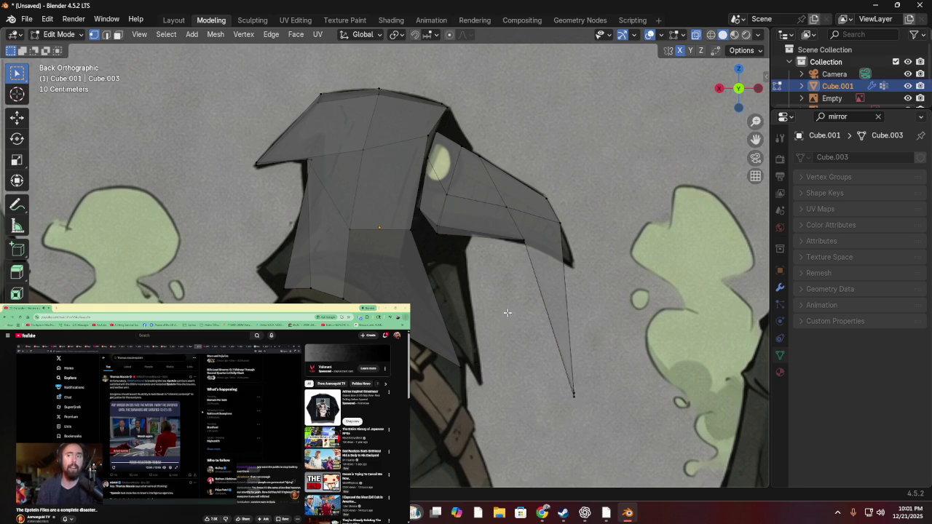
# - Slide the vertex along the beak's lower edge, inspect in 3D, then return to side view
pyautogui.press('g')
pyautogui.click(442, 230)
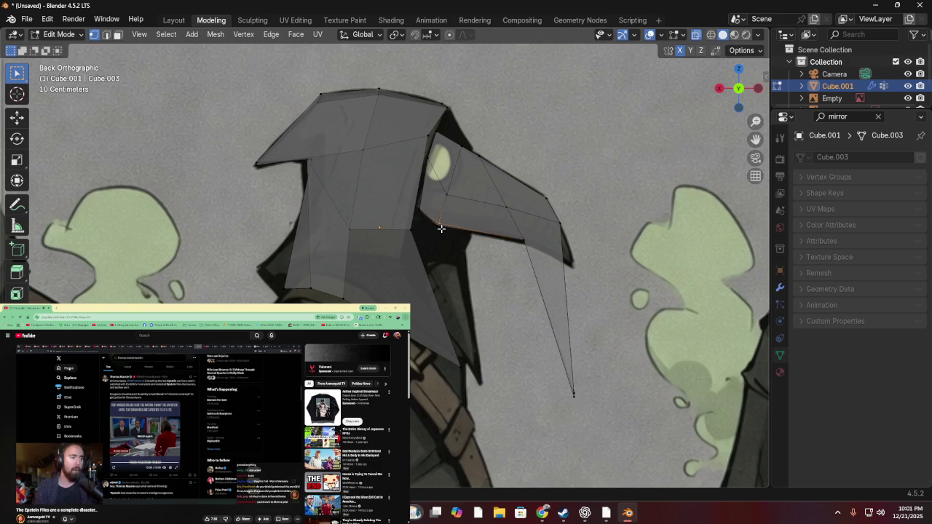
pyautogui.click(514, 268)
pyautogui.moveTo(611, 252)
pyautogui.mouseDown(button='middle')
pyautogui.moveTo(327, 260)
pyautogui.moveTo(221, 245)
pyautogui.moveTo(481, 279)
pyautogui.moveTo(412, 220)
pyautogui.moveTo(333, 235)
pyautogui.moveTo(437, 240)
pyautogui.mouseUp(button='middle')
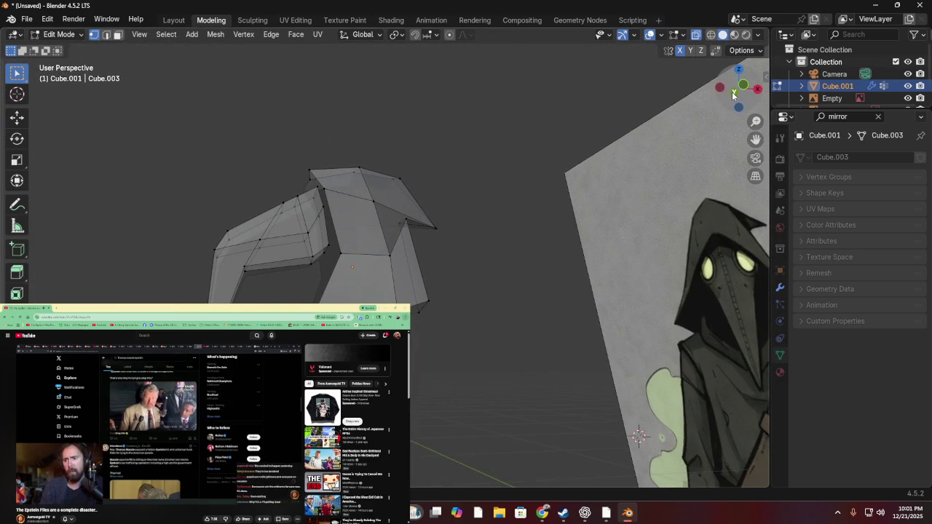
pyautogui.click(732, 93)
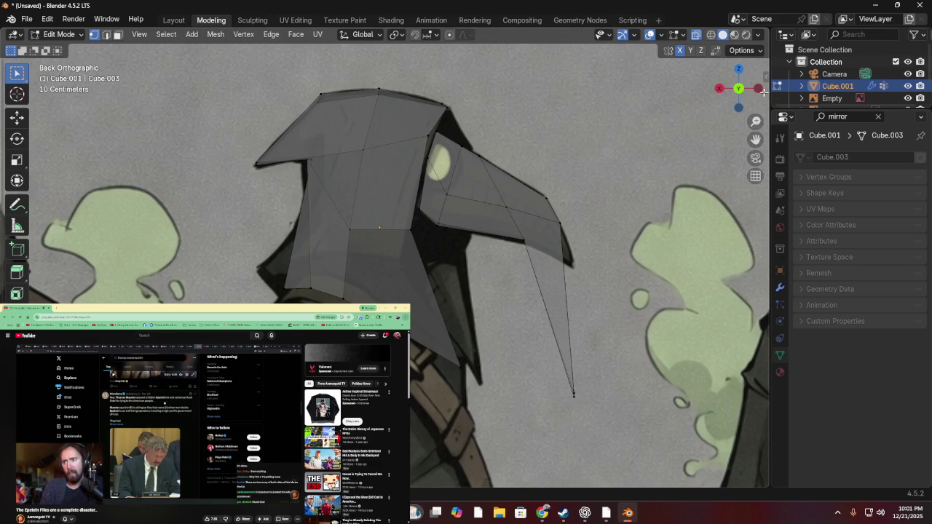
pyautogui.click(759, 89)
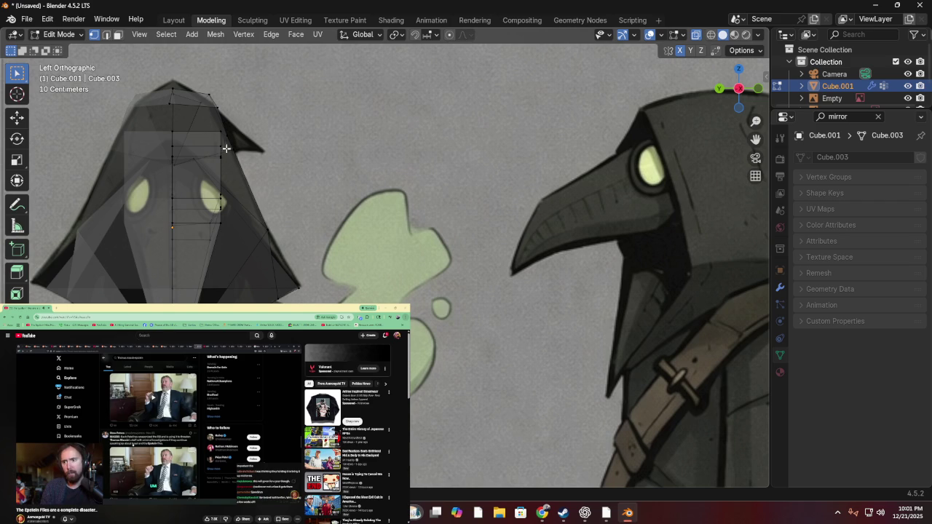
# - Move the vertices beside the eye onto the side-view reference outline, up toward the hood tip
pyautogui.click(222, 199)
pyautogui.press('g')
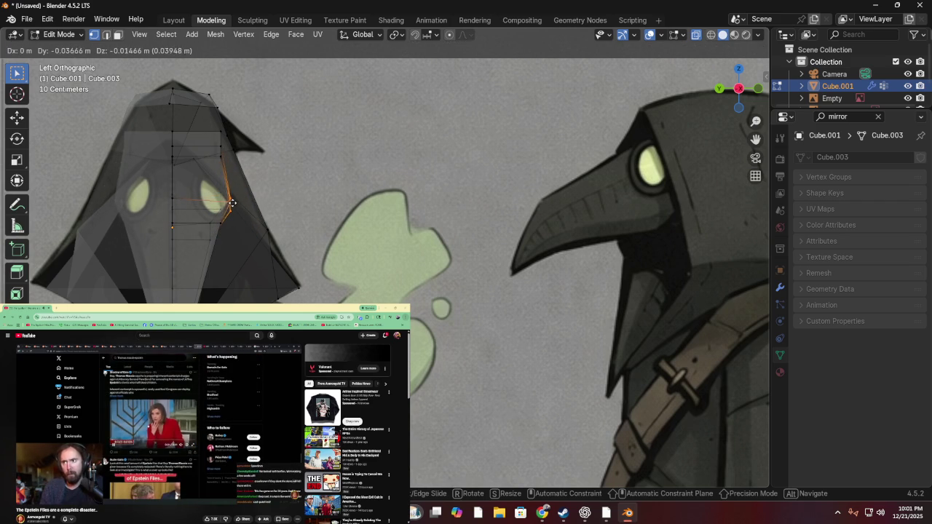
pyautogui.click(235, 200)
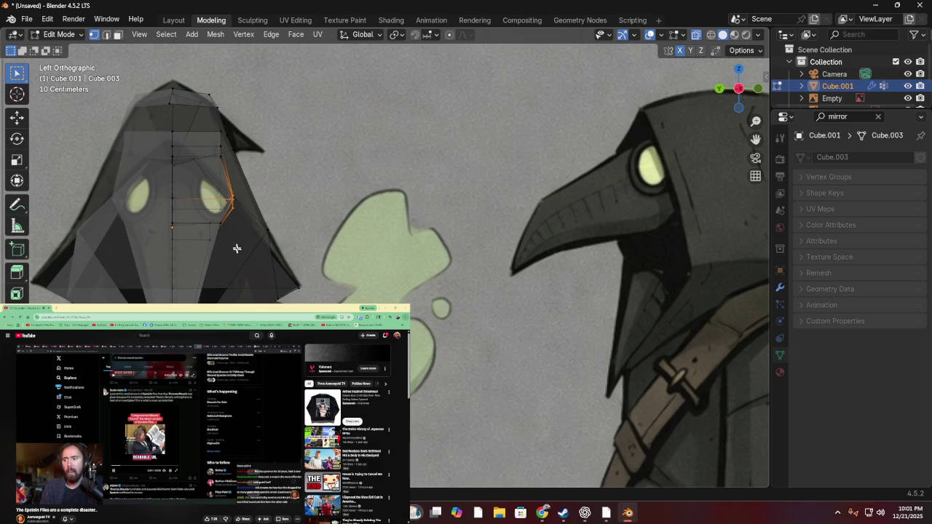
pyautogui.press('g')
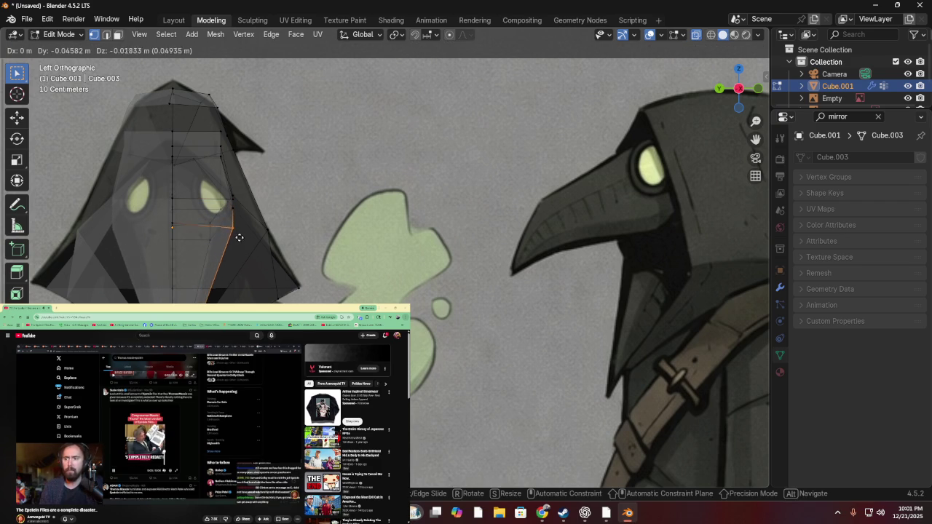
pyautogui.click(225, 234)
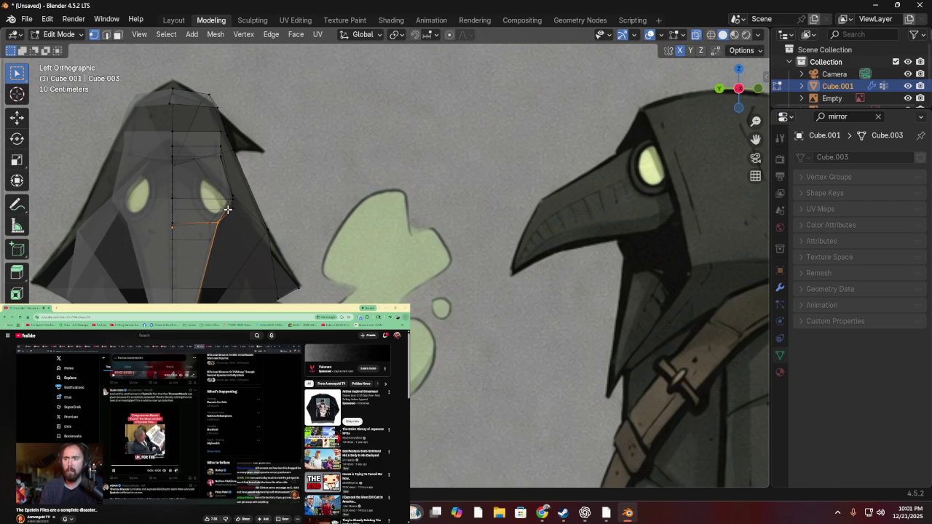
pyautogui.press('g')
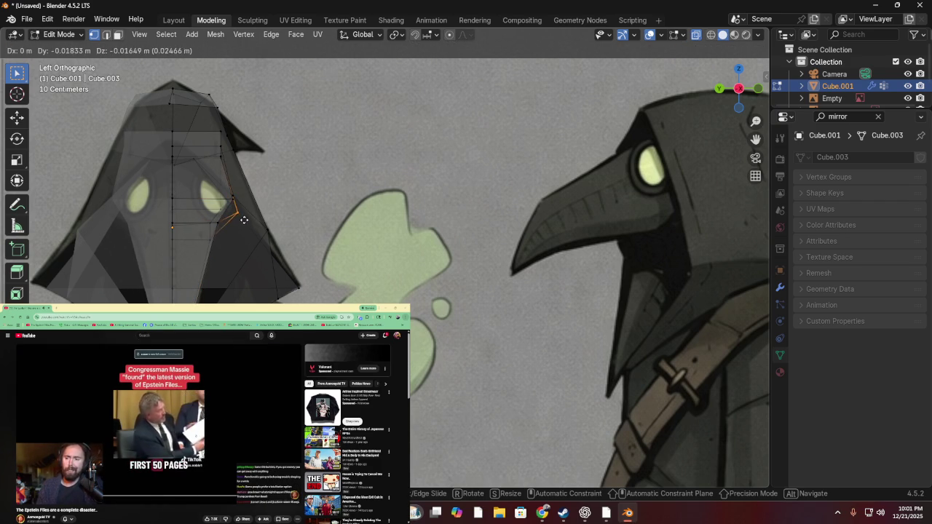
pyautogui.click(236, 210)
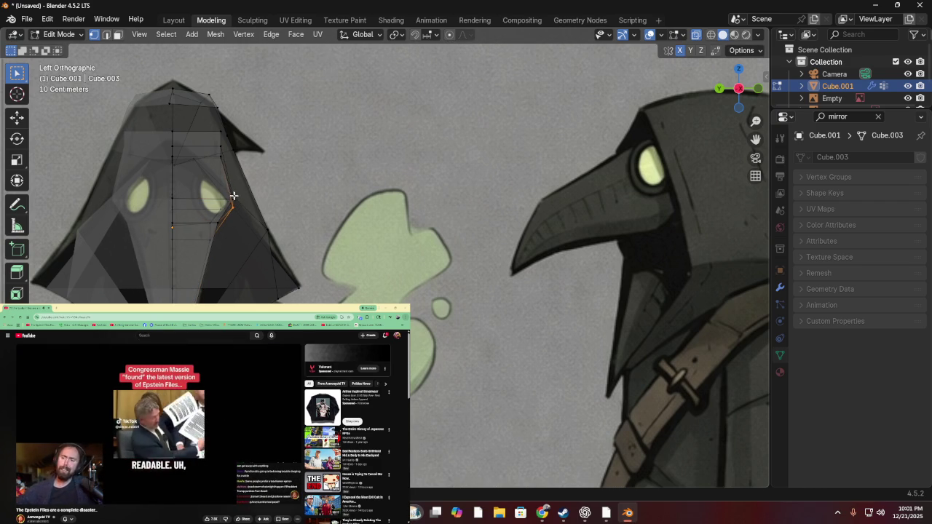
pyautogui.press('g')
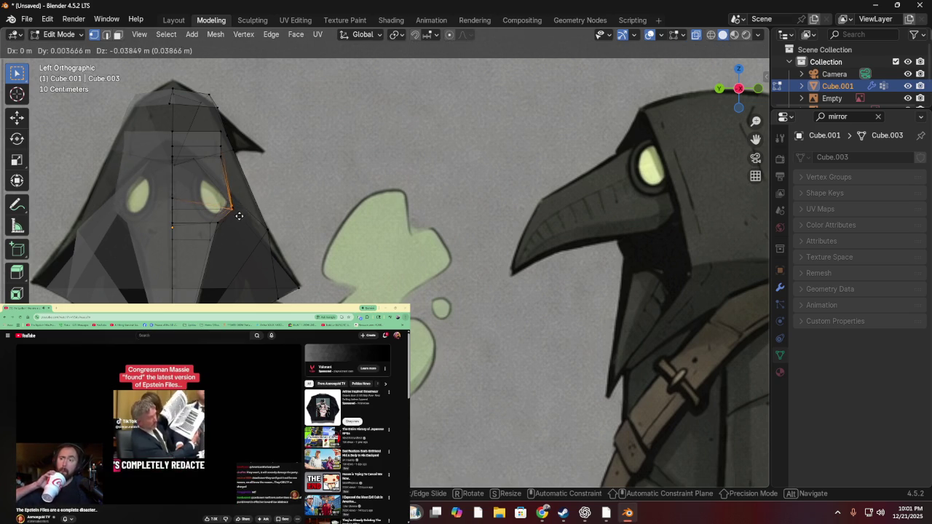
pyautogui.click(231, 200)
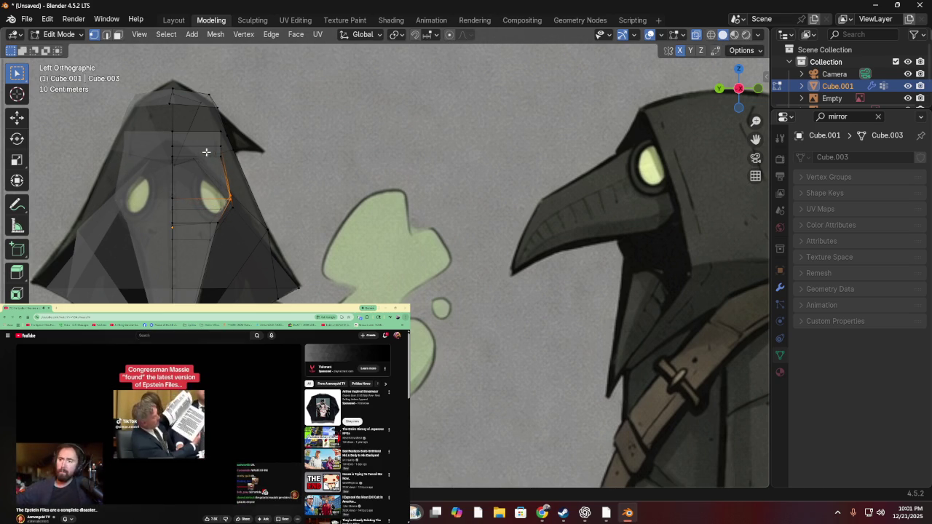
pyautogui.press('g')
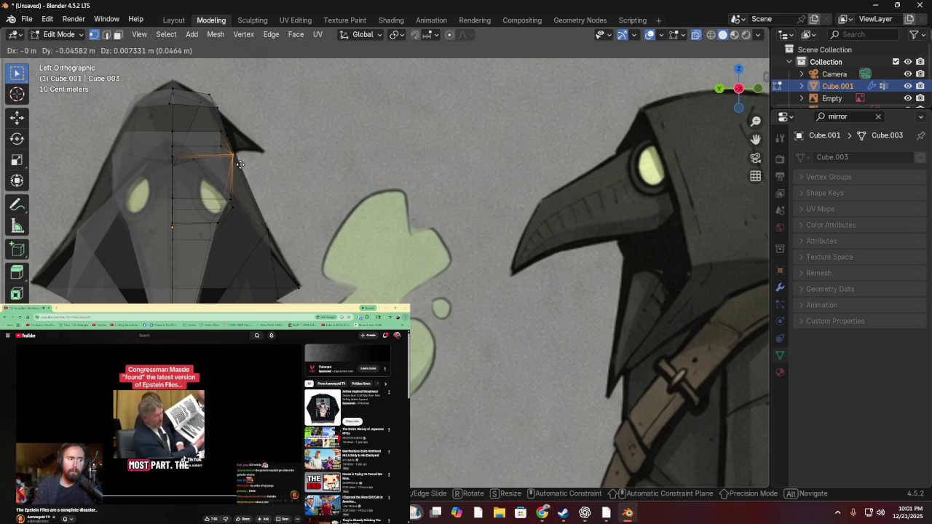
pyautogui.click(229, 162)
# - Adjust one more hood-edge vertex in perspective, then return to the straight side view
pyautogui.moveTo(233, 156)
pyautogui.mouseDown(button='middle')
pyautogui.moveTo(302, 136)
pyautogui.moveTo(350, 151)
pyautogui.moveTo(246, 204)
pyautogui.moveTo(189, 246)
pyautogui.mouseUp(button='middle')
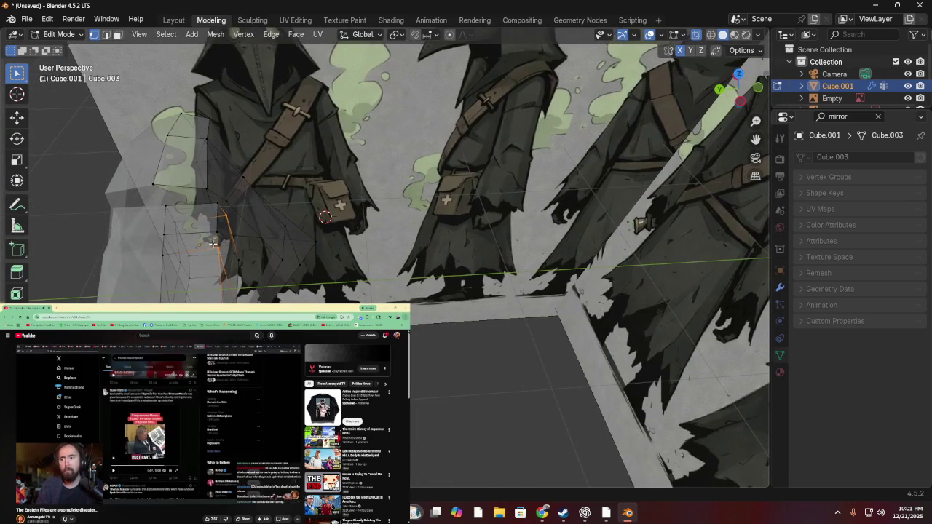
pyautogui.press('g')
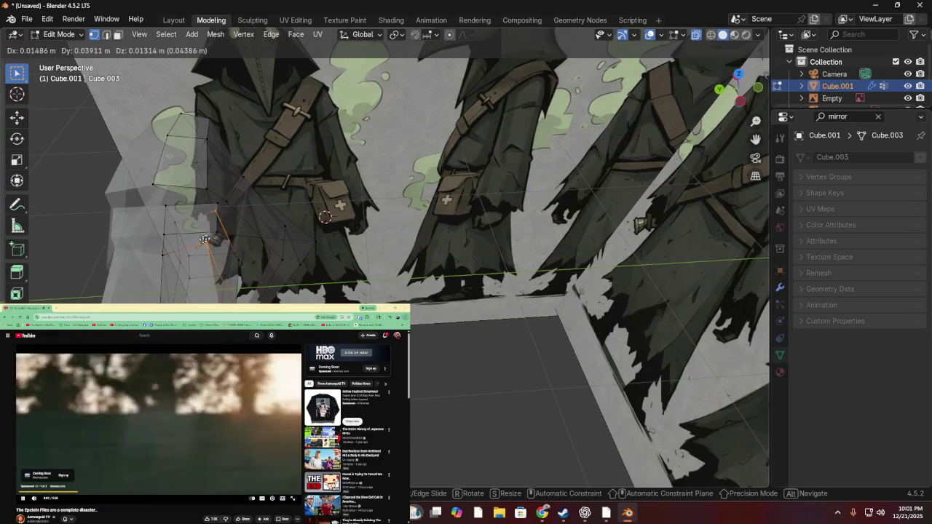
pyautogui.click(209, 239)
pyautogui.moveTo(345, 170); pyautogui.dragTo(187, 178, button='middle')
pyautogui.scroll(2, 270, 180)
pyautogui.moveTo(212, 167)
pyautogui.mouseDown(button='middle')
pyautogui.moveTo(172, 155)
pyautogui.moveTo(156, 183)
pyautogui.moveTo(182, 198)
pyautogui.moveTo(244, 201)
pyautogui.mouseUp(button='middle')
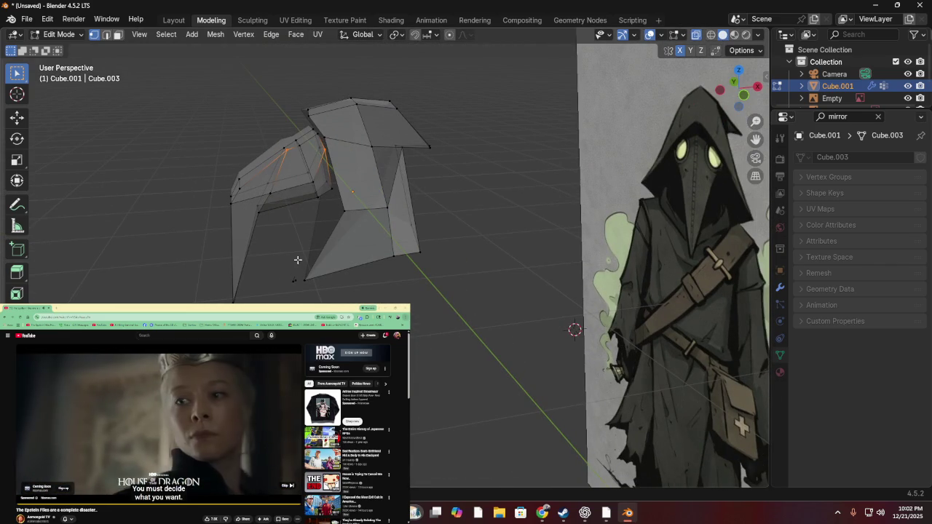
pyautogui.click(721, 90)
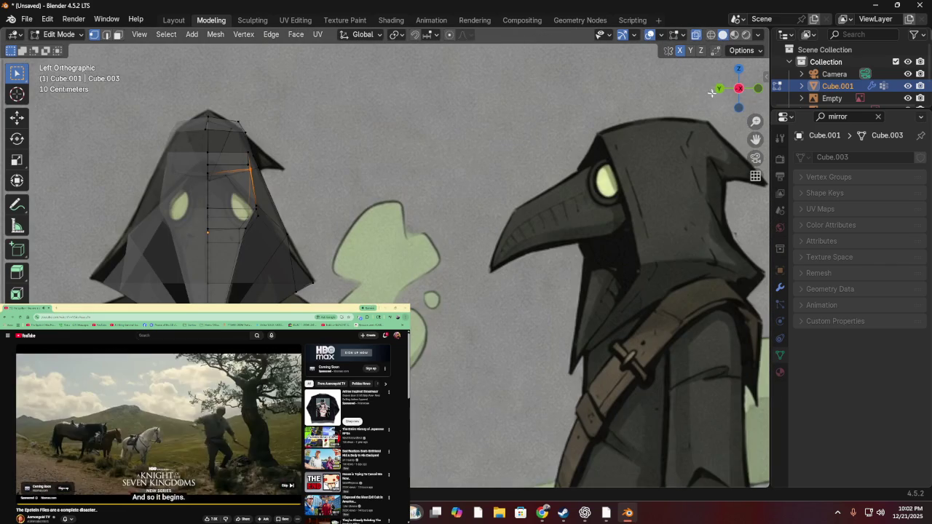
# - Pull the vertex dangling below the beak up into the beak tip
pyautogui.click(721, 90)
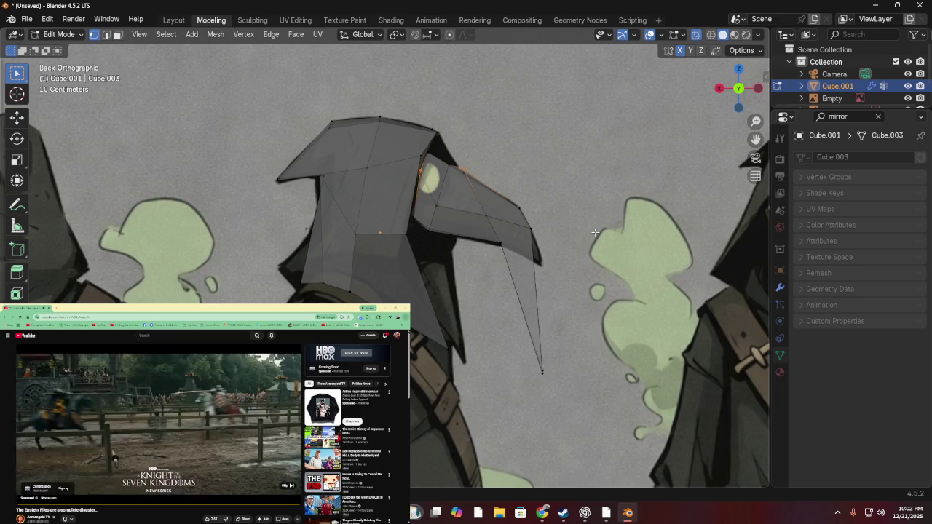
pyautogui.press('g')
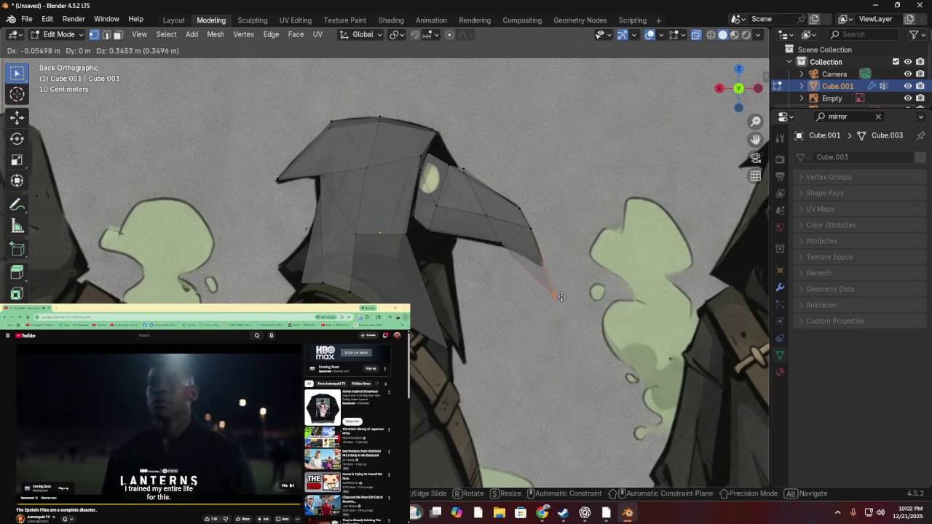
pyautogui.click(546, 265)
pyautogui.moveTo(546, 265)
pyautogui.mouseDown(button='middle')
pyautogui.moveTo(282, 287)
pyautogui.moveTo(452, 260)
pyautogui.moveTo(465, 221)
pyautogui.mouseUp(button='middle')
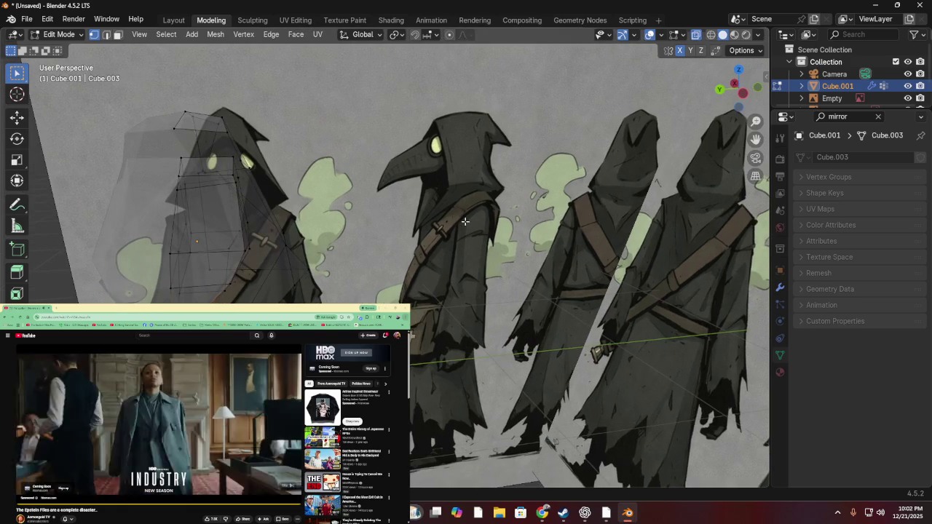
pyautogui.click(744, 94)
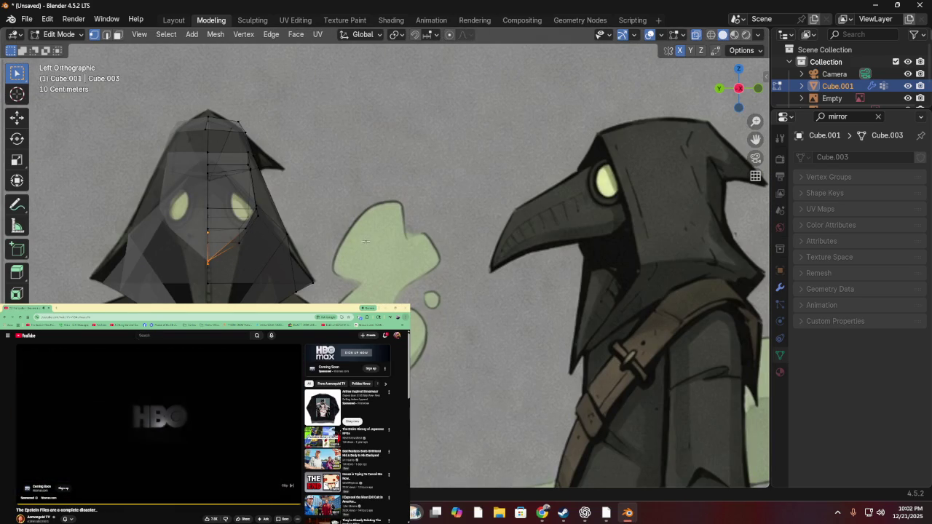
pyautogui.scroll(-1, 408, 216)
pyautogui.scroll(-3, 393, 215)
pyautogui.scroll(-2, 379, 213)
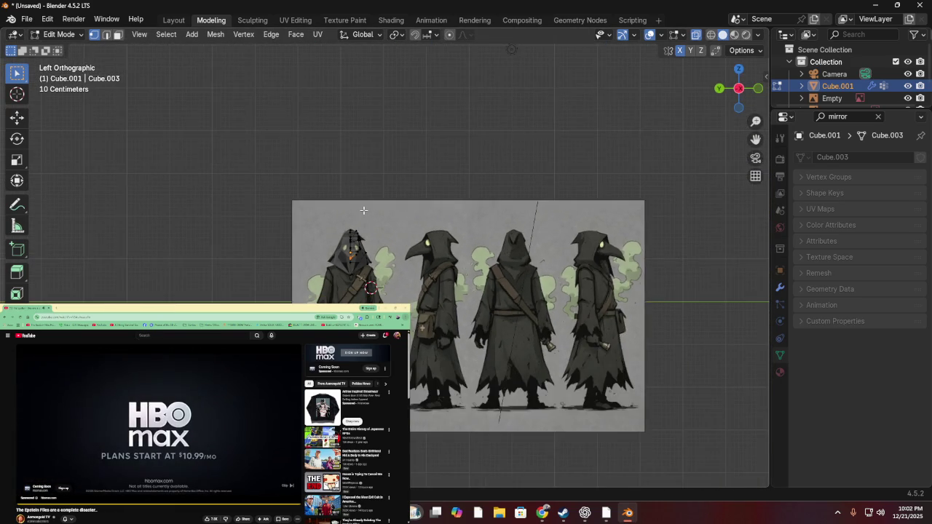
pyautogui.scroll(-1, 364, 212)
pyautogui.scroll(2, 365, 212)
pyautogui.scroll(2, 349, 210)
pyautogui.scroll(3, 306, 204)
# - Adjust two lower hood vertices in perspective, checking against the back view
pyautogui.moveTo(292, 204)
pyautogui.mouseDown(button='middle')
pyautogui.moveTo(248, 197)
pyautogui.moveTo(349, 208)
pyautogui.moveTo(240, 235)
pyautogui.moveTo(225, 198)
pyautogui.moveTo(127, 203)
pyautogui.moveTo(167, 266)
pyautogui.moveTo(250, 240)
pyautogui.moveTo(254, 208)
pyautogui.moveTo(254, 278)
pyautogui.mouseUp(button='middle')
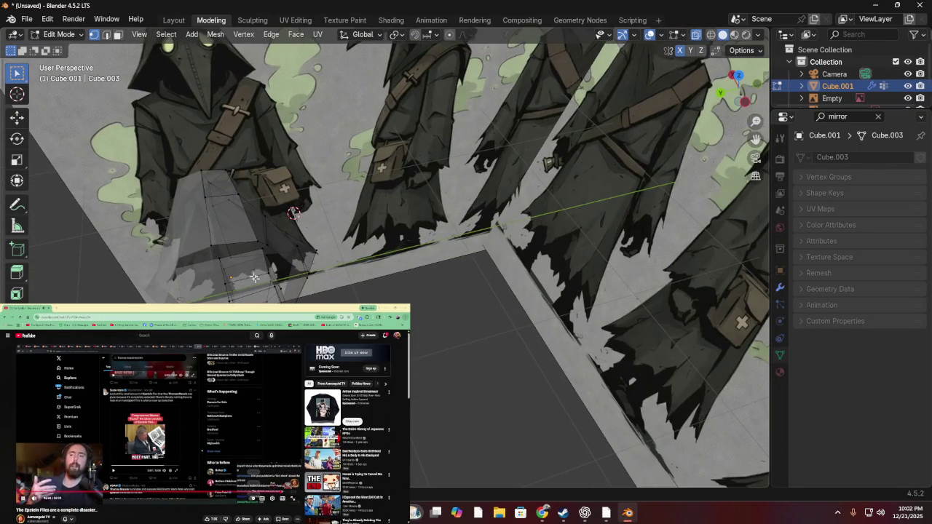
pyautogui.press('g')
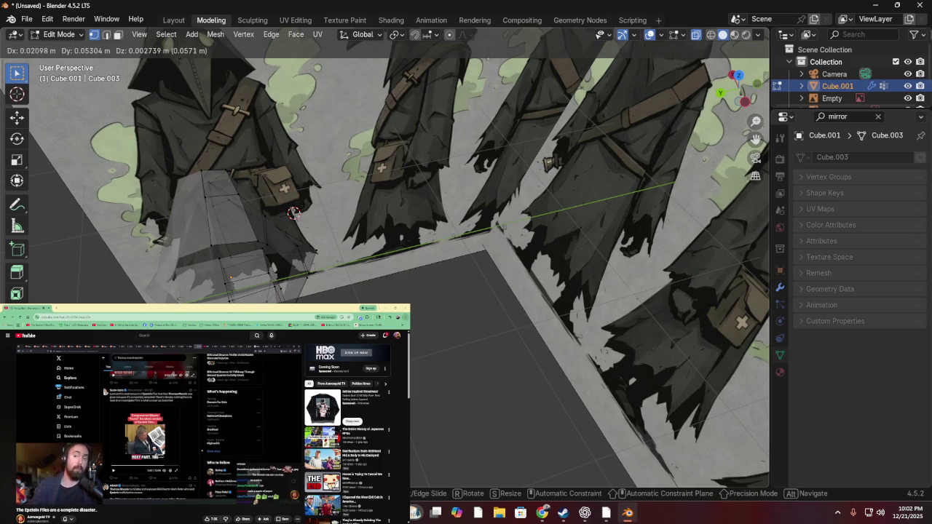
pyautogui.click(293, 213)
pyautogui.moveTo(293, 212)
pyautogui.mouseDown(button='middle')
pyautogui.moveTo(346, 232)
pyautogui.moveTo(225, 266)
pyautogui.moveTo(158, 255)
pyautogui.moveTo(307, 237)
pyautogui.moveTo(208, 265)
pyautogui.mouseUp(button='middle')
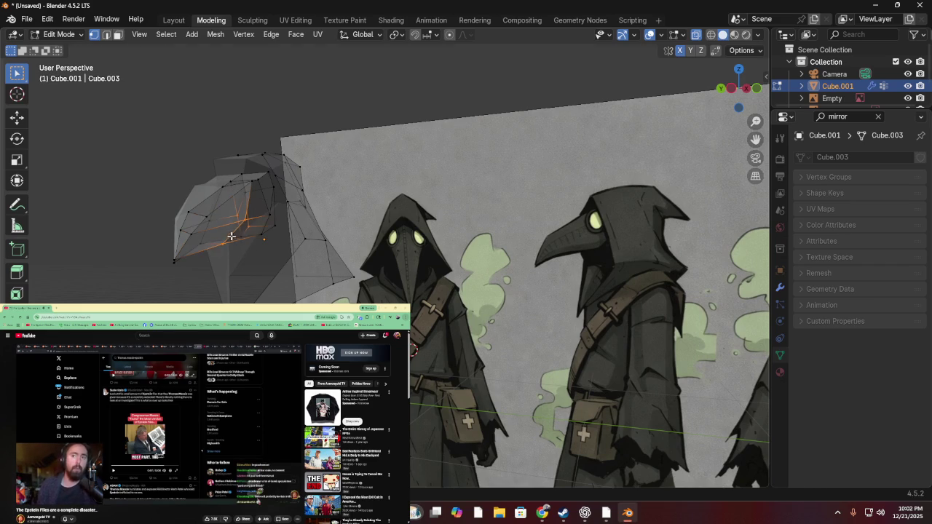
pyautogui.press('g')
pyautogui.click(233, 237)
pyautogui.moveTo(233, 236)
pyautogui.mouseDown(button='middle')
pyautogui.moveTo(319, 239)
pyautogui.moveTo(249, 270)
pyautogui.moveTo(183, 202)
pyautogui.moveTo(142, 246)
pyautogui.moveTo(316, 278)
pyautogui.moveTo(731, 157)
pyautogui.mouseUp(button='middle')
pyautogui.click(734, 93)
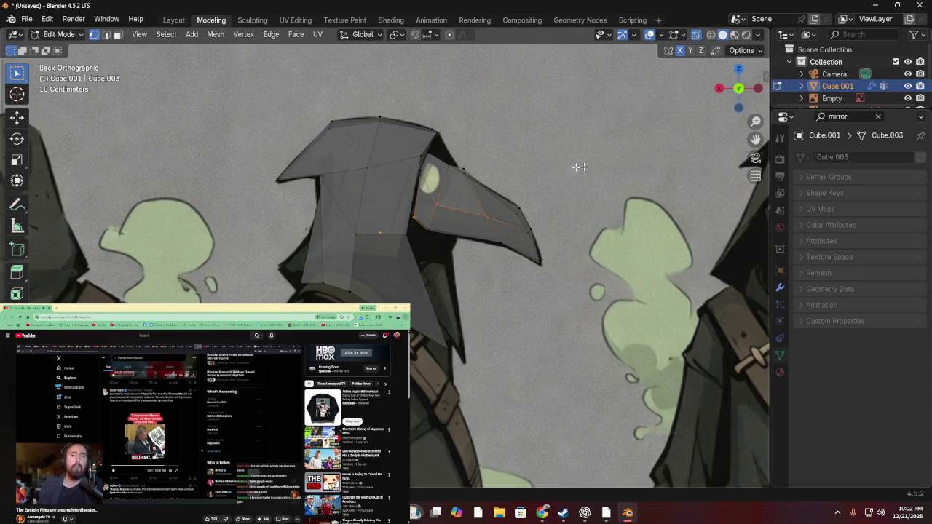
pyautogui.scroll(2, 576, 166)
pyautogui.moveTo(577, 166)
pyautogui.mouseDown(button='middle')
pyautogui.moveTo(538, 191)
pyautogui.moveTo(368, 216)
pyautogui.moveTo(293, 206)
pyautogui.moveTo(270, 138)
pyautogui.moveTo(287, 187)
pyautogui.moveTo(345, 180)
pyautogui.moveTo(158, 184)
pyautogui.mouseUp(button='middle')
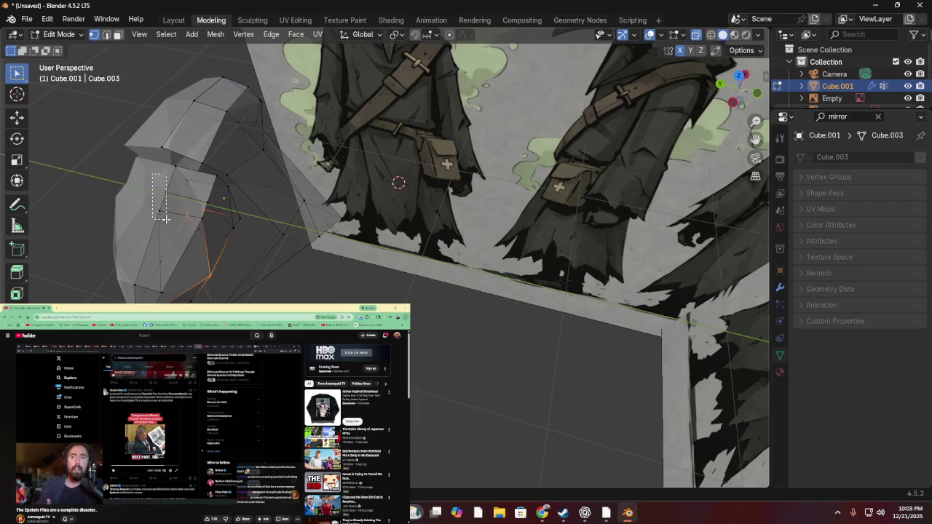
# - Reposition hood vertices plus vertices on the beak's top edge and the hood's front edge
pyautogui.press('g')
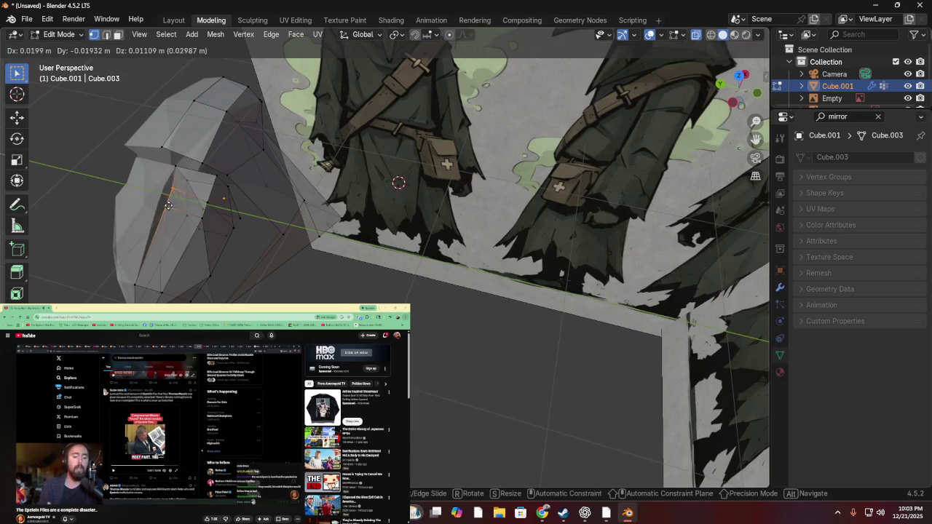
pyautogui.click(165, 196)
pyautogui.moveTo(166, 196)
pyautogui.mouseDown(button='middle')
pyautogui.moveTo(94, 114)
pyautogui.moveTo(286, 168)
pyautogui.mouseUp(button='middle')
pyautogui.press('g')
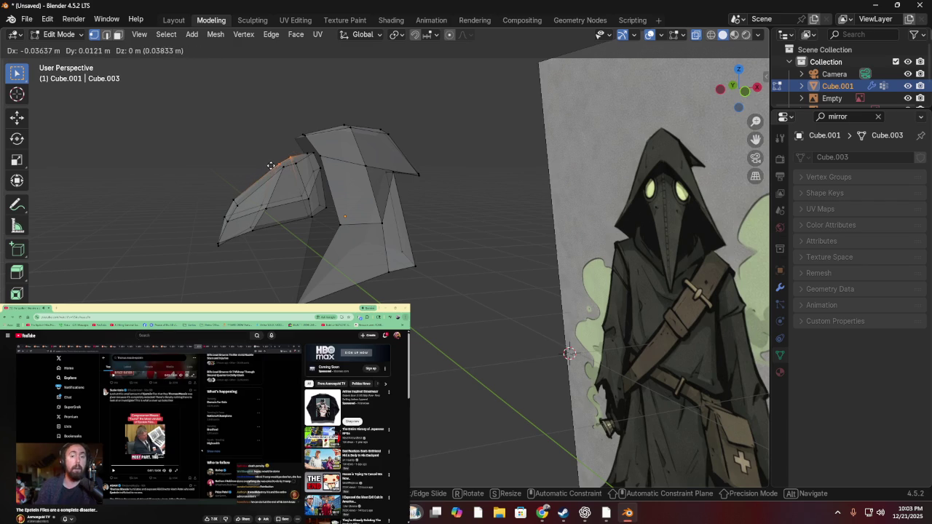
pyautogui.click(271, 163)
pyautogui.moveTo(271, 162)
pyautogui.mouseDown(button='middle')
pyautogui.moveTo(323, 131)
pyautogui.moveTo(353, 168)
pyautogui.mouseUp(button='middle')
pyautogui.moveTo(177, 137); pyautogui.dragTo(239, 129, button='middle')
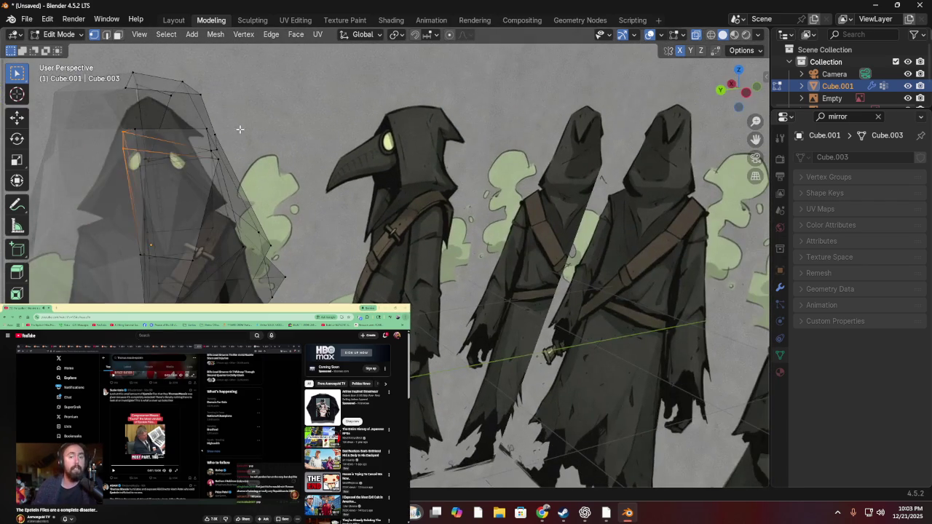
pyautogui.press('g')
pyautogui.click(149, 156)
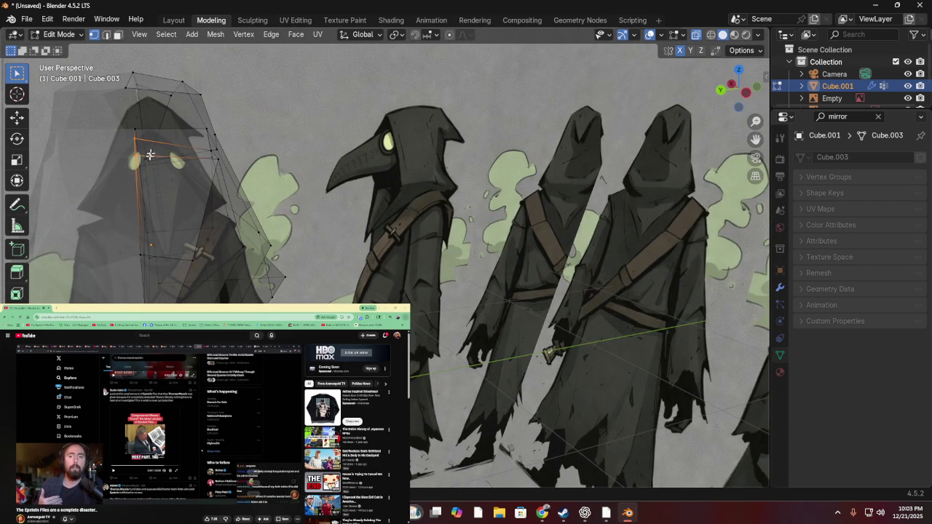
pyautogui.moveTo(212, 126)
pyautogui.mouseDown(button='middle')
pyautogui.moveTo(153, 123)
pyautogui.moveTo(94, 104)
pyautogui.moveTo(262, 129)
pyautogui.moveTo(354, 131)
pyautogui.moveTo(381, 151)
pyautogui.moveTo(442, 164)
pyautogui.moveTo(711, 85)
pyautogui.mouseUp(button='middle')
# - In back orthographic view, move the beak vertex to a new position
pyautogui.click(737, 88)
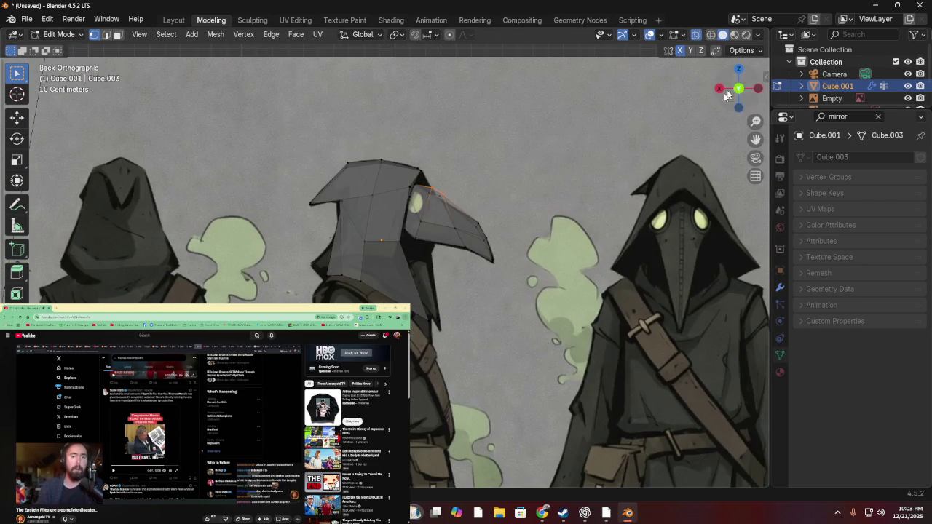
pyautogui.scroll(3, 467, 148)
pyautogui.press('g')
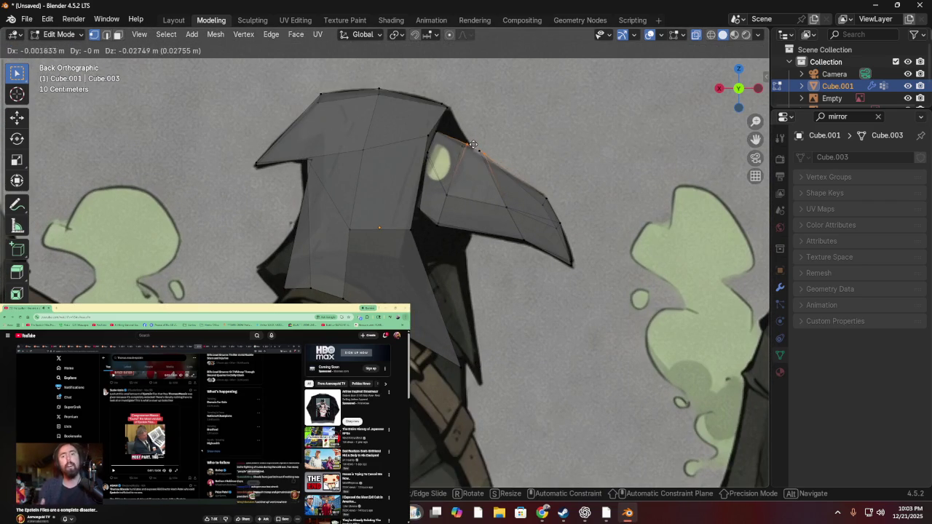
pyautogui.press('Escape')
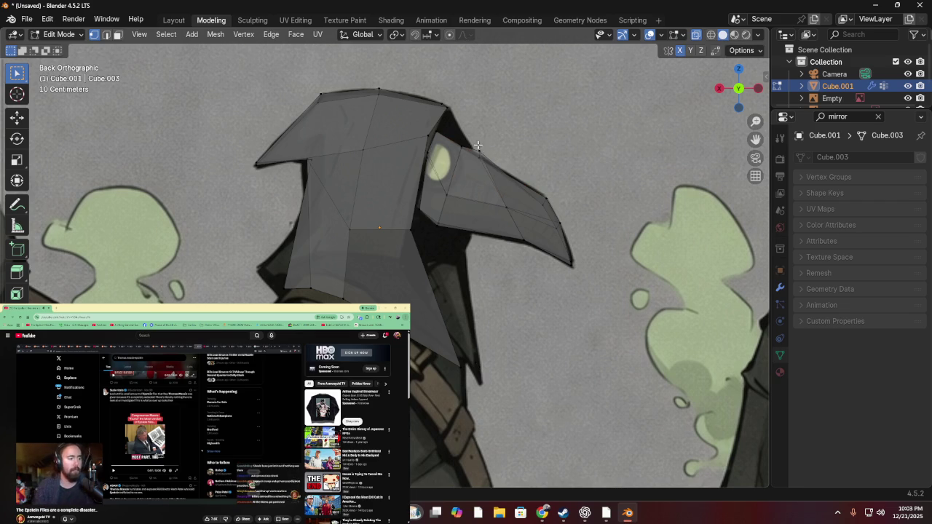
pyautogui.press('g')
pyautogui.click(486, 157)
pyautogui.moveTo(485, 157); pyautogui.dragTo(200, 240, button='middle')
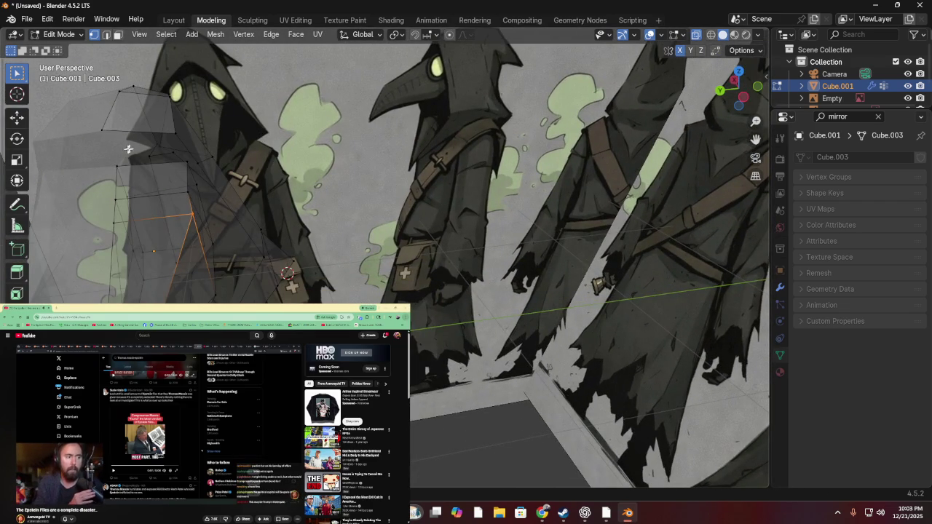
# - Move two columns of hood edges to follow the reference, then check in left orthographic view
pyautogui.moveTo(137, 215); pyautogui.dragTo(139, 273)
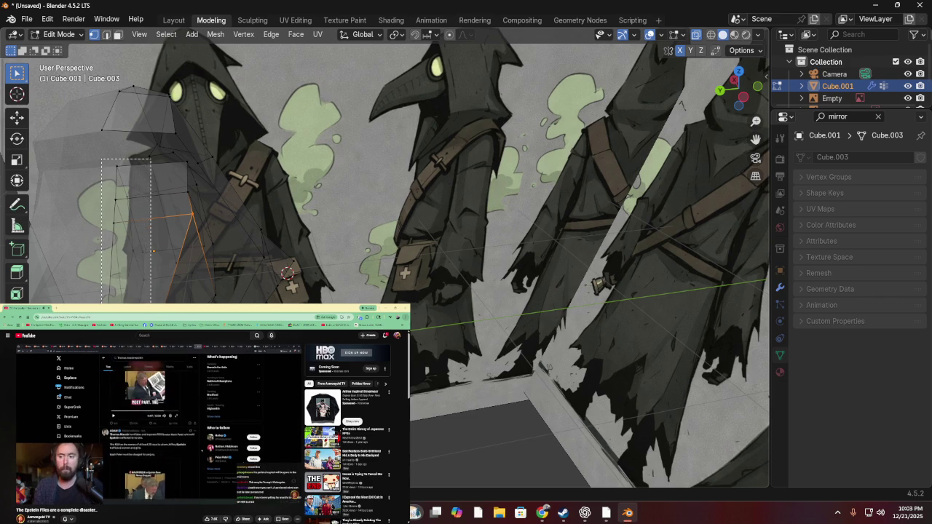
pyautogui.press('g')
pyautogui.click(128, 246)
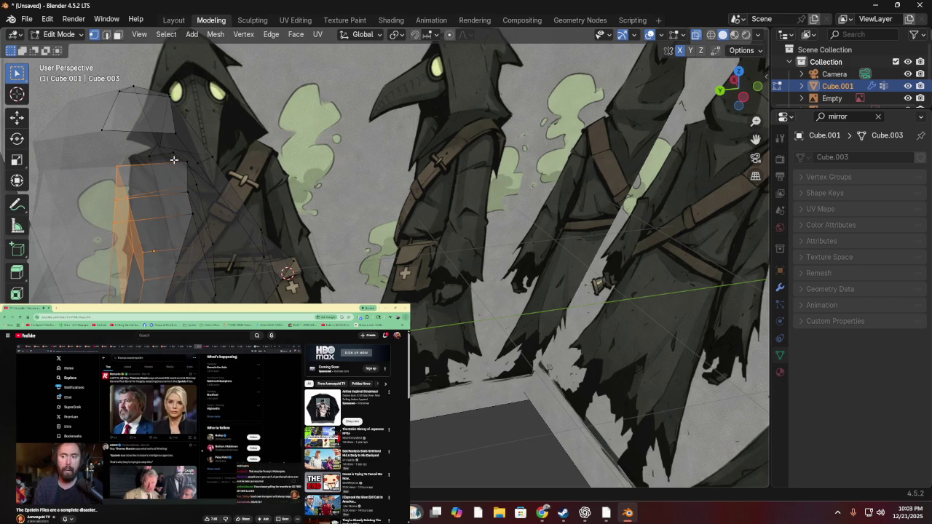
pyautogui.moveTo(216, 284); pyautogui.dragTo(215, 284)
pyautogui.press('g')
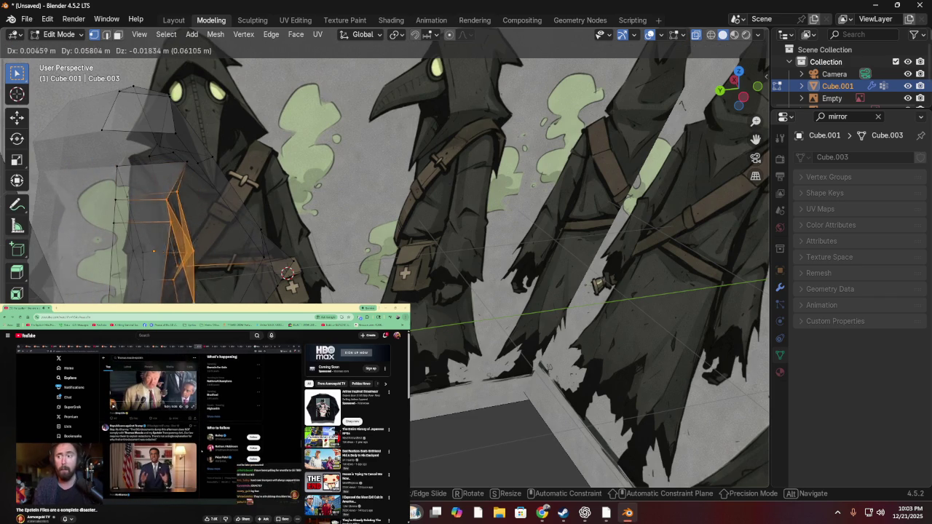
pyautogui.click(291, 286)
pyautogui.moveTo(292, 286); pyautogui.dragTo(245, 175, button='middle')
pyautogui.scroll(3, 191, 163)
pyautogui.moveTo(192, 162)
pyautogui.mouseDown(button='middle')
pyautogui.moveTo(204, 220)
pyautogui.moveTo(378, 225)
pyautogui.moveTo(222, 134)
pyautogui.moveTo(337, 104)
pyautogui.moveTo(245, 110)
pyautogui.moveTo(178, 92)
pyautogui.moveTo(177, 108)
pyautogui.moveTo(201, 129)
pyautogui.moveTo(272, 122)
pyautogui.moveTo(264, 116)
pyautogui.mouseUp(button='middle')
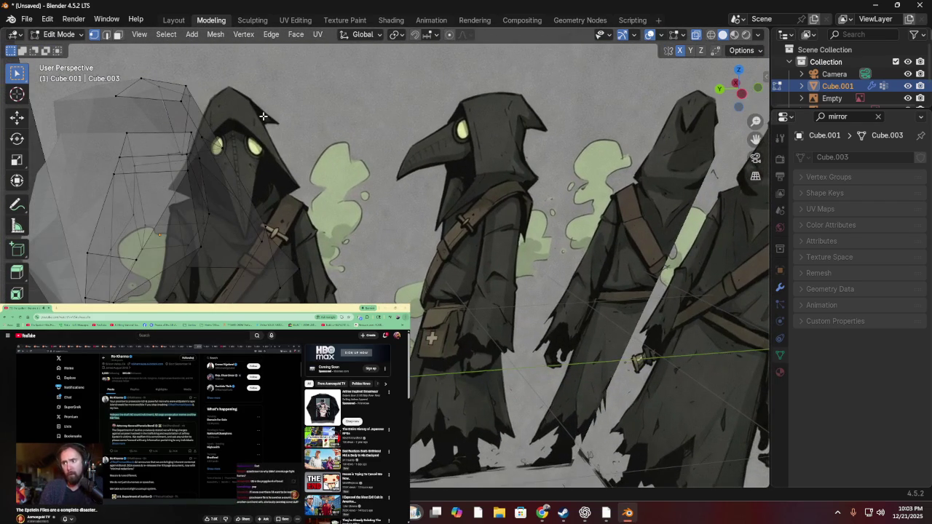
pyautogui.moveTo(219, 139)
pyautogui.mouseDown(button='middle')
pyautogui.moveTo(148, 92)
pyautogui.moveTo(75, 104)
pyautogui.moveTo(93, 176)
pyautogui.moveTo(200, 200)
pyautogui.moveTo(243, 270)
pyautogui.moveTo(304, 114)
pyautogui.moveTo(322, 122)
pyautogui.moveTo(330, 143)
pyautogui.moveTo(246, 141)
pyautogui.moveTo(225, 125)
pyautogui.moveTo(138, 146)
pyautogui.moveTo(227, 169)
pyautogui.moveTo(518, 155)
pyautogui.mouseUp(button='middle')
pyautogui.click(749, 97)
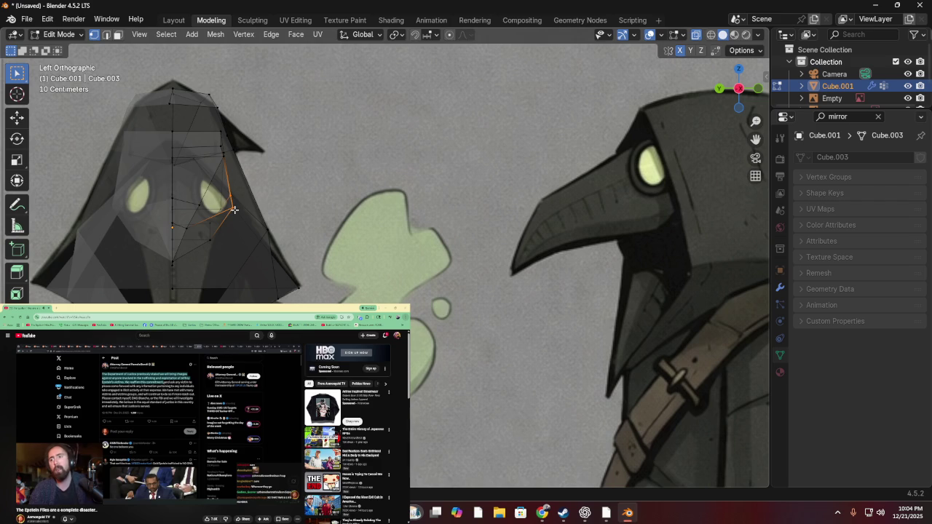
# - Reposition the vertex at the eye's edge and the vertex just below the eye
pyautogui.press('g')
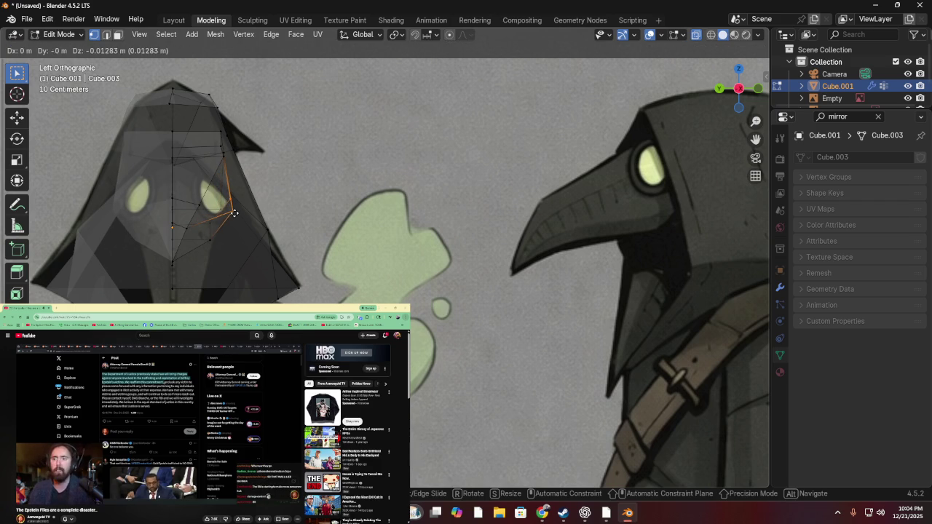
pyautogui.click(233, 213)
pyautogui.moveTo(230, 261); pyautogui.dragTo(230, 262)
pyautogui.press('g')
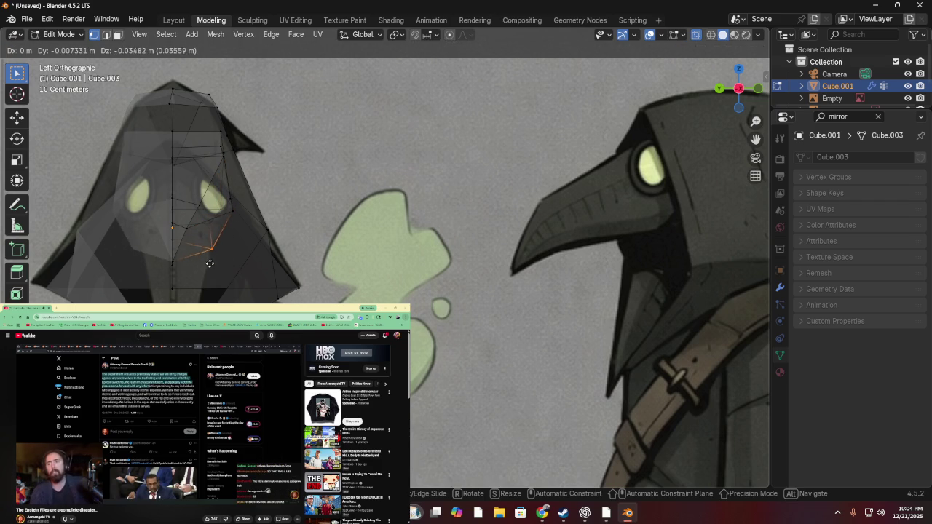
pyautogui.click(210, 246)
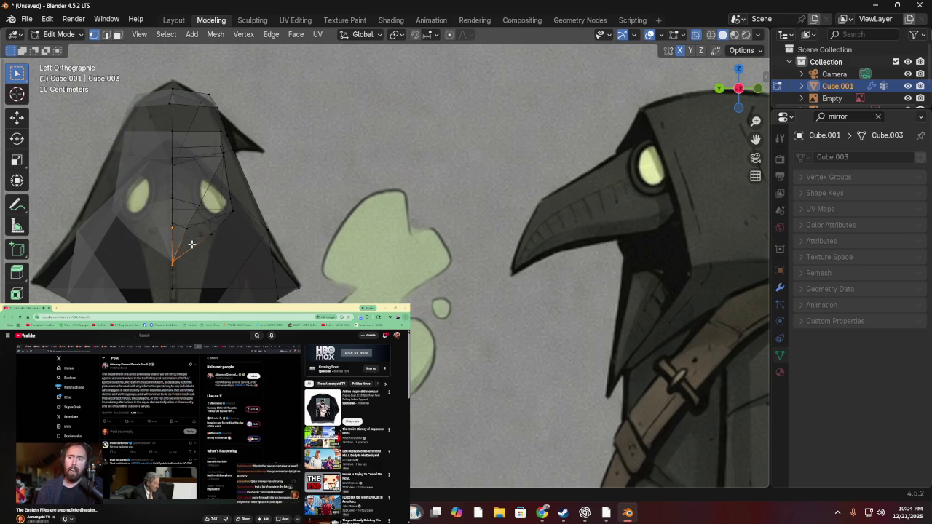
# - In Left Orthographic view, shift the eye-opening vertices lower and further left
pyautogui.moveTo(192, 244)
pyautogui.mouseDown(button='middle')
pyautogui.moveTo(244, 213)
pyautogui.moveTo(167, 228)
pyautogui.moveTo(152, 221)
pyautogui.moveTo(241, 212)
pyautogui.moveTo(229, 211)
pyautogui.mouseUp(button='middle')
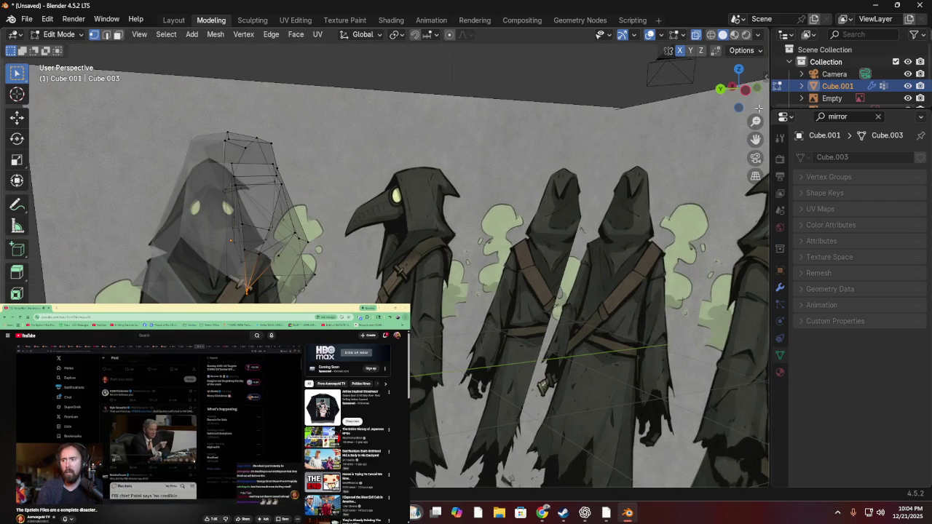
pyautogui.click(732, 87)
pyautogui.scroll(1, 189, 170)
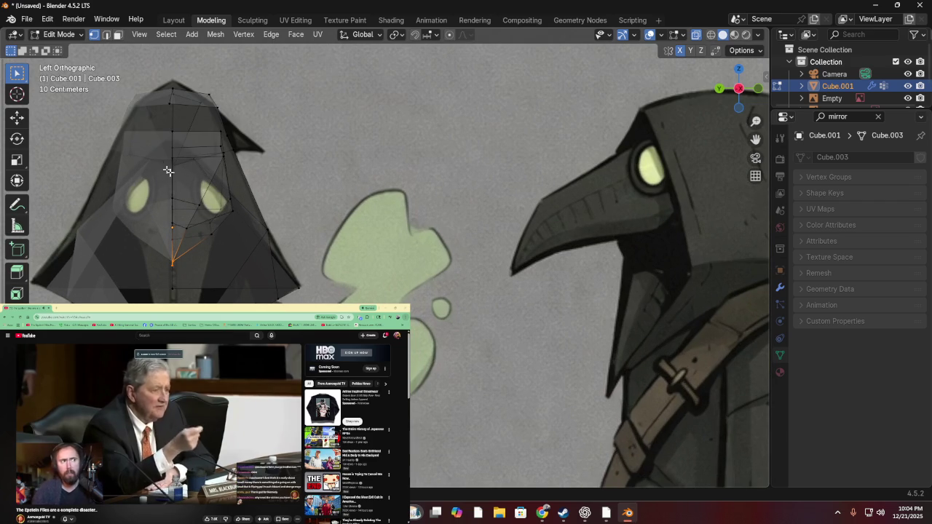
pyautogui.moveTo(218, 191); pyautogui.dragTo(254, 271)
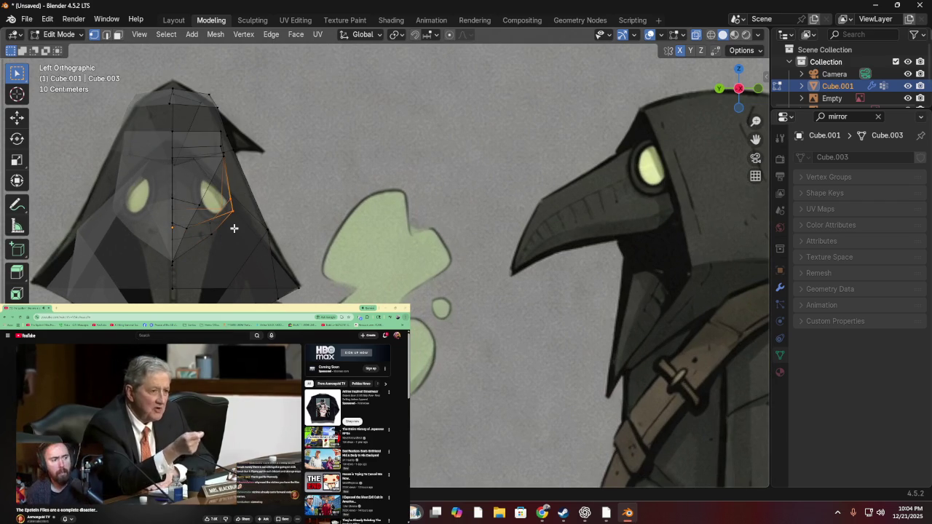
pyautogui.press('g')
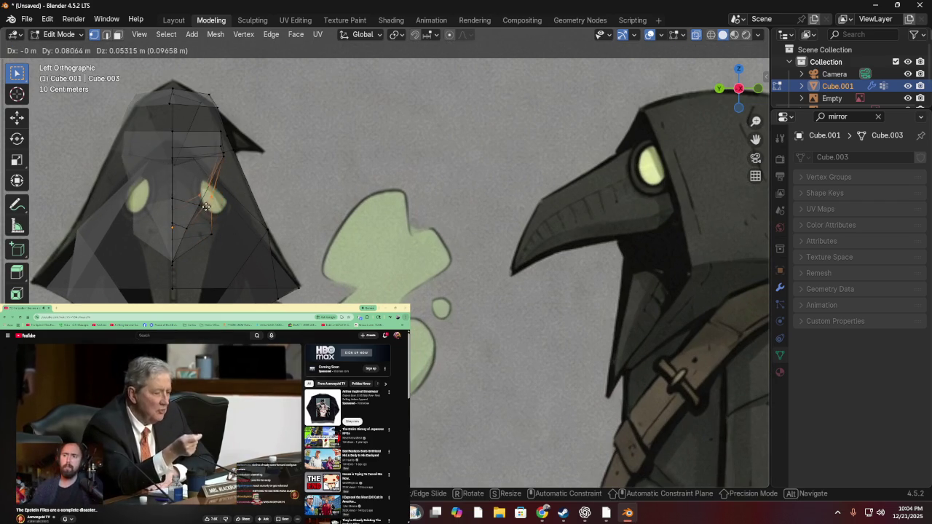
pyautogui.click(206, 228)
pyautogui.press('g')
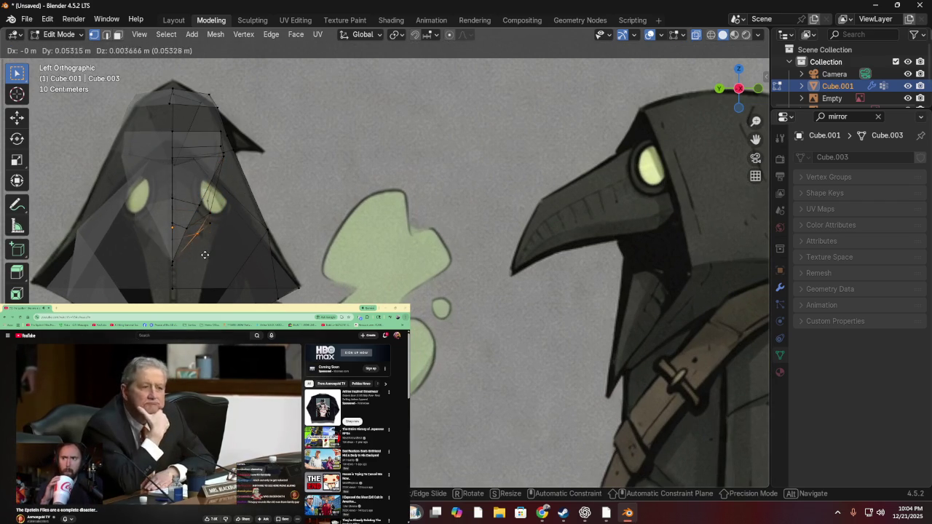
pyautogui.click(203, 259)
pyautogui.moveTo(204, 250)
pyautogui.mouseDown(button='middle')
pyautogui.moveTo(295, 274)
pyautogui.moveTo(301, 255)
pyautogui.moveTo(233, 223)
pyautogui.moveTo(239, 180)
pyautogui.moveTo(250, 187)
pyautogui.moveTo(230, 104)
pyautogui.mouseUp(button='middle')
# - Drop the pending move and reposition a vertex on the hood's edge
pyautogui.press('g')
pyautogui.rightClick(237, 136)
pyautogui.moveTo(226, 109); pyautogui.dragTo(236, 126)
pyautogui.press('g')
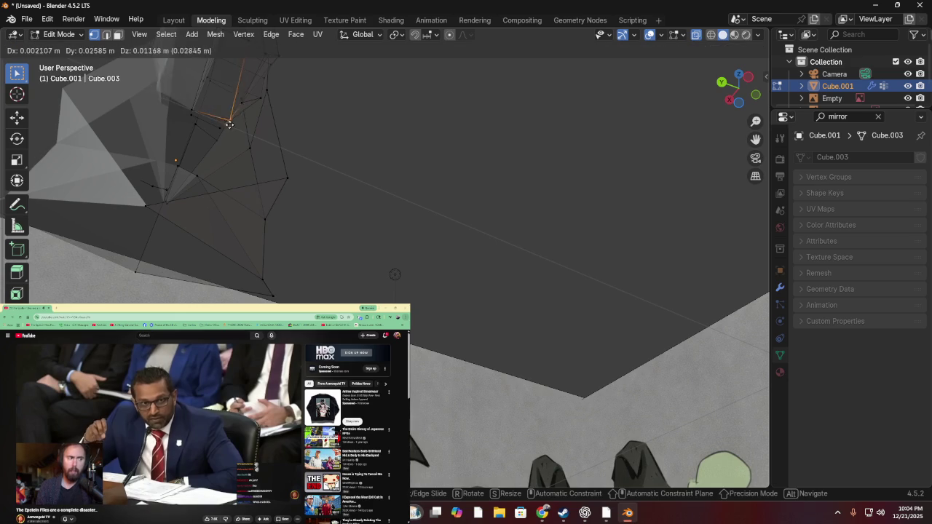
pyautogui.click(206, 118)
pyautogui.moveTo(203, 115)
pyautogui.mouseDown(button='middle')
pyautogui.moveTo(191, 139)
pyautogui.moveTo(125, 156)
pyautogui.moveTo(101, 200)
pyautogui.moveTo(152, 208)
pyautogui.moveTo(181, 192)
pyautogui.moveTo(140, 215)
pyautogui.moveTo(151, 191)
pyautogui.mouseUp(button='middle')
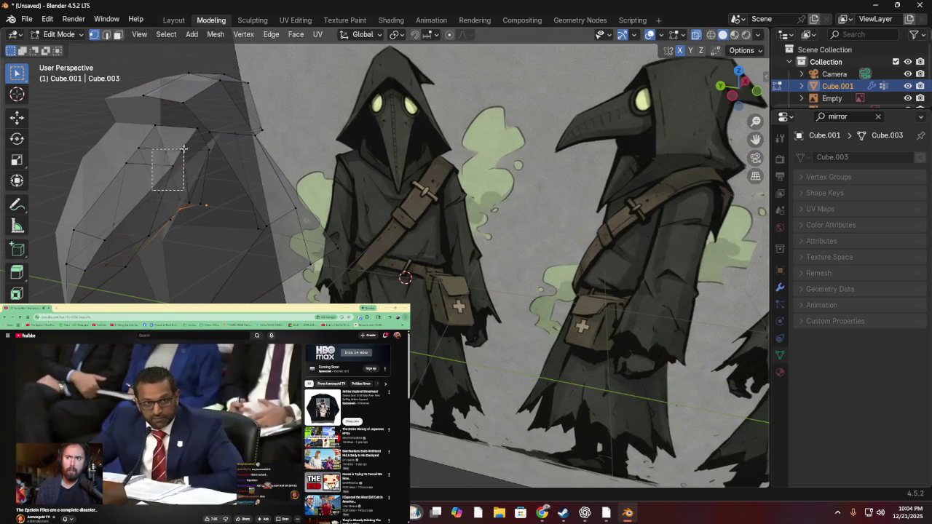
# - Nudge the hood's side vertex into place over a couple of passes
pyautogui.press('g')
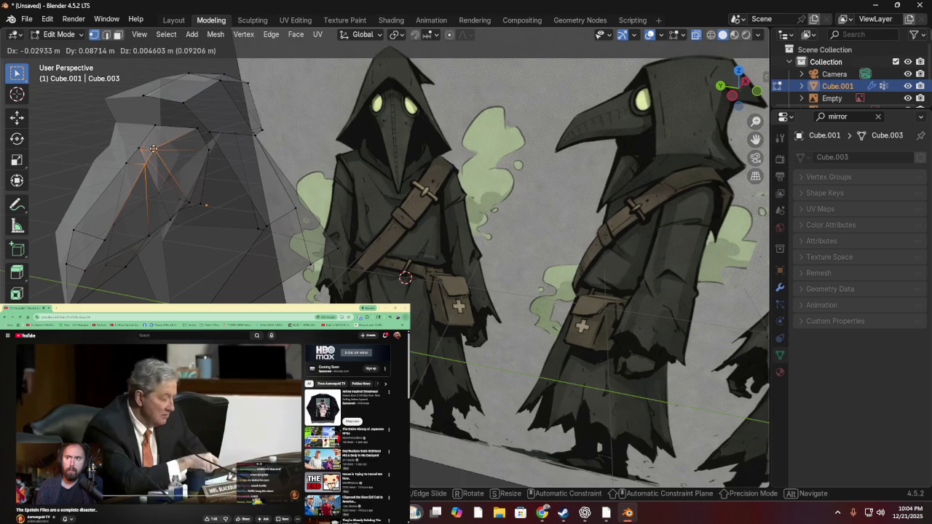
pyautogui.click(153, 148)
pyautogui.moveTo(156, 145)
pyautogui.mouseDown(button='middle')
pyautogui.moveTo(197, 127)
pyautogui.moveTo(240, 126)
pyautogui.moveTo(212, 153)
pyautogui.mouseUp(button='middle')
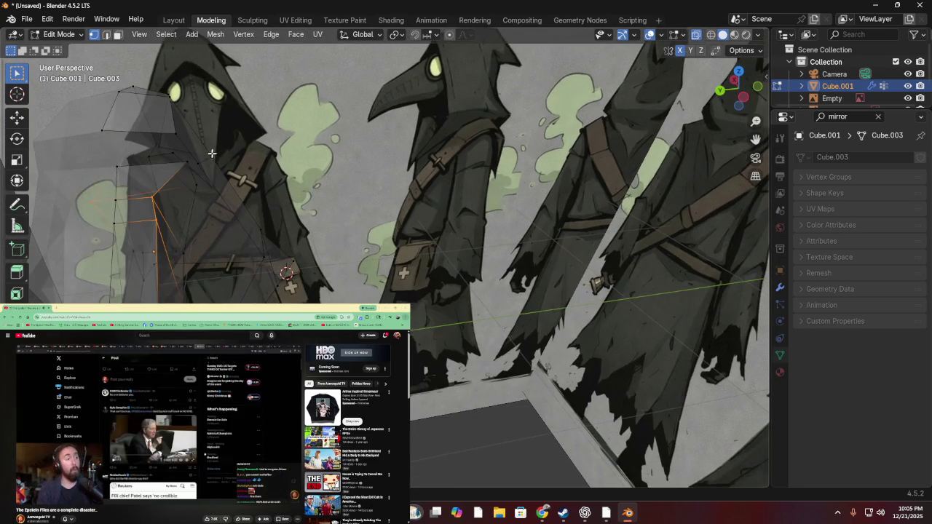
pyautogui.press('g')
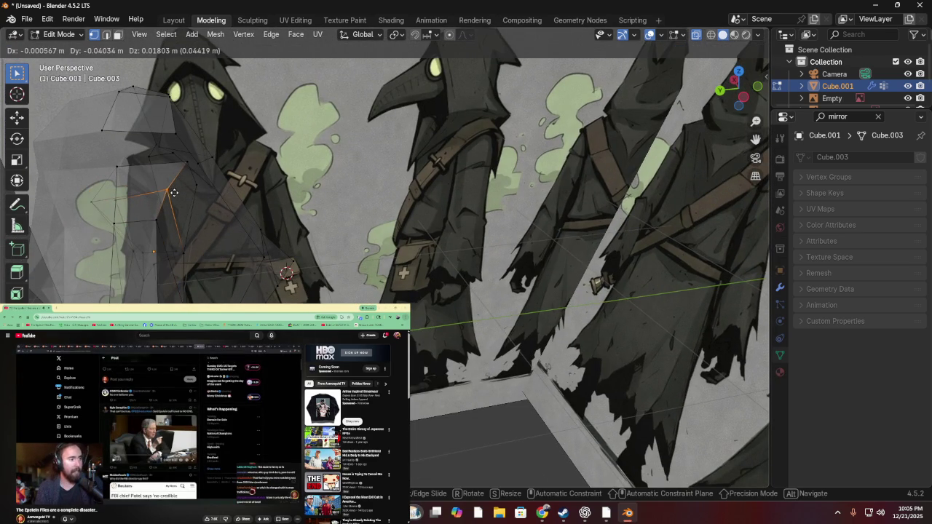
pyautogui.click(174, 192)
pyautogui.press('g')
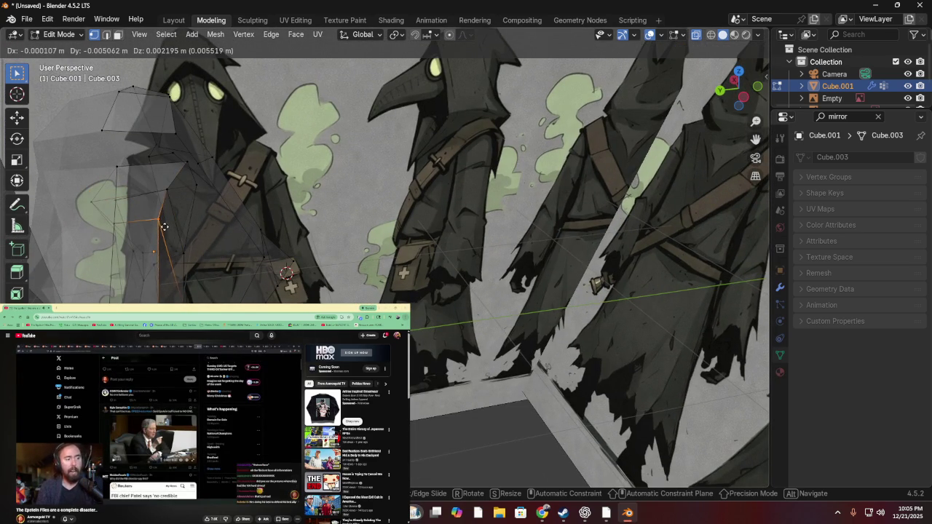
pyautogui.click(172, 230)
pyautogui.moveTo(171, 230); pyautogui.dragTo(114, 166, button='middle')
pyautogui.scroll(3, 140, 188)
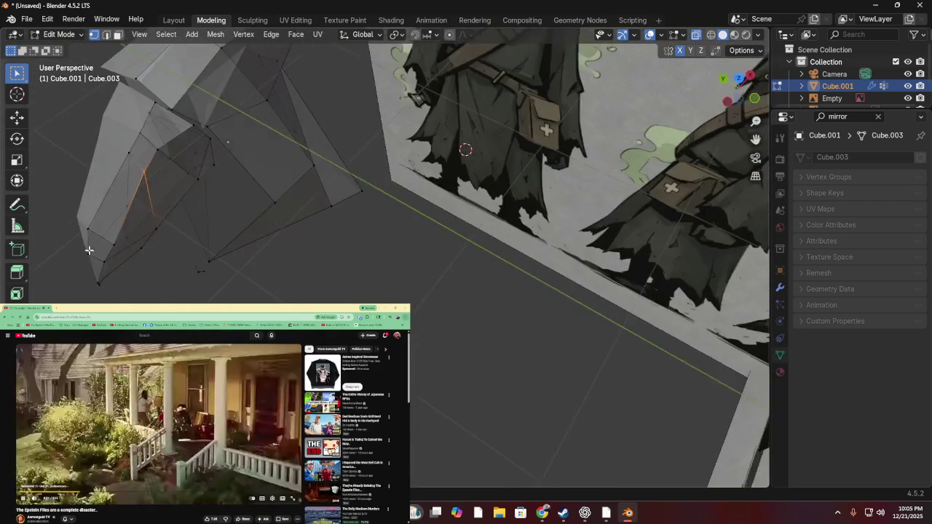
# - Move a hood vertex, then adjust its height along its Z axis
pyautogui.press('g')
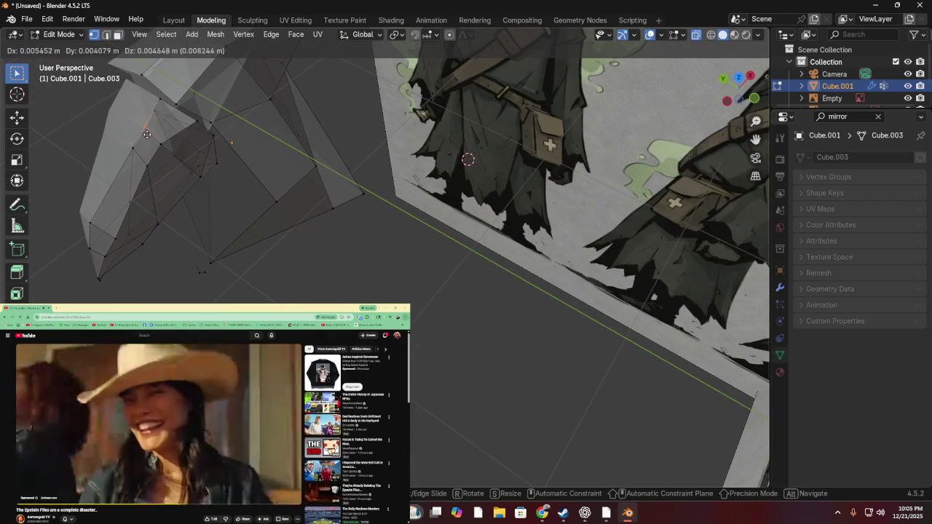
pyautogui.click(153, 128)
pyautogui.press('z')
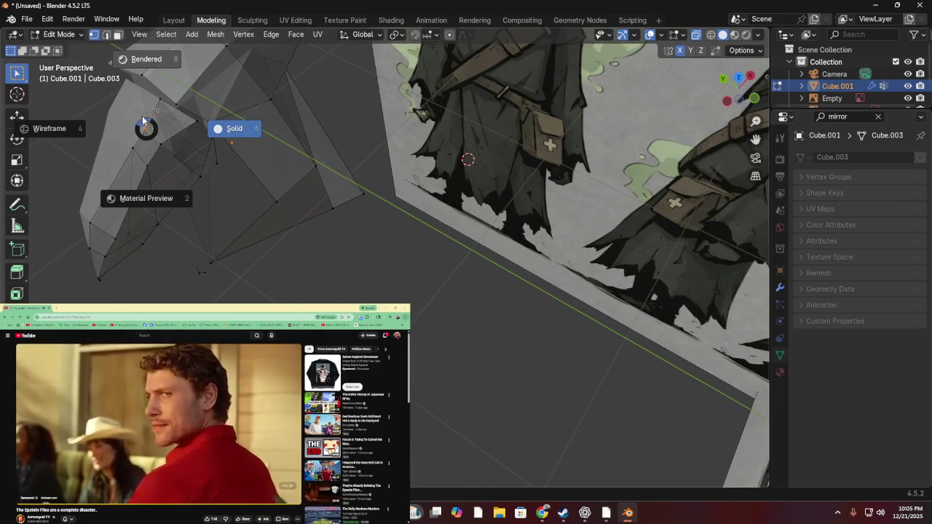
pyautogui.press('Escape')
pyautogui.press('g')
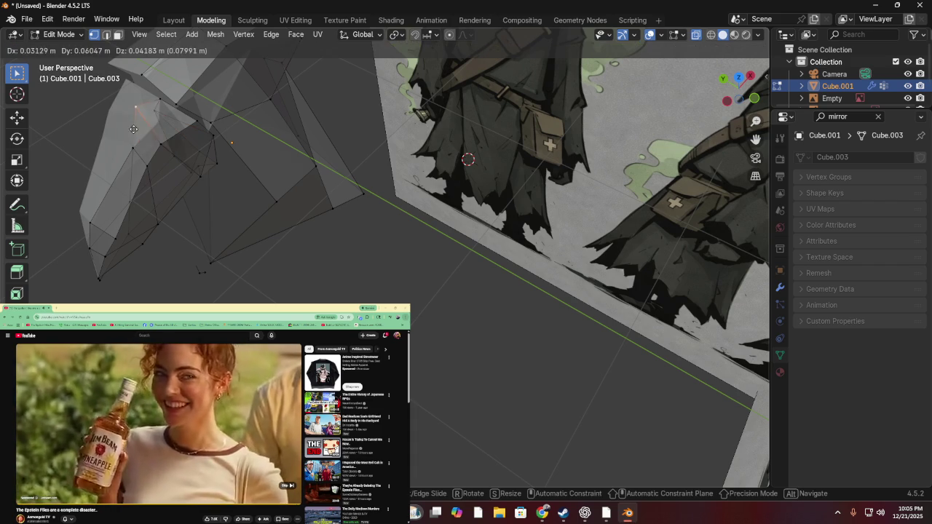
pyautogui.press('z')
pyautogui.press('z')
pyautogui.click(146, 140)
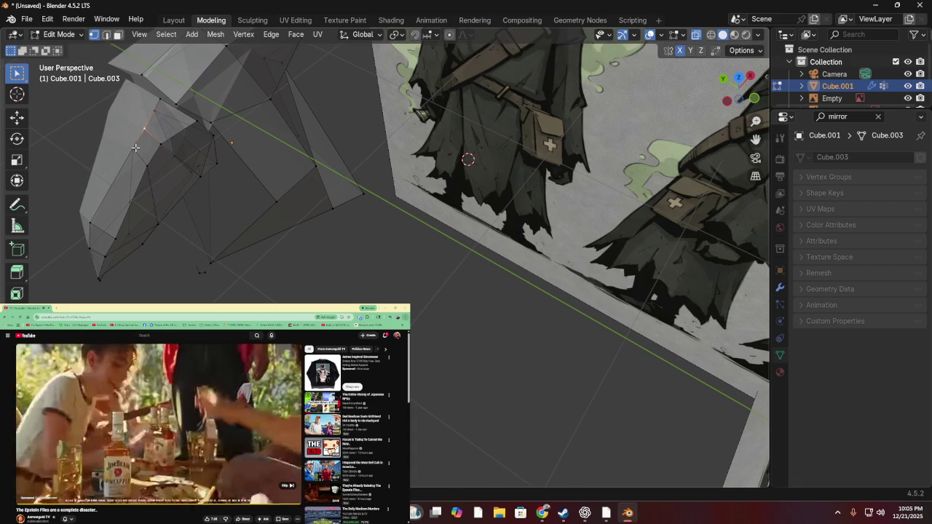
pyautogui.press('u')
pyautogui.click(141, 136)
# - Cancel the delete menu and raise the top hood vertex about 0.1 m along global Z
pyautogui.press('x')
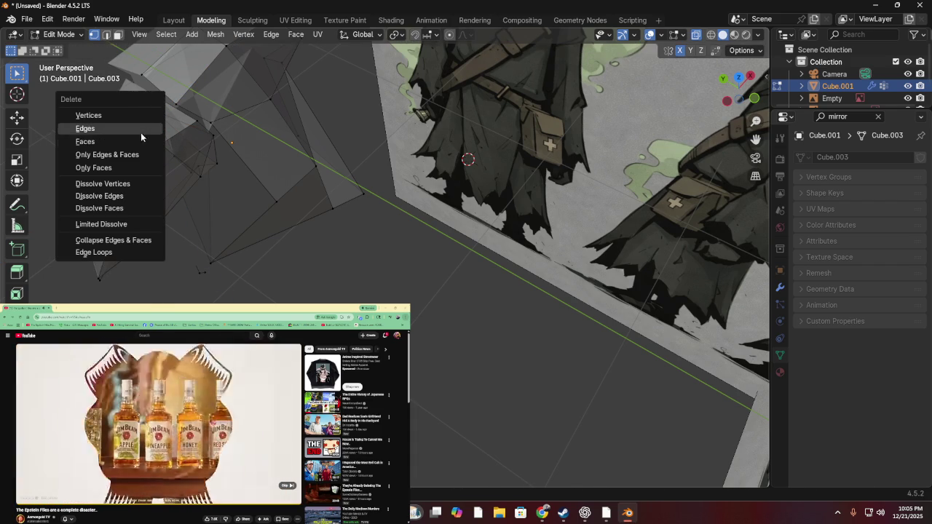
pyautogui.press('z')
pyautogui.hotkey('ctrl', 'v')
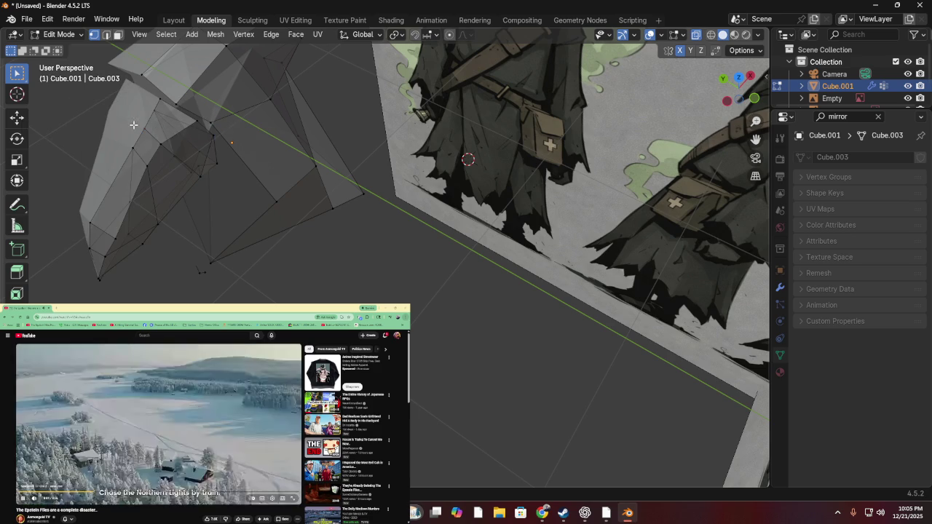
pyautogui.press('g')
pyautogui.press('z')
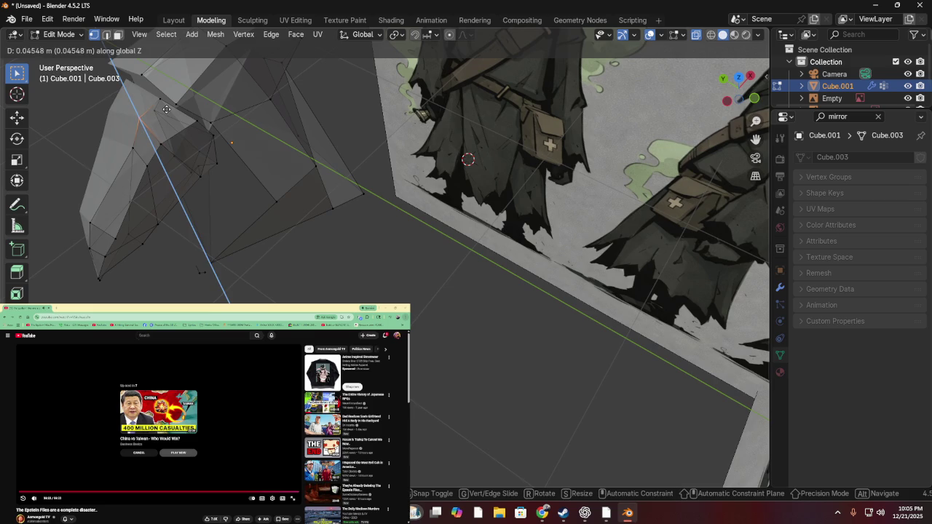
pyautogui.click(167, 109)
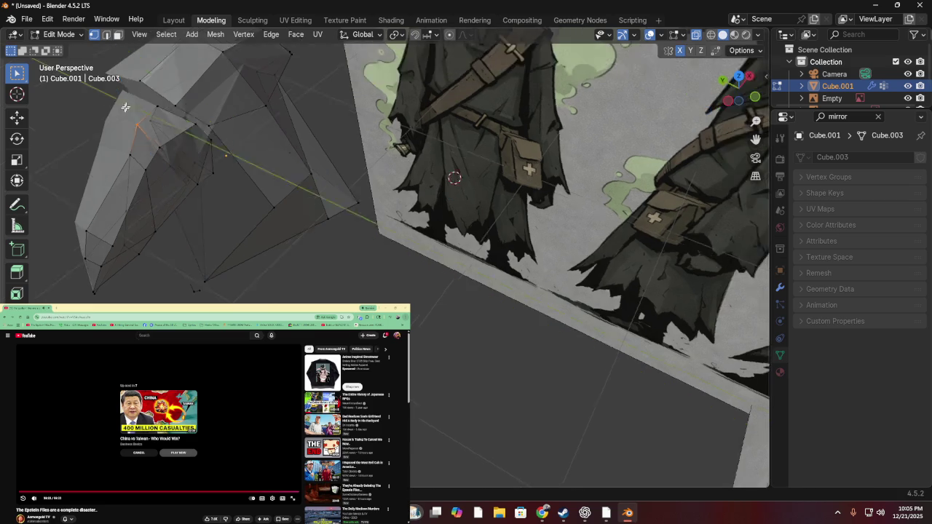
pyautogui.moveTo(166, 109); pyautogui.dragTo(160, 61, button='middle')
# - Switch the viewport to wireframe shading and raise a vertex while comparing with the reference
pyautogui.press('z')
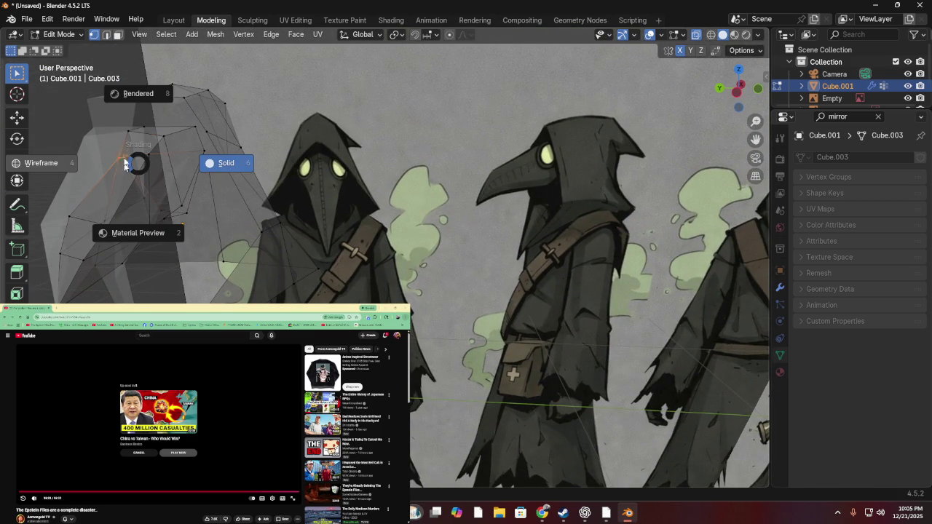
pyautogui.click(114, 157)
pyautogui.press('g')
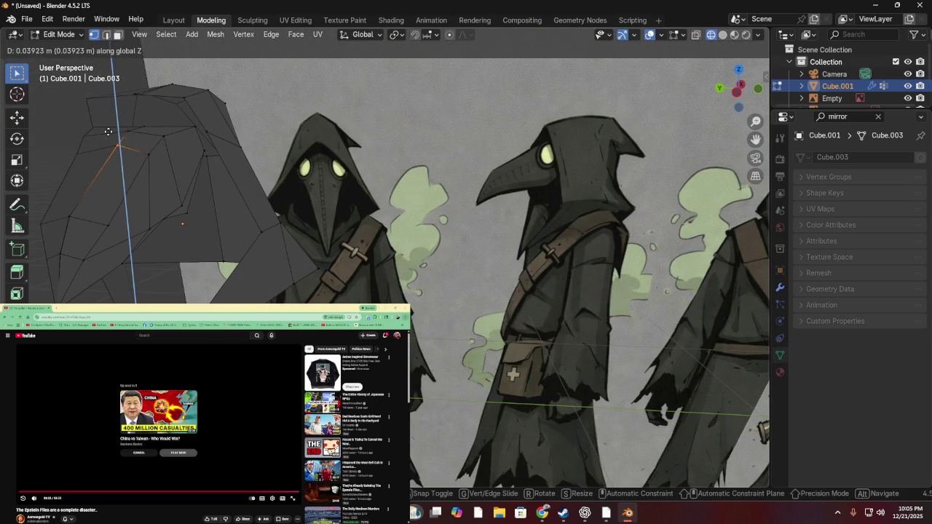
pyautogui.click(108, 131)
pyautogui.moveTo(108, 131); pyautogui.dragTo(206, 158, button='middle')
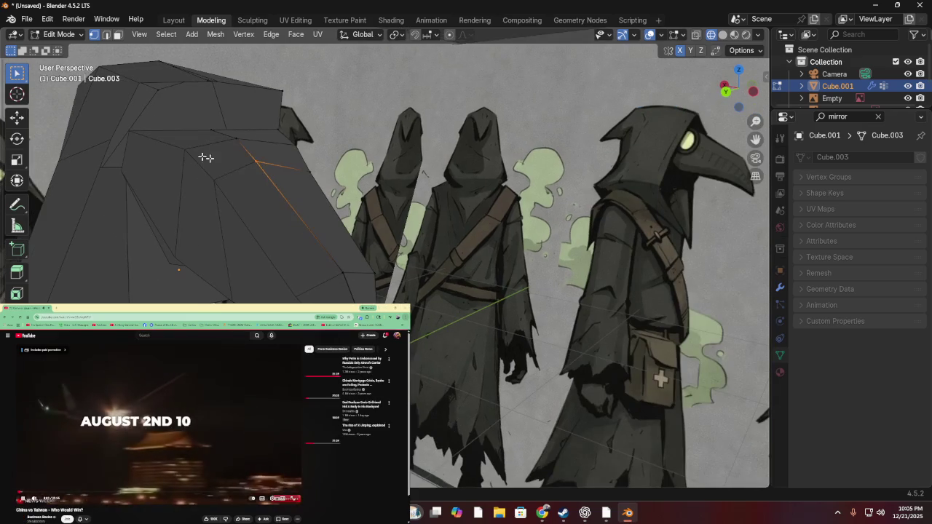
pyautogui.press('z')
pyautogui.click(255, 164)
pyautogui.moveTo(229, 160)
pyautogui.mouseDown(button='middle')
pyautogui.moveTo(139, 121)
pyautogui.moveTo(112, 160)
pyautogui.moveTo(90, 156)
pyautogui.moveTo(153, 173)
pyautogui.moveTo(179, 164)
pyautogui.moveTo(121, 174)
pyautogui.mouseUp(button='middle')
pyautogui.press('z')
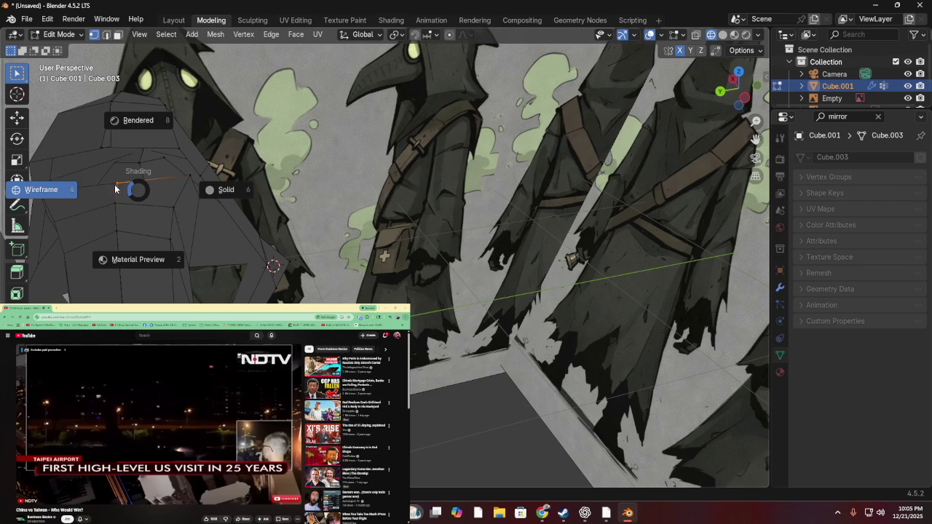
pyautogui.press('Escape')
# - Move left-edge hood vertices vertically with Z-axis locks to match the reference outline
pyautogui.press('g')
pyautogui.press('z')
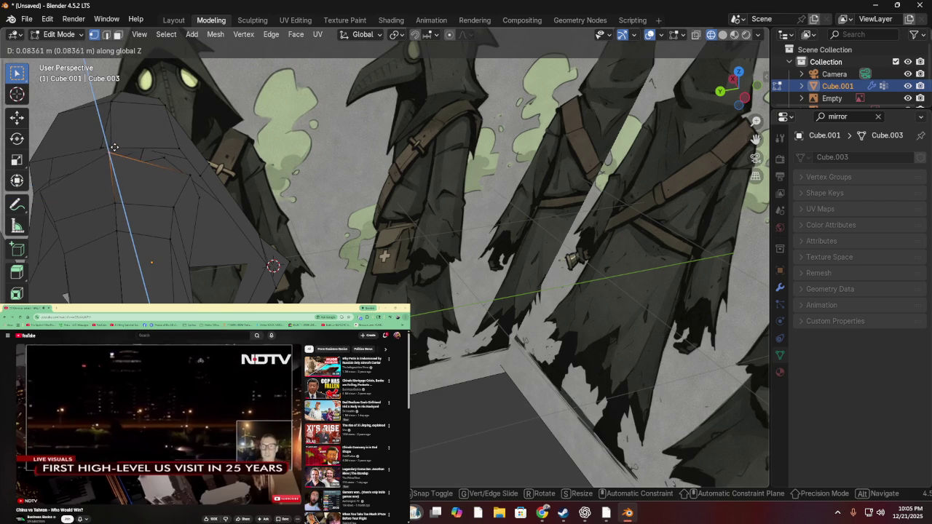
pyautogui.press('z')
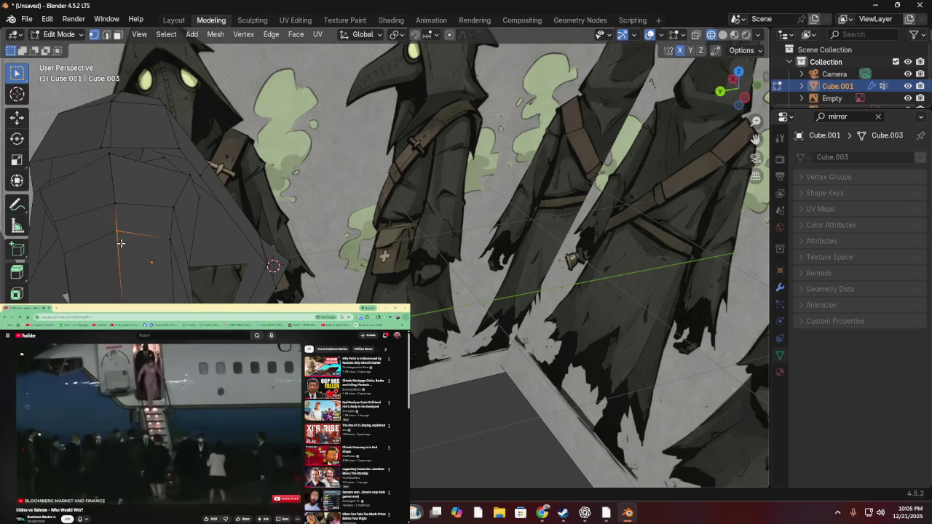
pyautogui.press('z')
pyautogui.press('z')
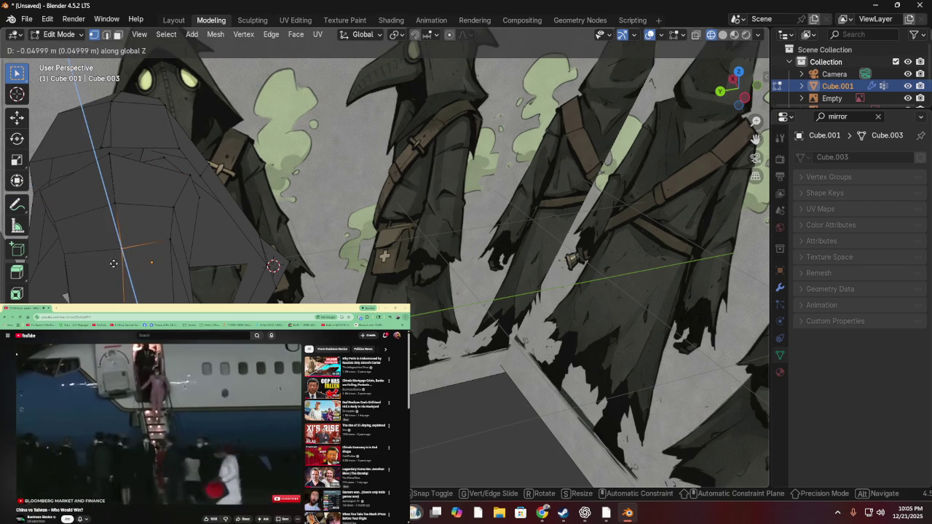
pyautogui.click(118, 273)
pyautogui.moveTo(118, 274); pyautogui.dragTo(139, 233, button='middle')
pyautogui.press('z')
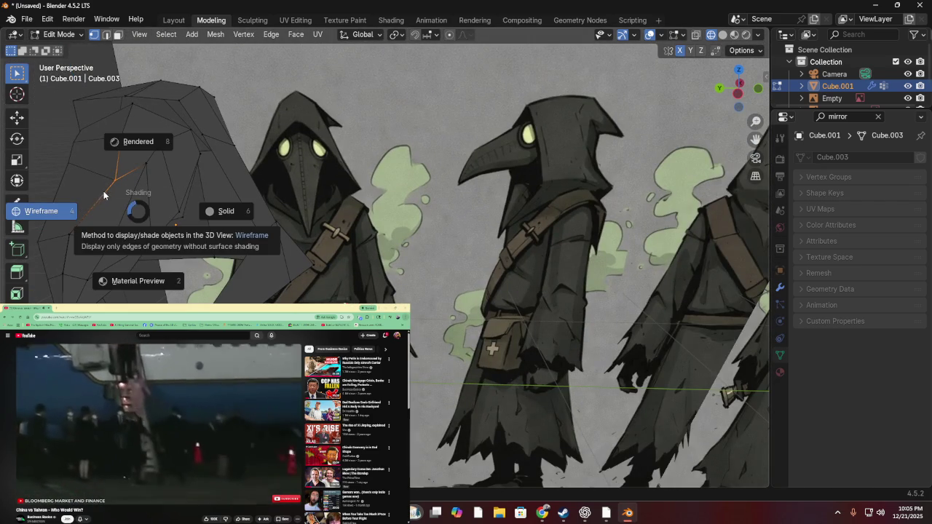
pyautogui.press('Escape')
pyautogui.press('g')
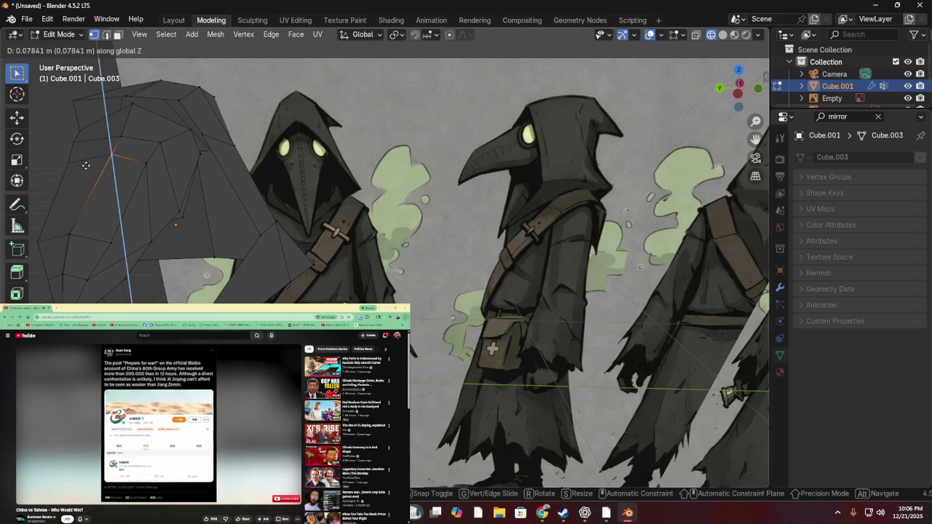
pyautogui.click(89, 163)
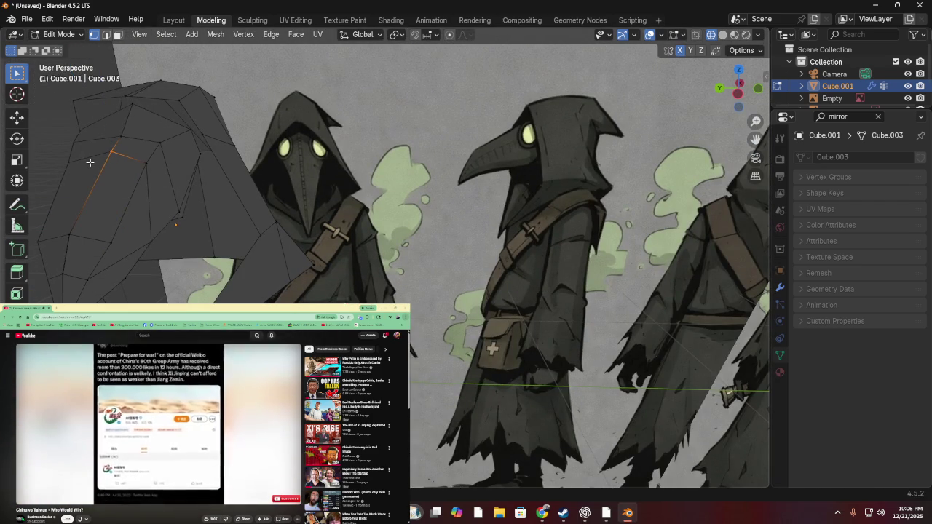
# - Shift a hood vertex sideways along X, then fine-tune neighbouring vertices vertically
pyautogui.press('g')
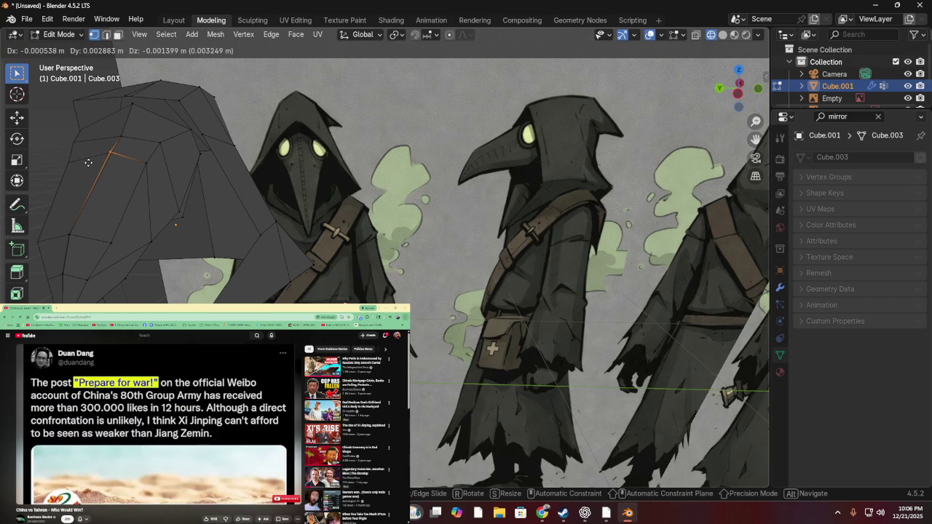
pyautogui.press('x')
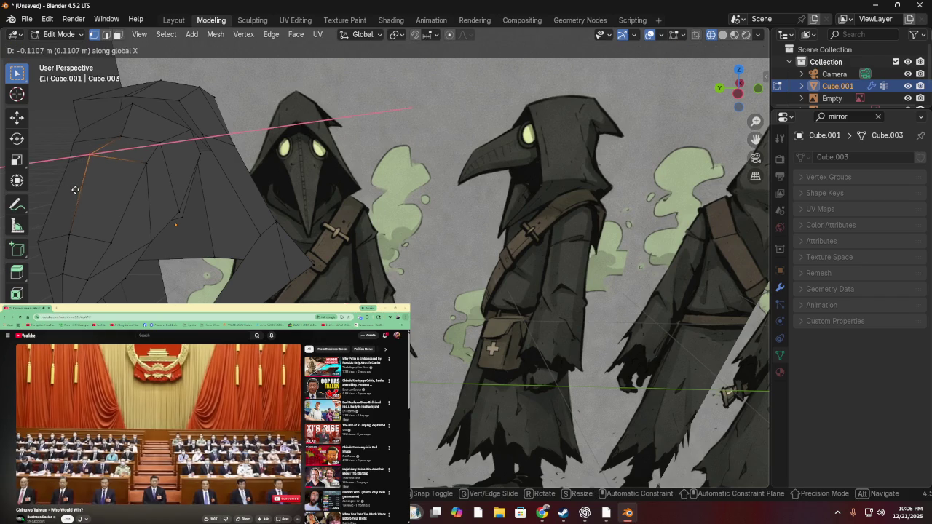
pyautogui.click(44, 188)
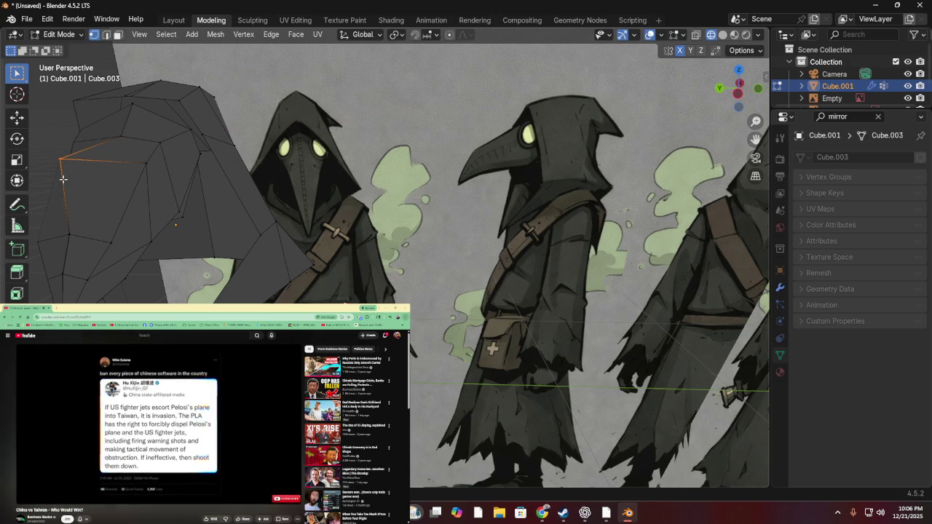
pyautogui.press('g')
pyautogui.press('z')
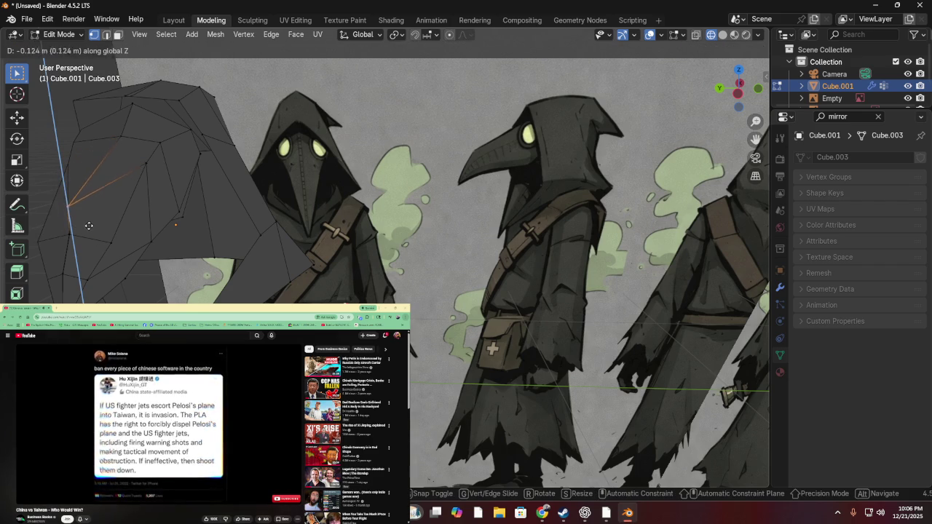
pyautogui.click(89, 226)
pyautogui.press('g')
pyautogui.click(87, 230)
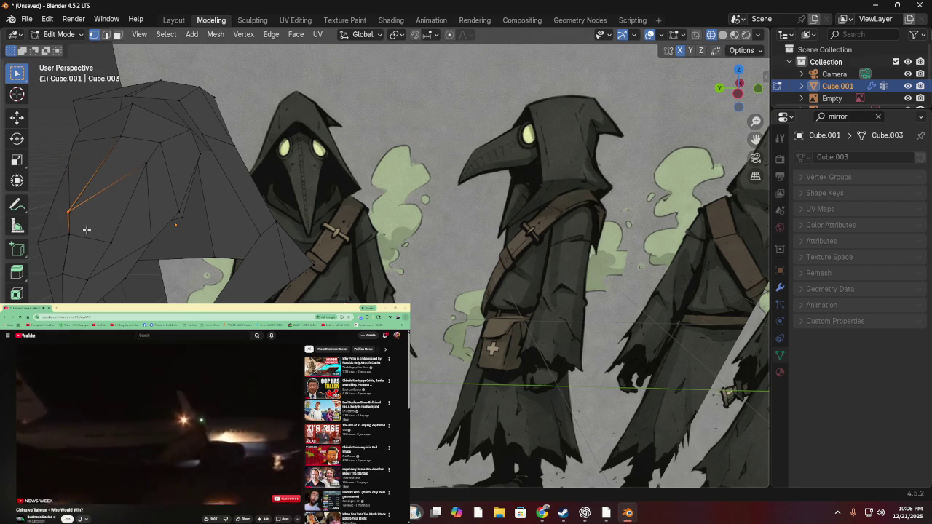
pyautogui.press('g')
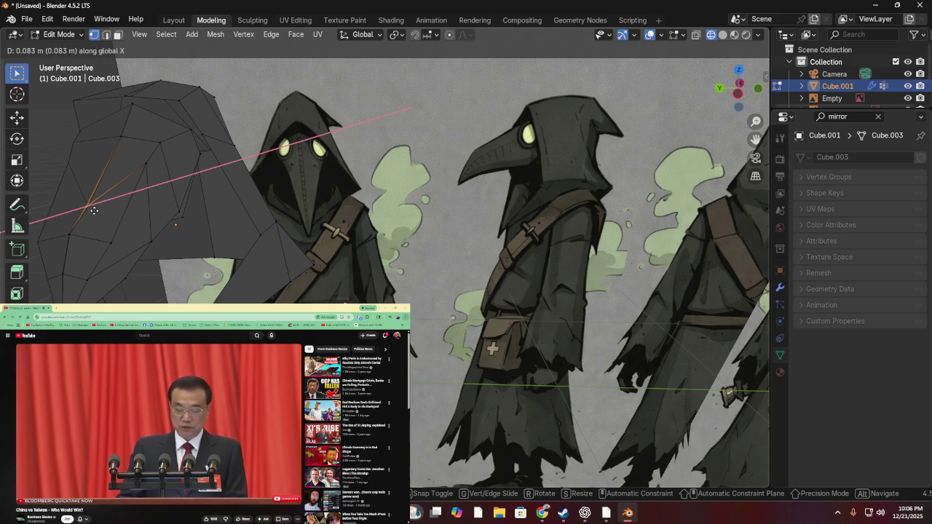
pyautogui.click(94, 210)
# - Make final height and sideways tweaks to left-edge vertices, then clear the selection
pyautogui.press('g')
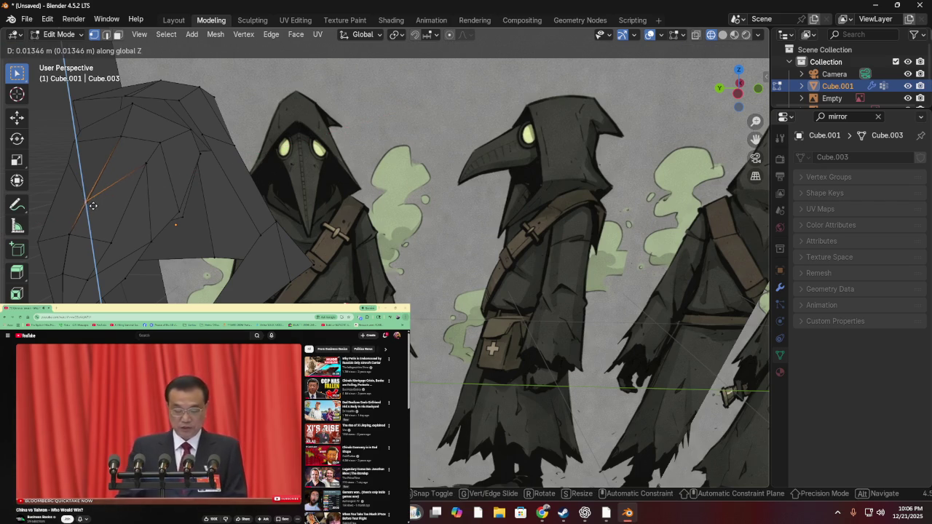
pyautogui.click(94, 191)
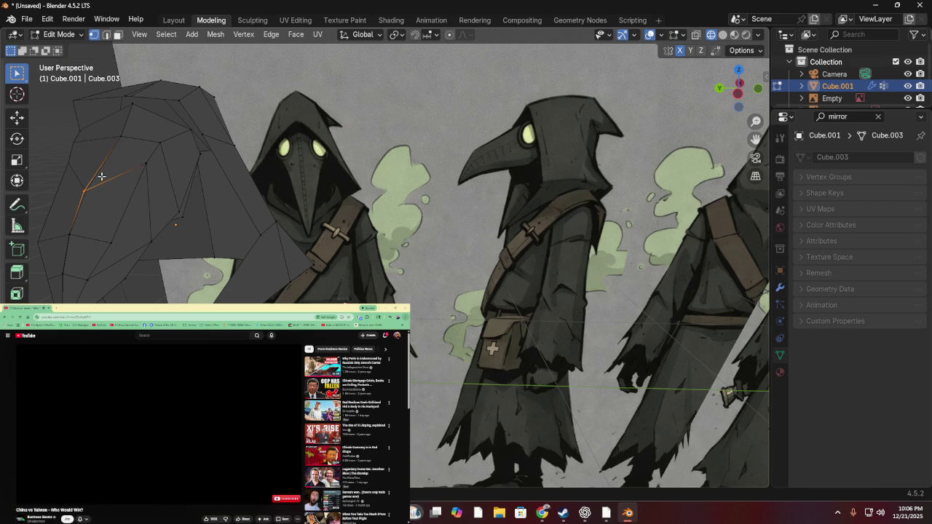
pyautogui.press('g')
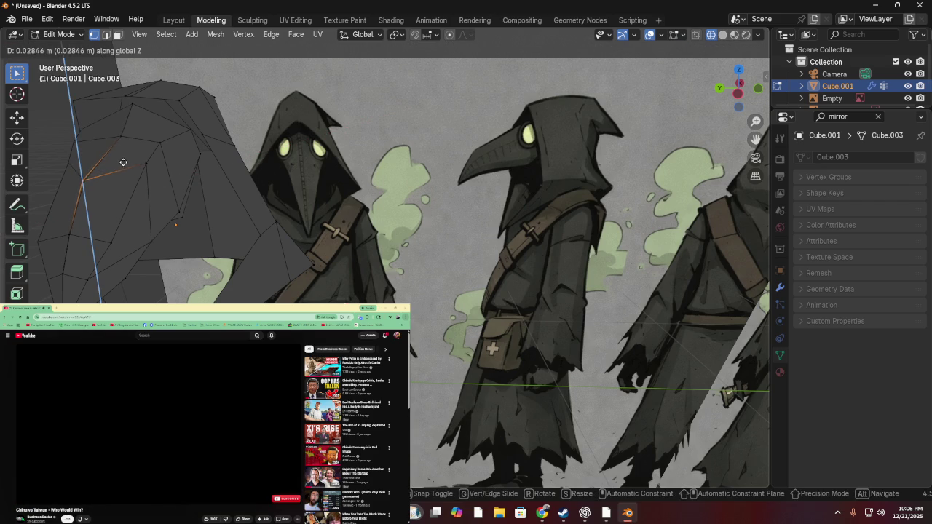
pyautogui.click(123, 163)
pyautogui.press('g')
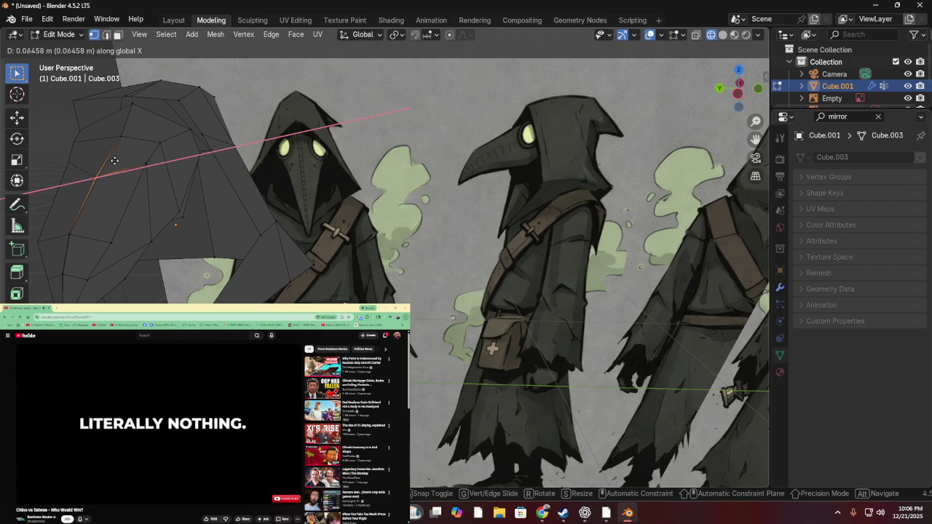
pyautogui.click(109, 161)
pyautogui.moveTo(110, 160)
pyautogui.mouseDown(button='middle')
pyautogui.moveTo(108, 175)
pyautogui.moveTo(160, 170)
pyautogui.moveTo(198, 188)
pyautogui.moveTo(135, 171)
pyautogui.moveTo(73, 169)
pyautogui.moveTo(102, 167)
pyautogui.moveTo(105, 202)
pyautogui.mouseUp(button='middle')
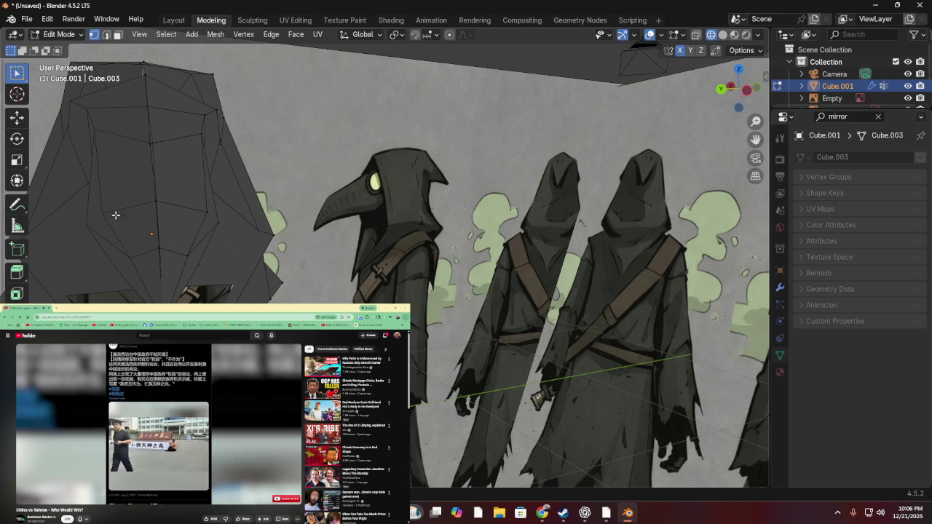
pyautogui.hotkey('alt', 'a')
# - Shift a lower-front hood vertex left, then lower it in several small moves
pyautogui.click(206, 213)
pyautogui.press('g')
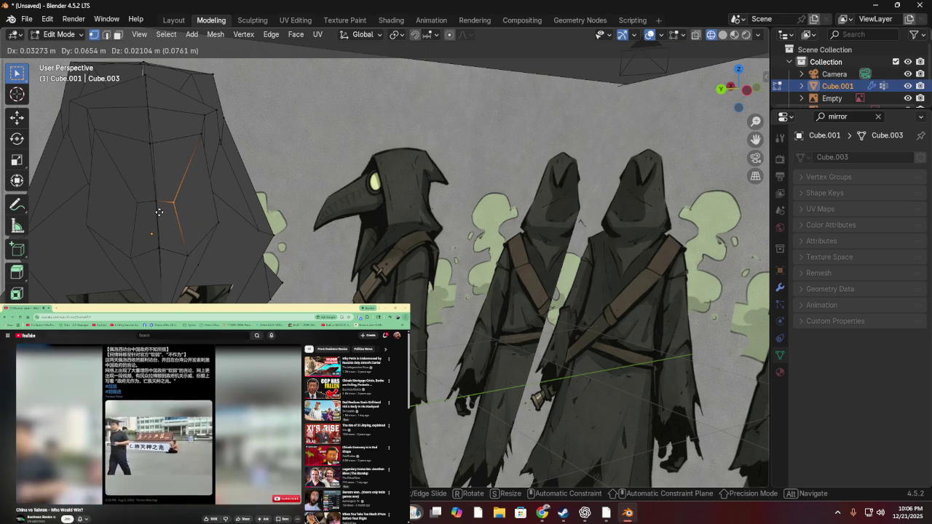
pyautogui.click(159, 212)
pyautogui.press('g')
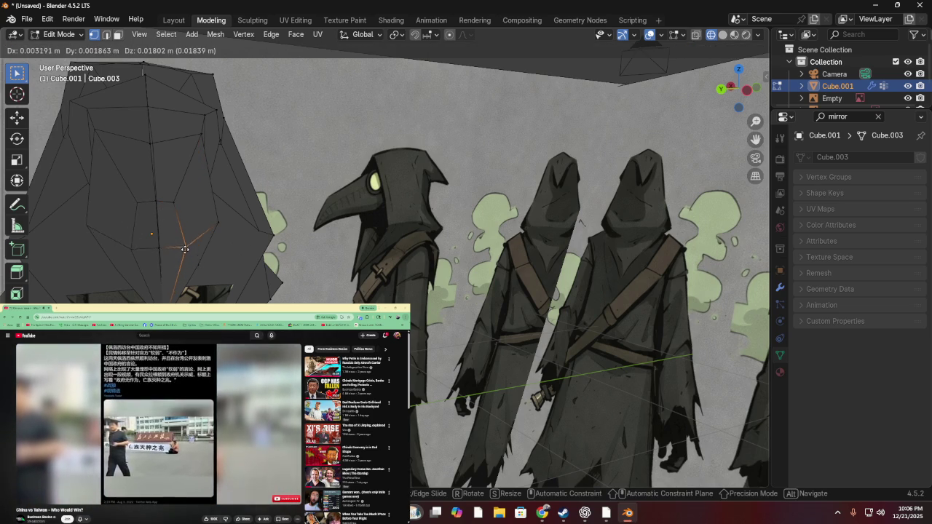
pyautogui.click(168, 250)
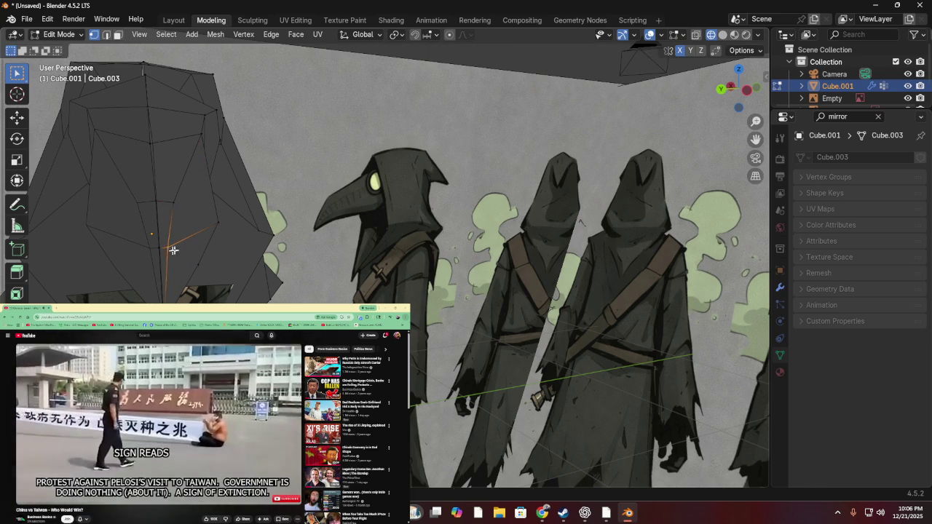
pyautogui.press('g')
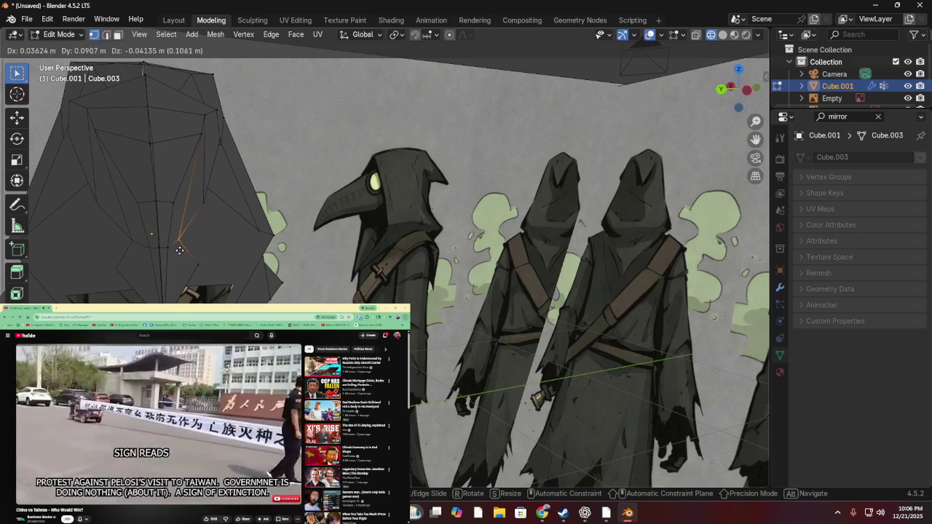
pyautogui.click(184, 260)
pyautogui.press('g')
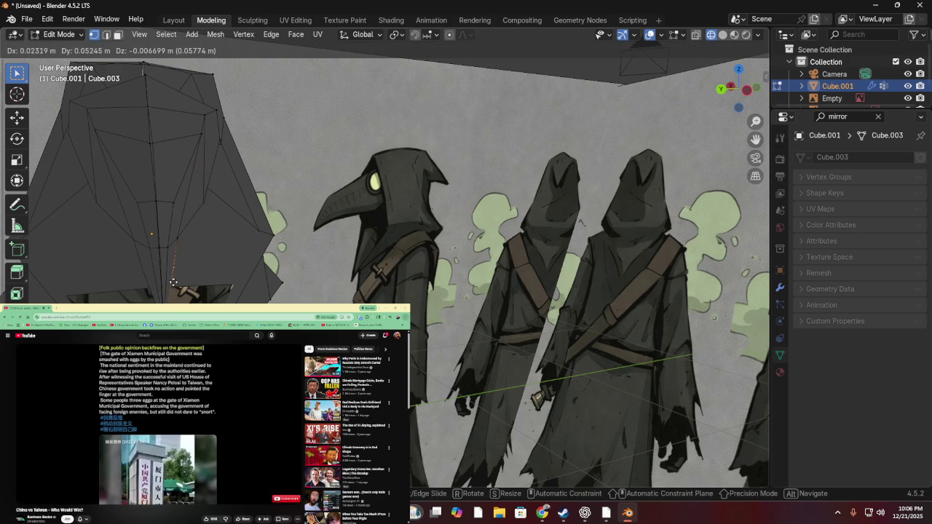
pyautogui.click(168, 270)
# - From a new angle, move another lower hood vertex about 6 cm into place
pyautogui.moveTo(168, 270)
pyautogui.mouseDown(button='middle')
pyautogui.moveTo(97, 244)
pyautogui.moveTo(235, 240)
pyautogui.moveTo(225, 260)
pyautogui.moveTo(72, 245)
pyautogui.moveTo(61, 198)
pyautogui.moveTo(187, 250)
pyautogui.moveTo(208, 225)
pyautogui.moveTo(195, 249)
pyautogui.moveTo(212, 182)
pyautogui.mouseUp(button='middle')
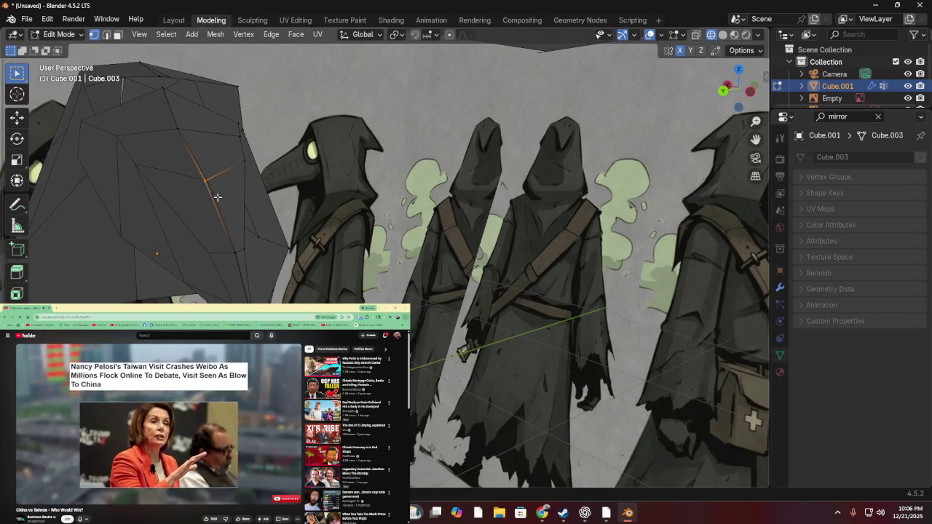
pyautogui.press('g')
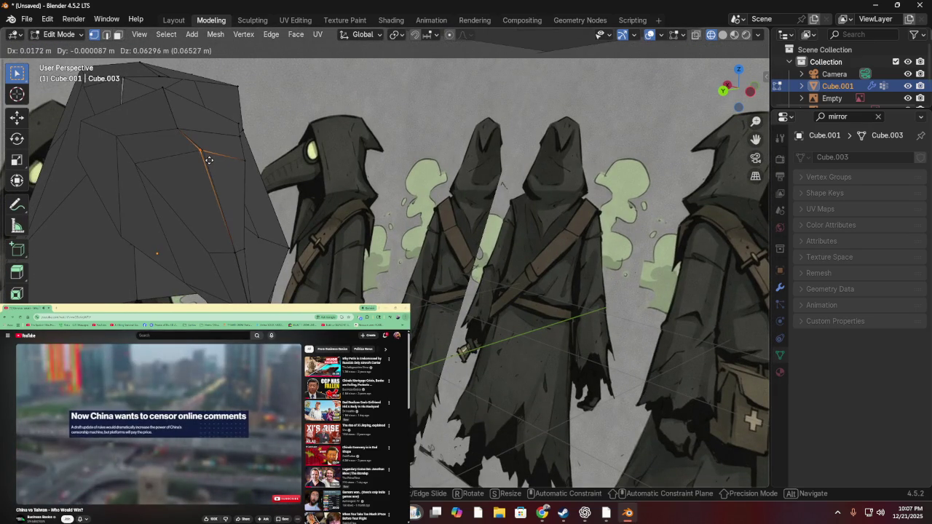
pyautogui.click(209, 160)
pyautogui.moveTo(209, 160)
pyautogui.mouseDown(button='middle')
pyautogui.moveTo(125, 139)
pyautogui.moveTo(98, 187)
pyautogui.moveTo(124, 158)
pyautogui.mouseUp(button='middle')
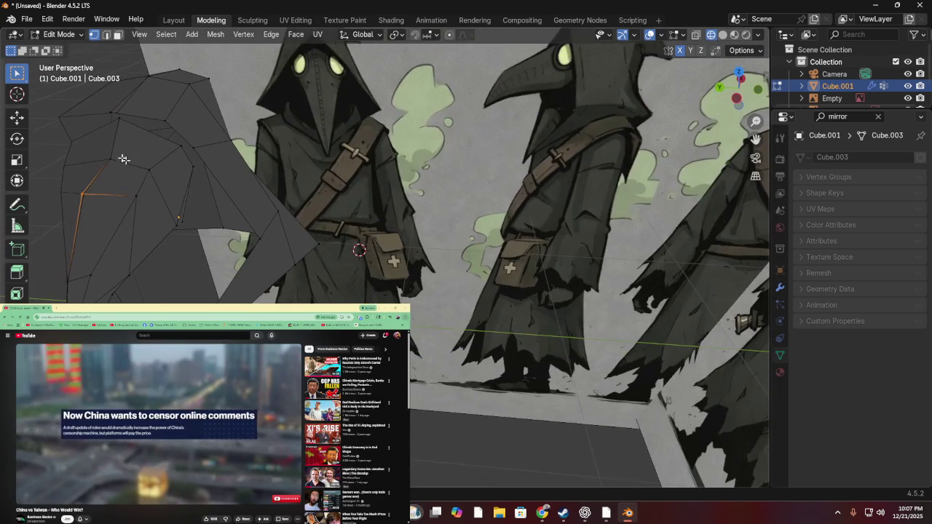
# - Reposition upper-side hood vertices, one constrained to vertical movement
pyautogui.press('g')
pyautogui.click(114, 156)
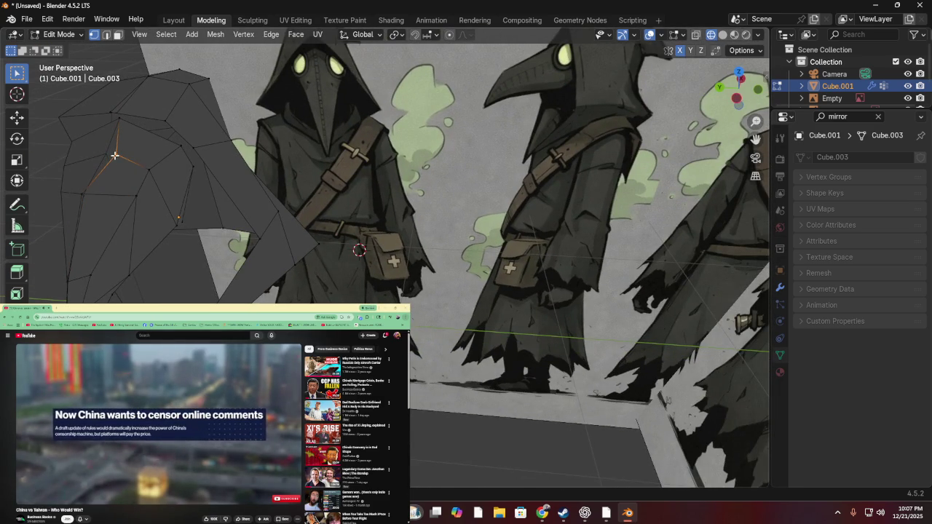
pyautogui.press('g')
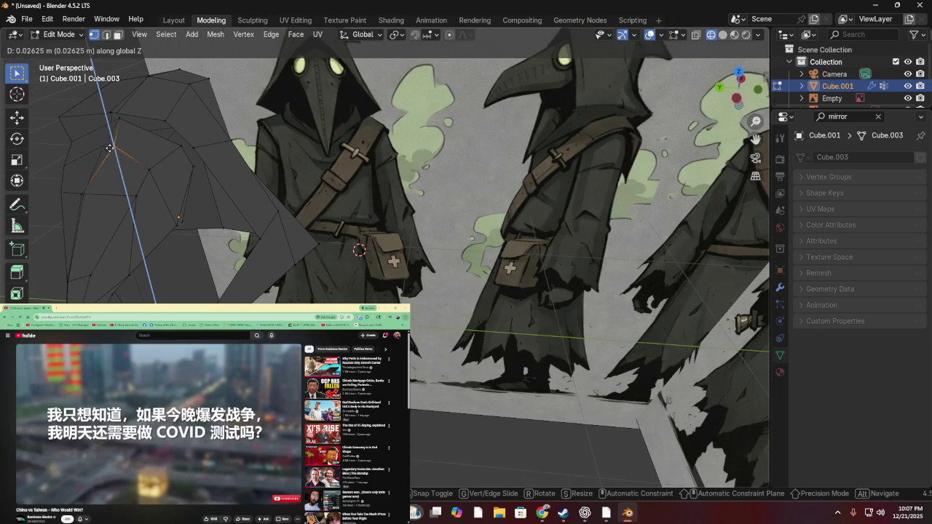
pyautogui.click(113, 142)
pyautogui.press('g')
pyautogui.press('z')
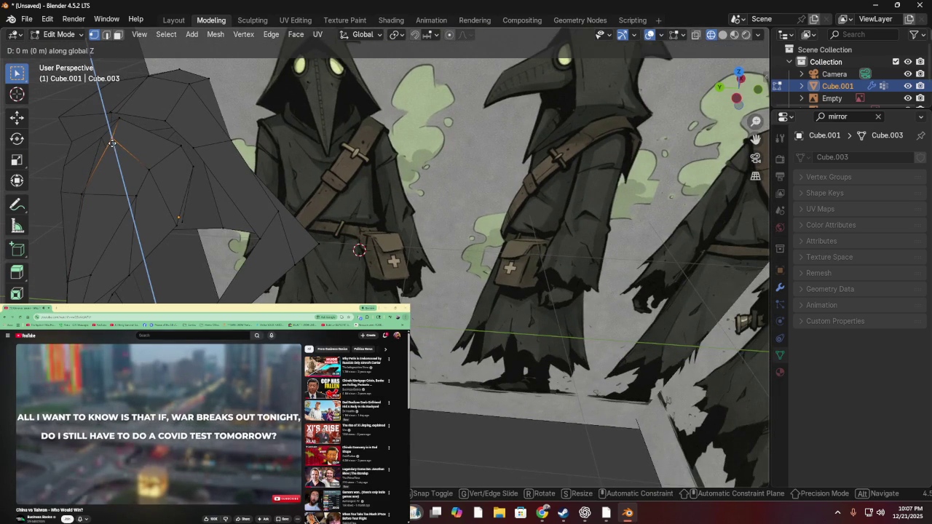
pyautogui.click(97, 138)
# - Adjust another vertex's height along Z, cancelling the delete menu afterward
pyautogui.press('z')
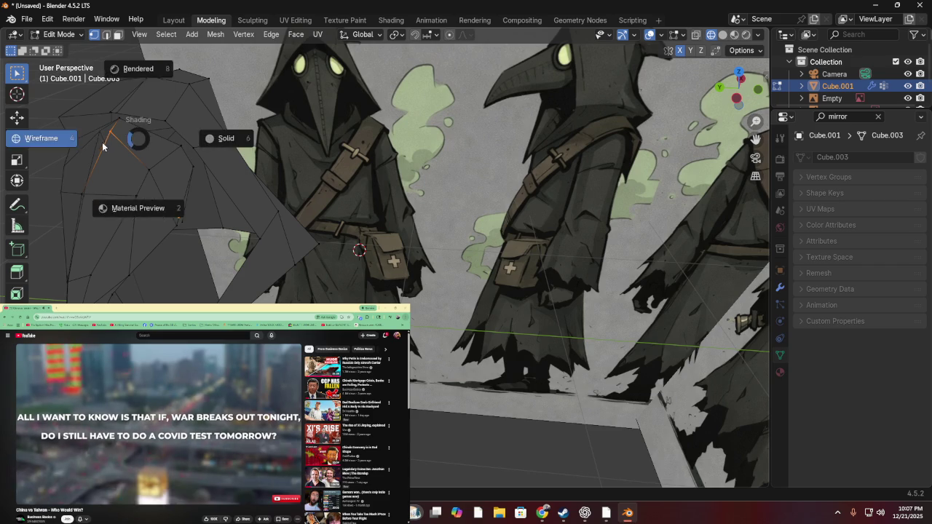
pyautogui.press('g')
pyautogui.press('z')
pyautogui.click(110, 137)
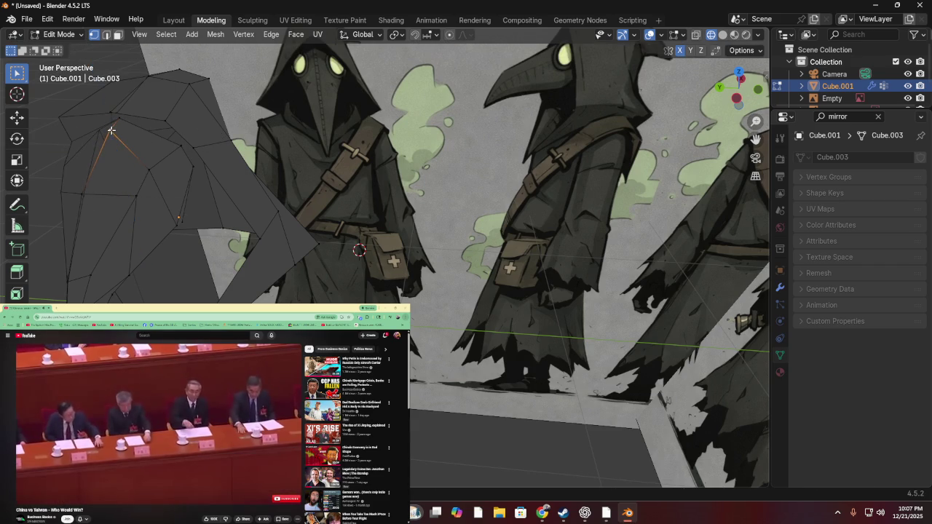
pyautogui.press('x')
pyautogui.press('Escape')
# - Freely reposition a hood vertex after toggling the Z lock, then zoom onto the hood
pyautogui.press('g')
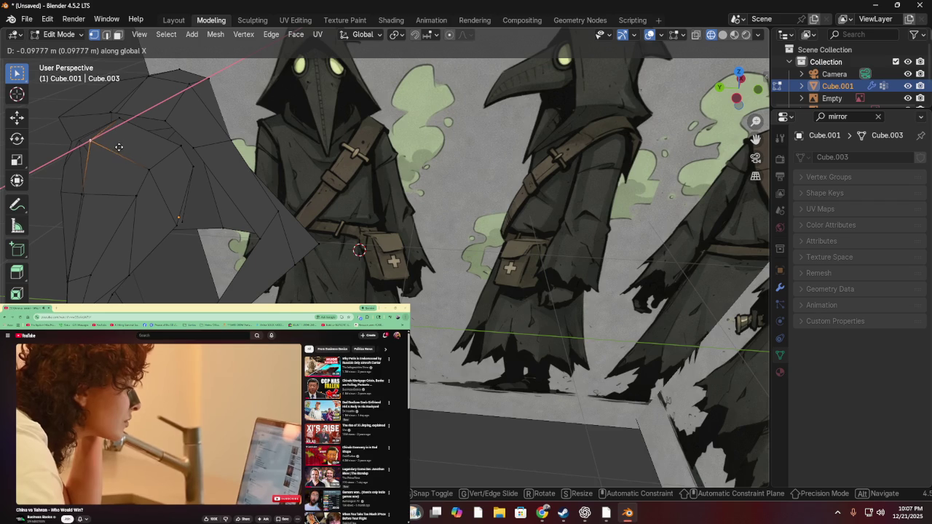
pyautogui.press('z')
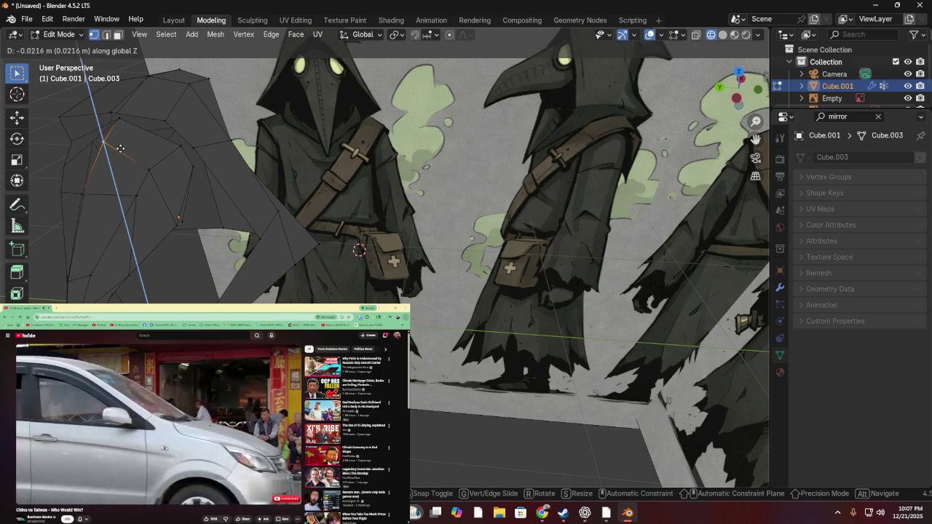
pyautogui.press('z')
pyautogui.press('z')
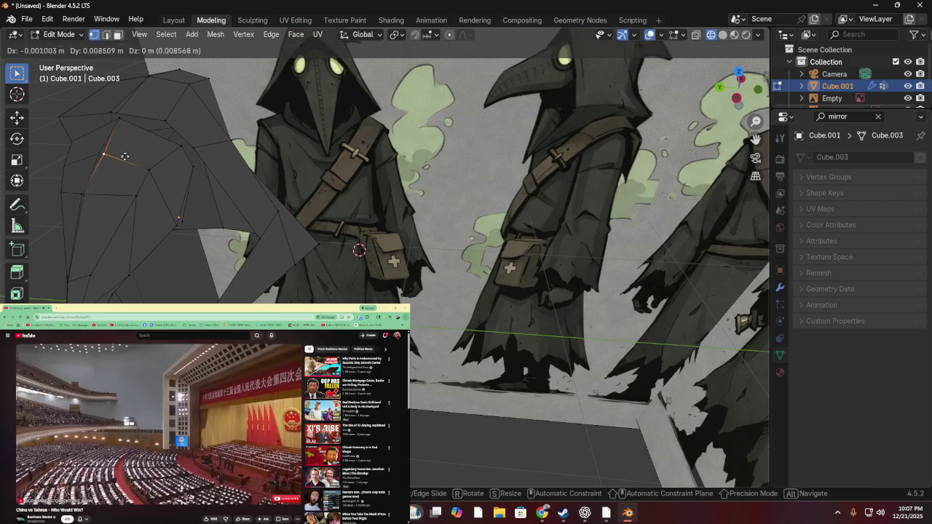
pyautogui.click(125, 156)
pyautogui.scroll(3, 124, 156)
pyautogui.moveTo(125, 156)
pyautogui.mouseDown(button='middle')
pyautogui.moveTo(285, 124)
pyautogui.moveTo(205, 131)
pyautogui.moveTo(268, 161)
pyautogui.mouseUp(button='middle')
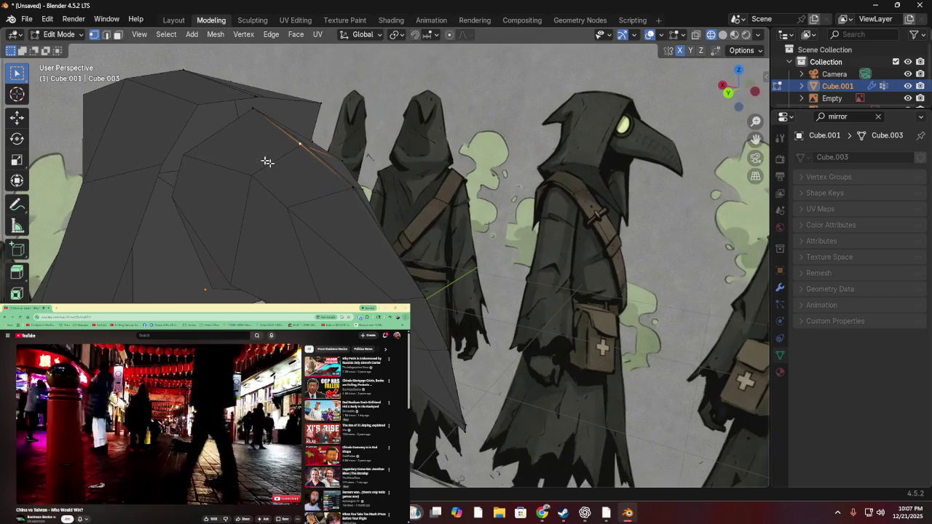
# - Move several more hood vertices to follow the reference figures' hood outline
pyautogui.press('g')
pyautogui.click(341, 188)
pyautogui.moveTo(341, 188)
pyautogui.mouseDown(button='middle')
pyautogui.moveTo(202, 183)
pyautogui.moveTo(260, 198)
pyautogui.moveTo(129, 177)
pyautogui.mouseUp(button='middle')
pyautogui.press('g')
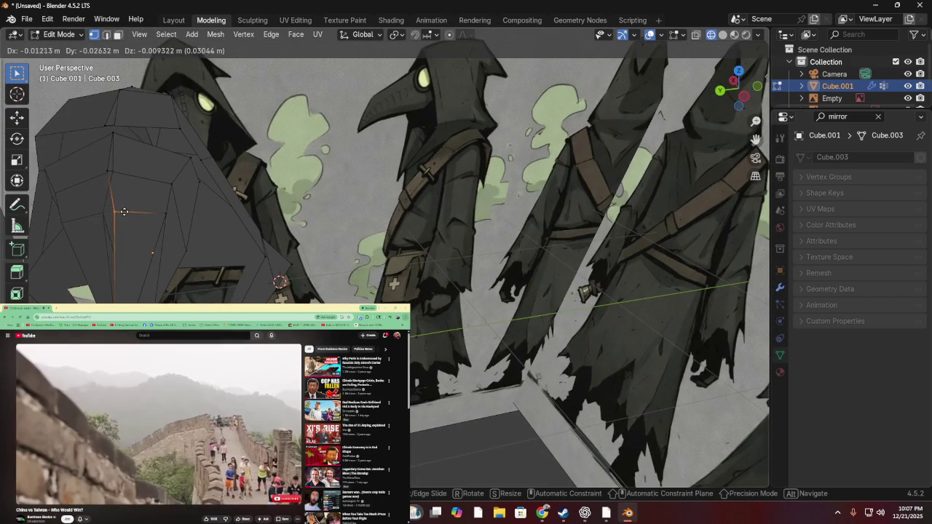
pyautogui.click(113, 194)
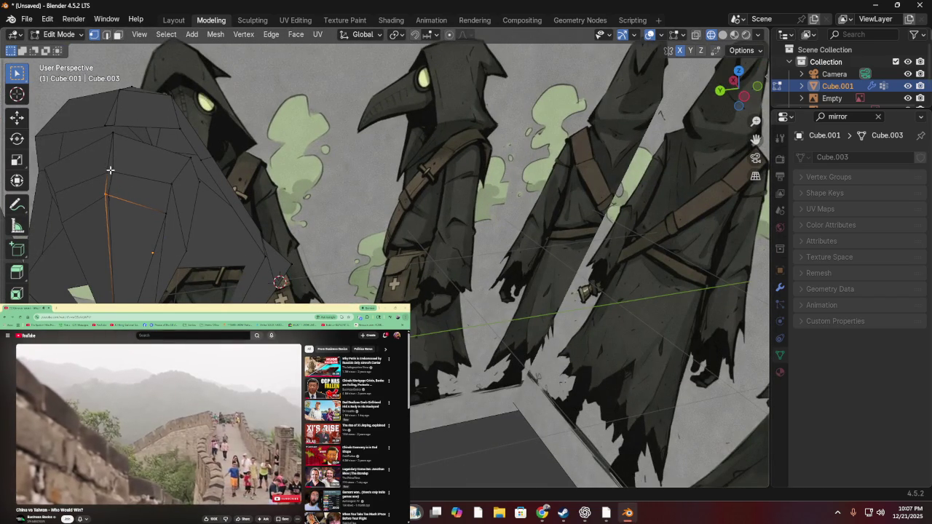
pyautogui.press('g')
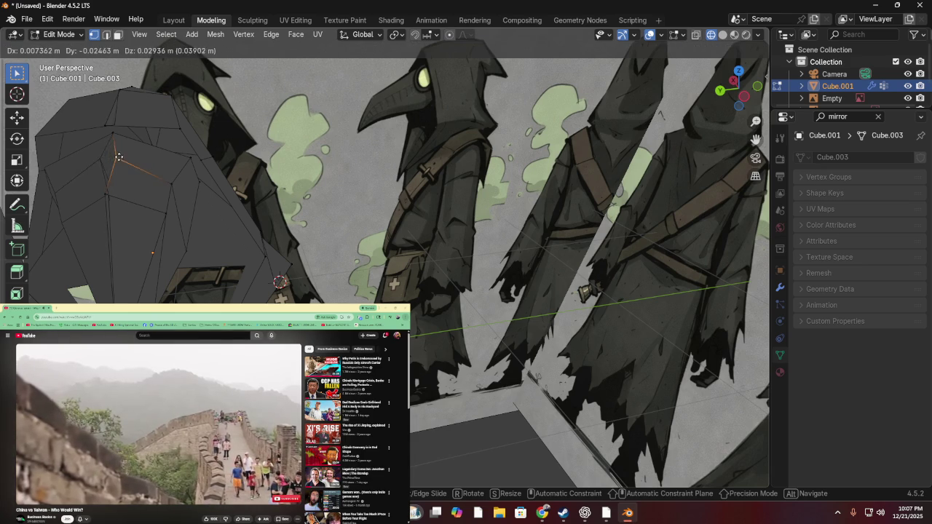
pyautogui.click(113, 157)
# - Orbit to inspect the hood mesh, then snap to Back Orthographic view
pyautogui.moveTo(136, 136)
pyautogui.mouseDown(button='middle')
pyautogui.moveTo(197, 102)
pyautogui.moveTo(33, 141)
pyautogui.mouseUp(button='middle')
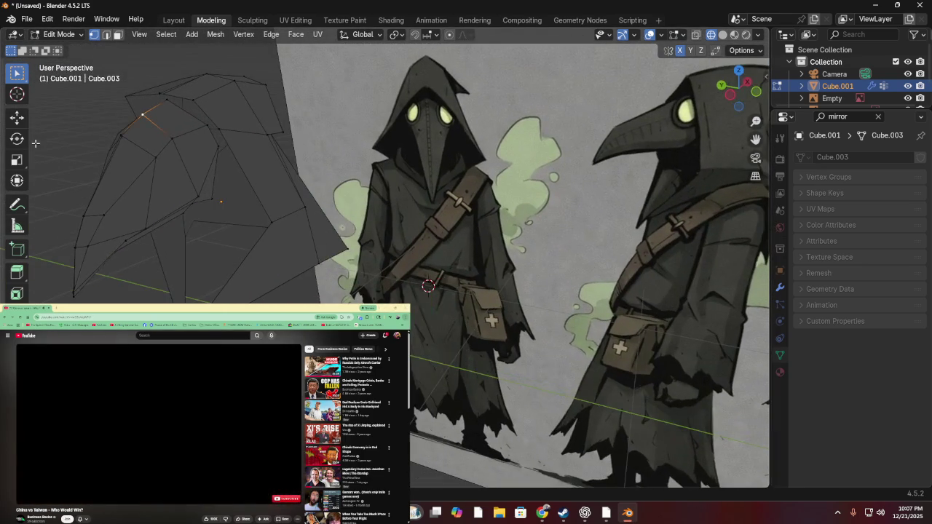
pyautogui.scroll(2, 110, 141)
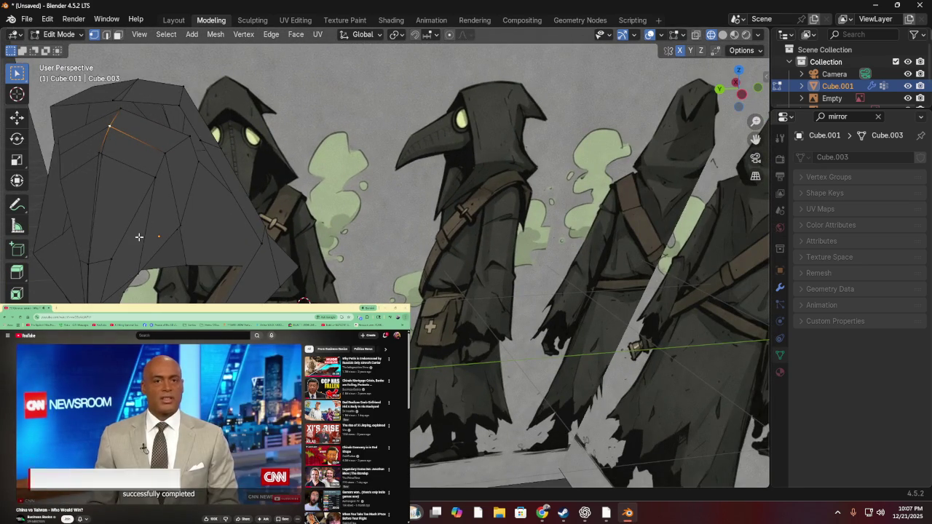
pyautogui.moveTo(116, 232)
pyautogui.mouseDown(button='middle')
pyautogui.moveTo(225, 229)
pyautogui.moveTo(219, 242)
pyautogui.mouseUp(button='middle')
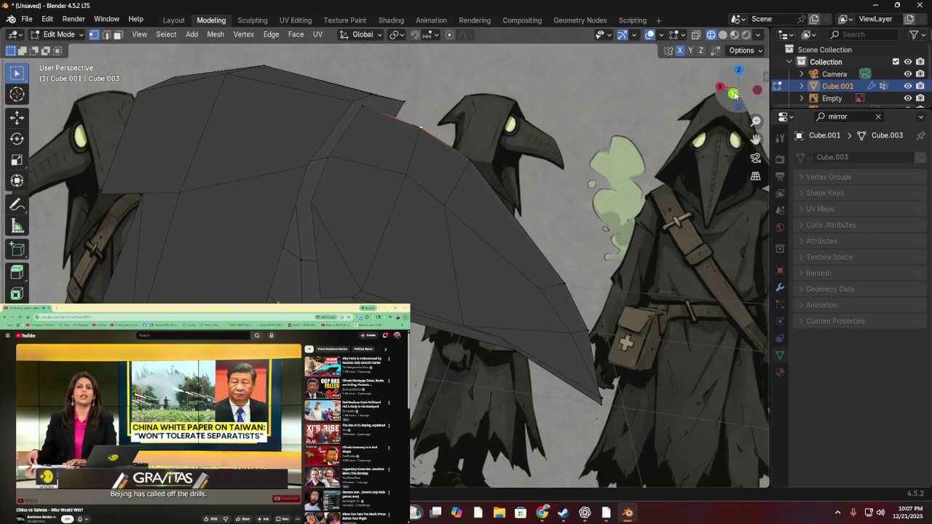
pyautogui.click(733, 93)
pyautogui.scroll(-2, 658, 166)
pyautogui.press('KP_5')
pyautogui.press('KP_5')
pyautogui.moveTo(561, 151)
pyautogui.mouseDown(button='middle')
pyautogui.moveTo(400, 150)
pyautogui.moveTo(550, 150)
pyautogui.mouseUp(button='middle')
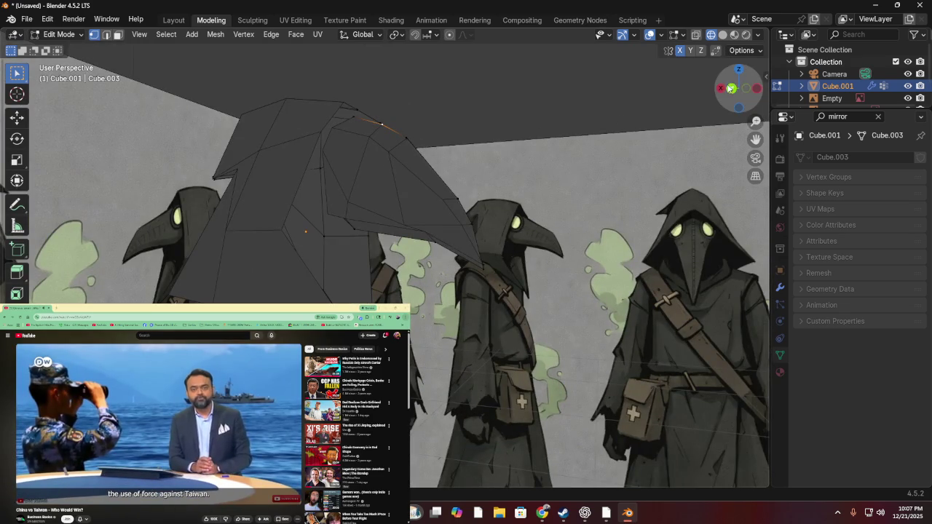
pyautogui.click(731, 88)
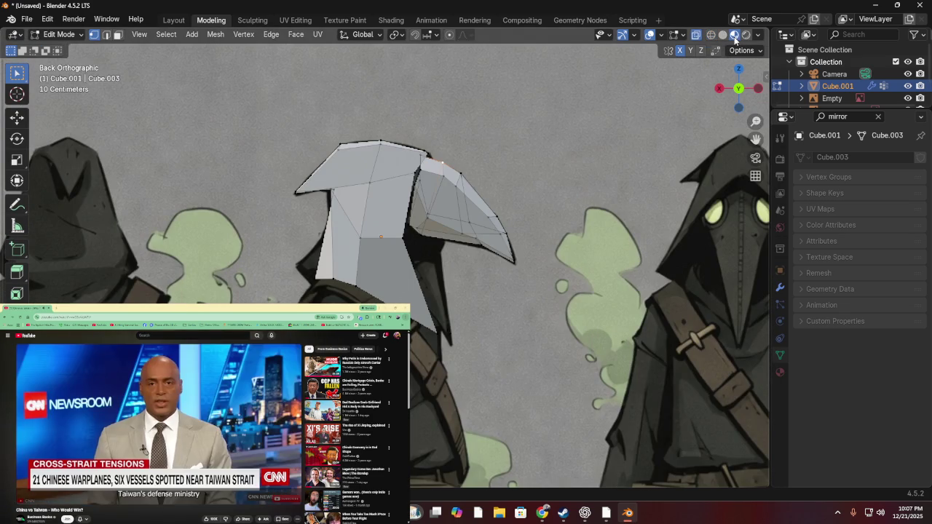
# - Turn on X-ray and reposition the upper beak edges along the reference beak in back view
pyautogui.click(721, 37)
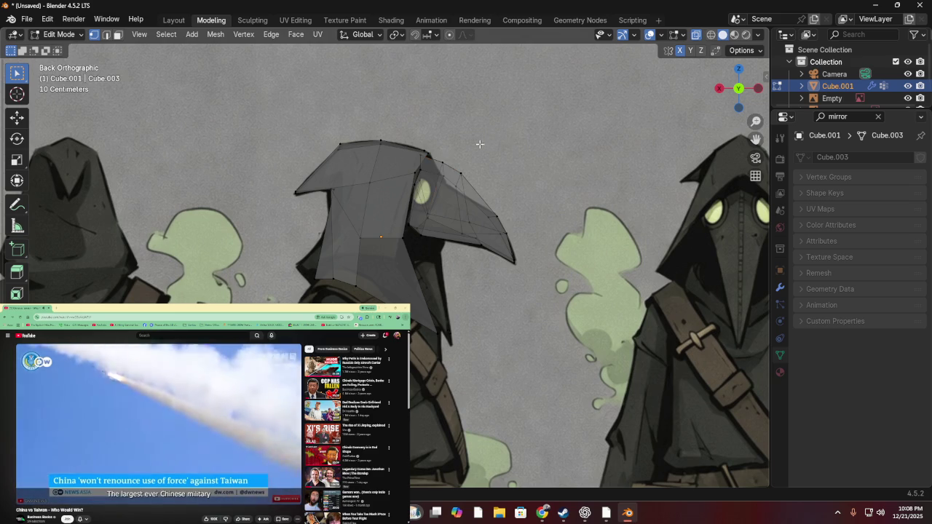
pyautogui.scroll(1, 481, 146)
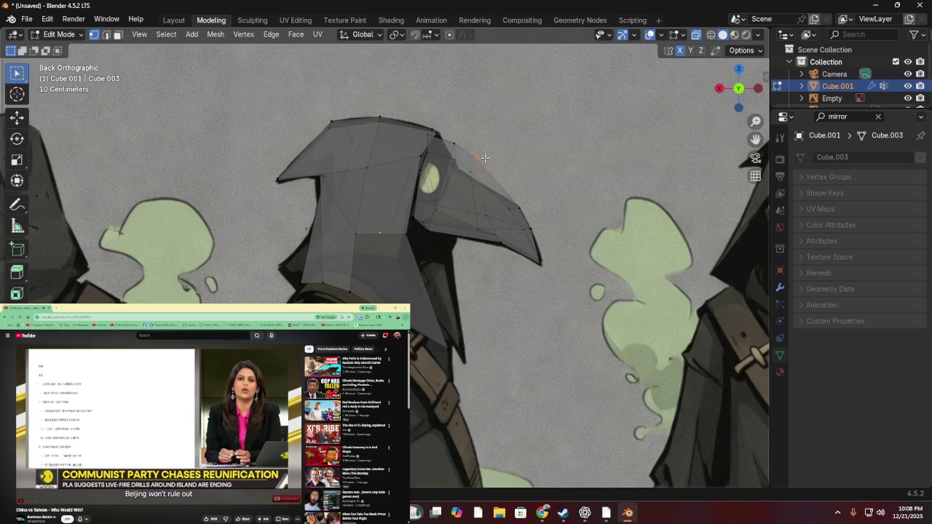
pyautogui.press('g')
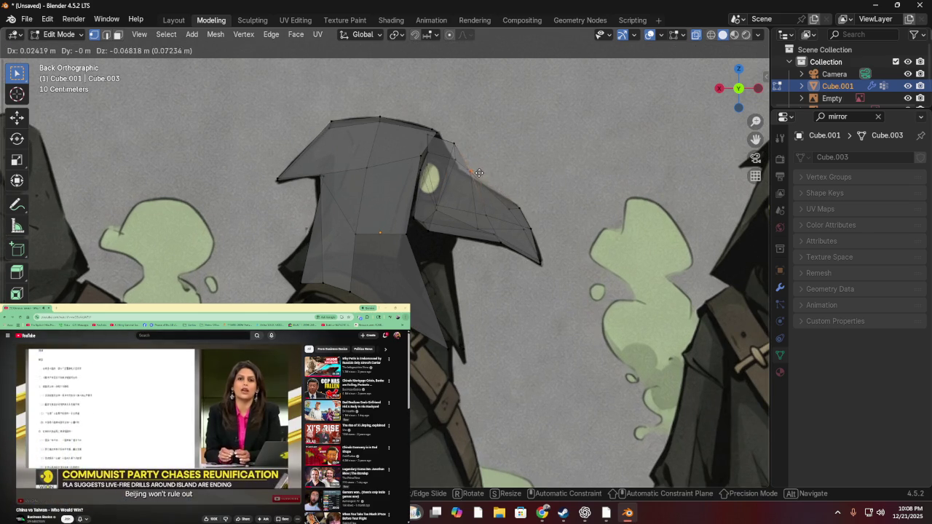
pyautogui.click(476, 171)
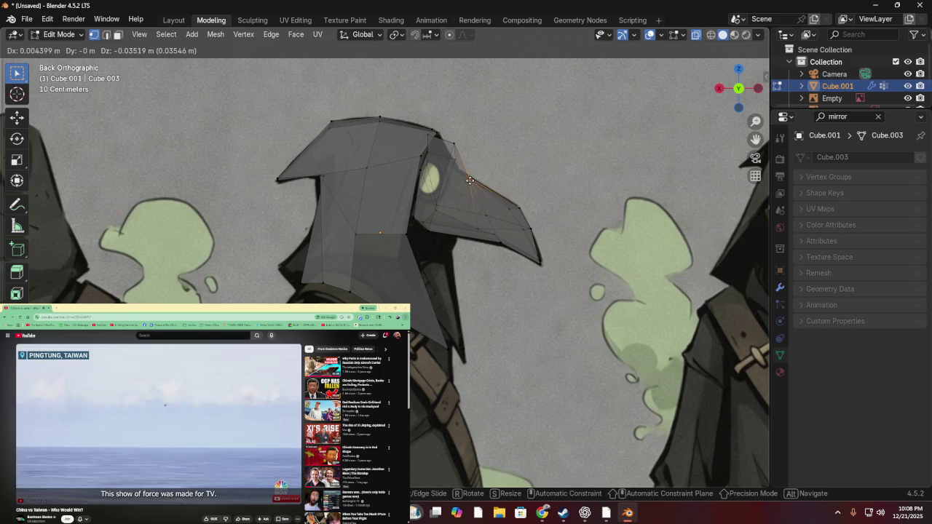
pyautogui.click(471, 179)
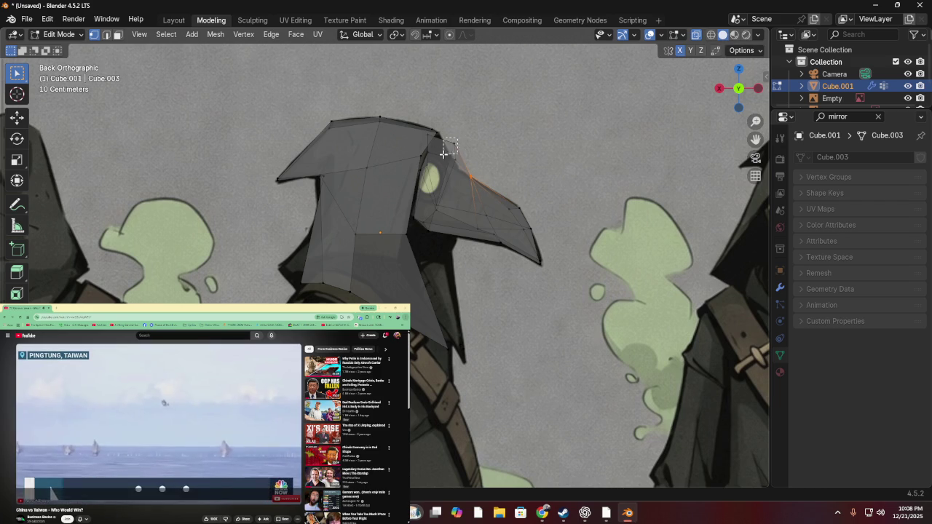
pyautogui.press('g')
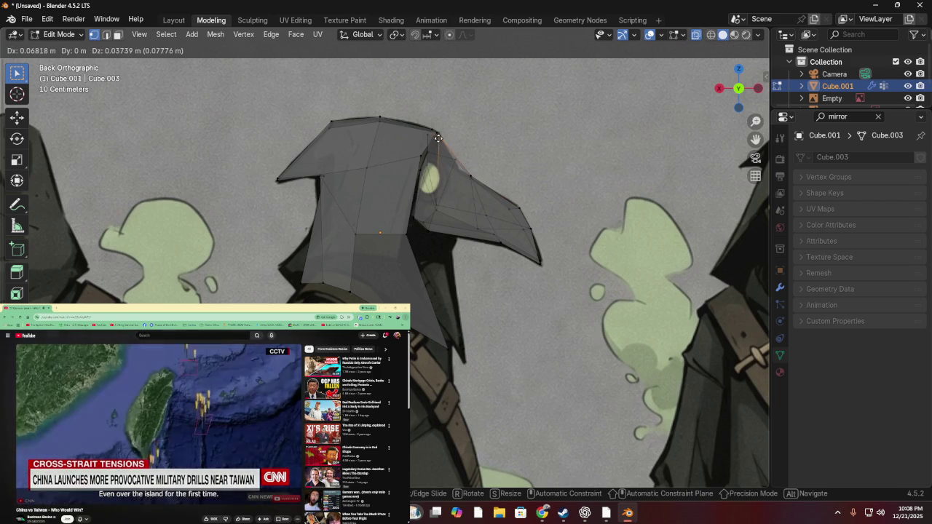
pyautogui.click(438, 138)
pyautogui.press('g')
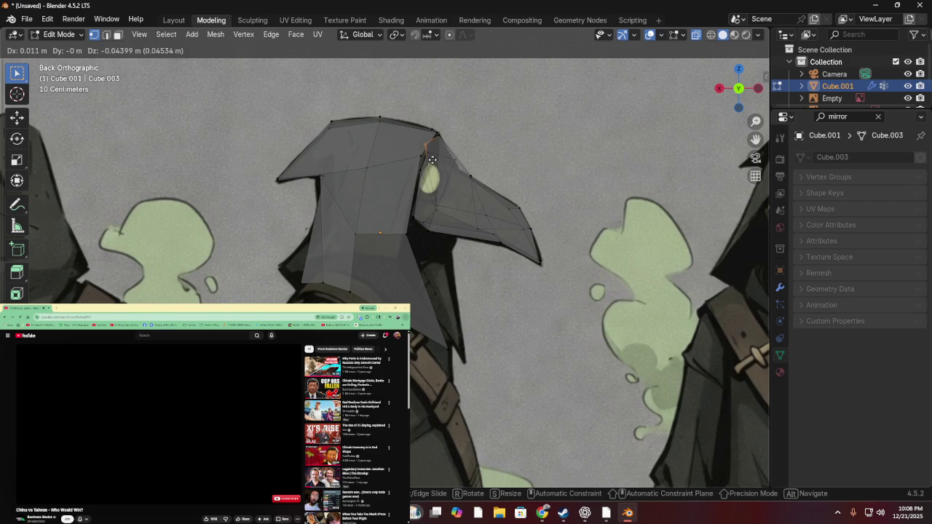
pyautogui.click(433, 159)
# - Lower the beak edge near the eye by about 5 cm to trace the drawn beak
pyautogui.moveTo(474, 141)
pyautogui.mouseDown(button='middle')
pyautogui.moveTo(381, 175)
pyautogui.moveTo(378, 191)
pyautogui.moveTo(308, 183)
pyautogui.moveTo(327, 166)
pyautogui.moveTo(352, 173)
pyautogui.mouseUp(button='middle')
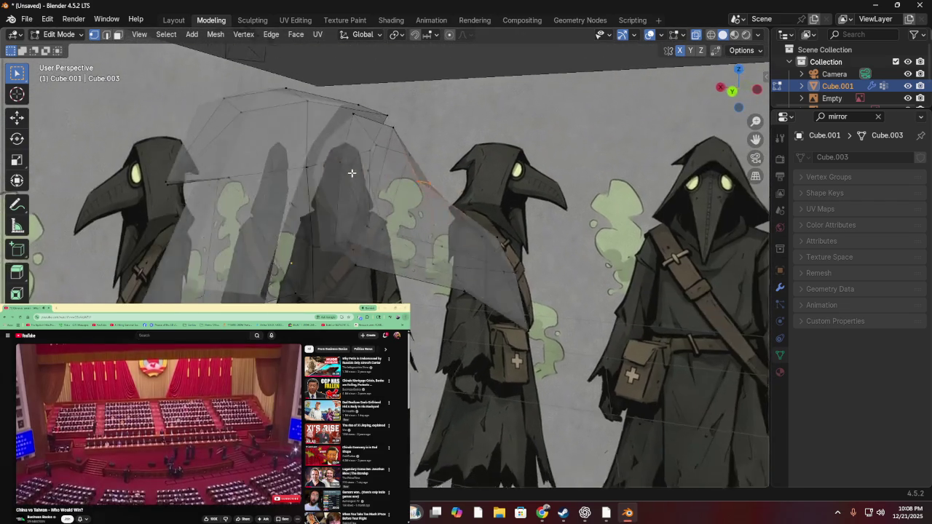
pyautogui.press('ctrl+KP_1')
pyautogui.scroll(3, 737, 95)
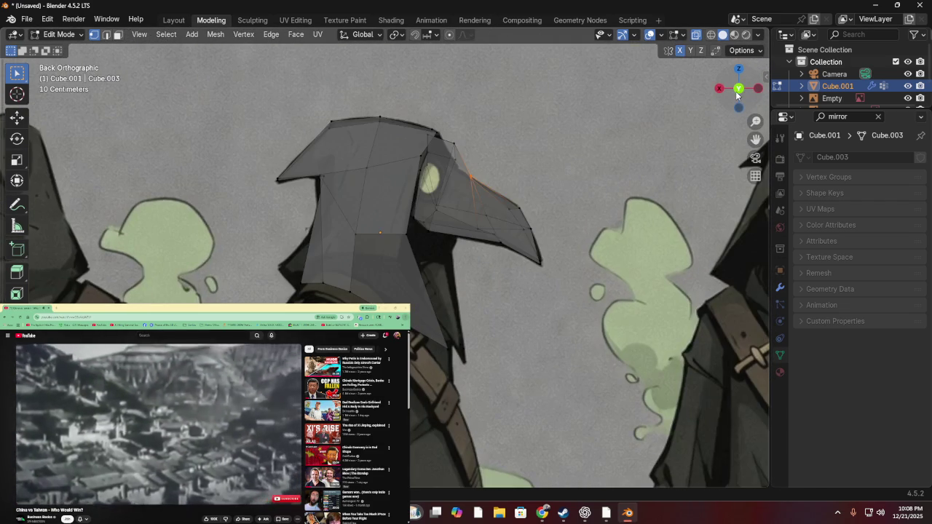
pyautogui.press('g')
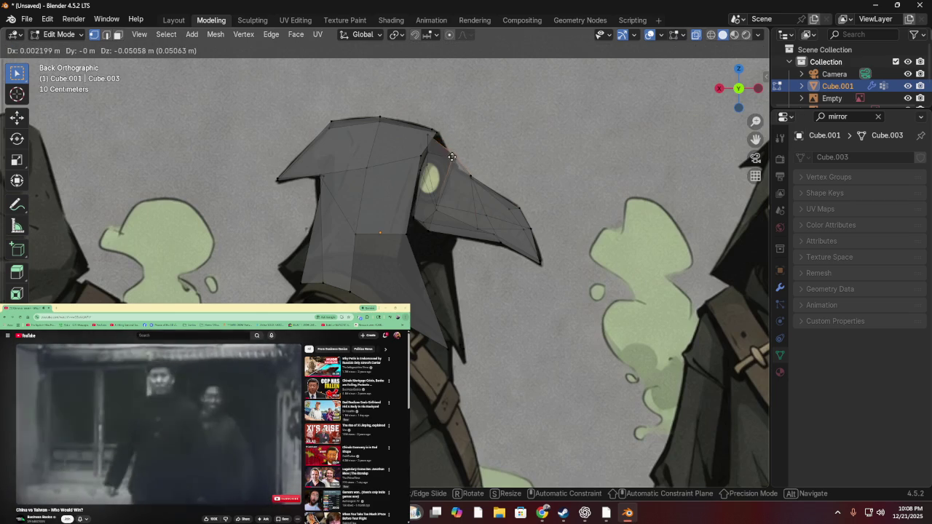
pyautogui.click(457, 171)
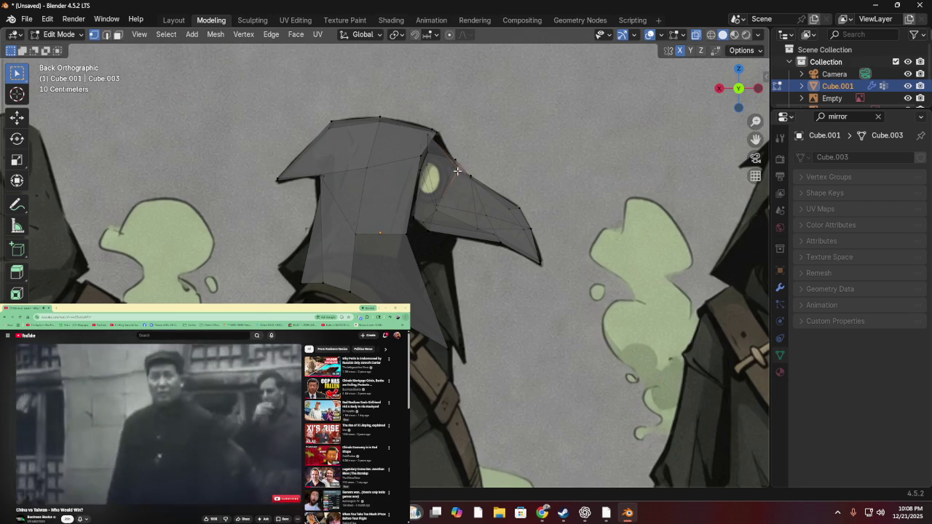
pyautogui.moveTo(453, 153)
pyautogui.mouseDown(button='middle')
pyautogui.moveTo(388, 184)
pyautogui.moveTo(501, 150)
pyautogui.mouseUp(button='middle')
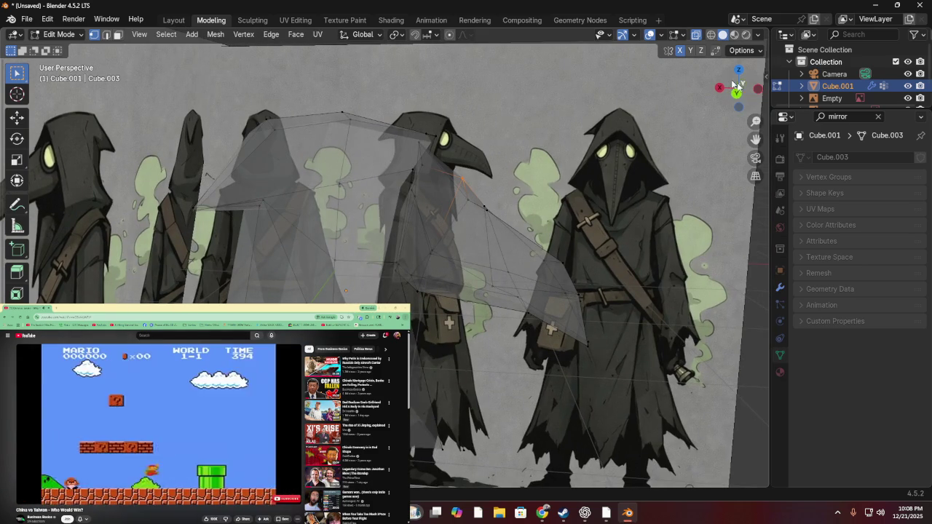
# - Nudge the selected beak vertex in back view and orbit to check the shape
pyautogui.click(738, 97)
pyautogui.press('g')
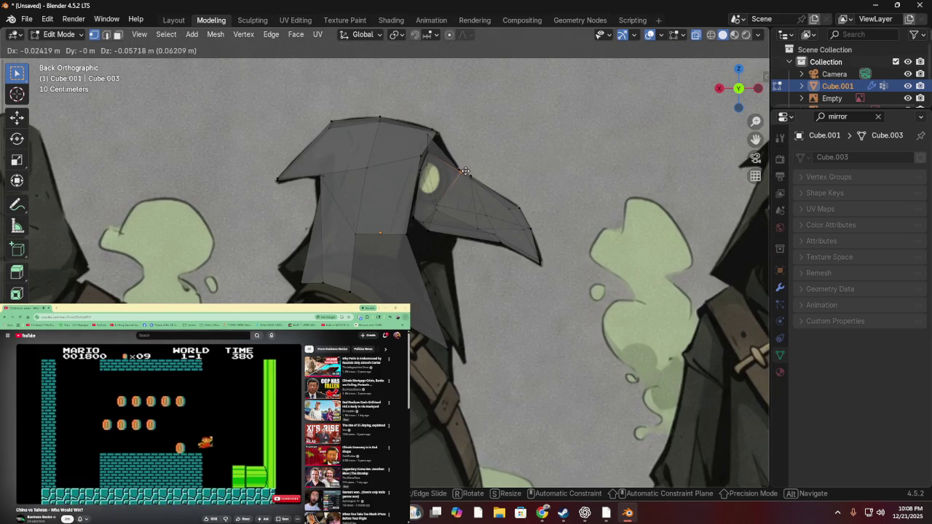
pyautogui.click(462, 167)
pyautogui.moveTo(490, 136)
pyautogui.mouseDown(button='middle')
pyautogui.moveTo(286, 146)
pyautogui.moveTo(242, 134)
pyautogui.mouseUp(button='middle')
pyautogui.moveTo(290, 144); pyautogui.dragTo(750, 141, button='middle')
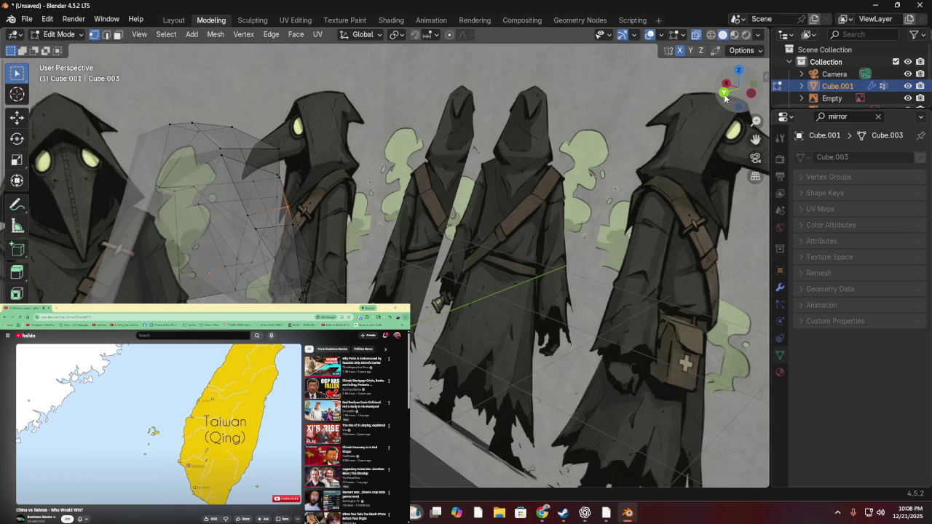
pyautogui.click(725, 94)
# - Move the vertex at the top of the beak onto the reference outline
pyautogui.moveTo(404, 119); pyautogui.dragTo(430, 135)
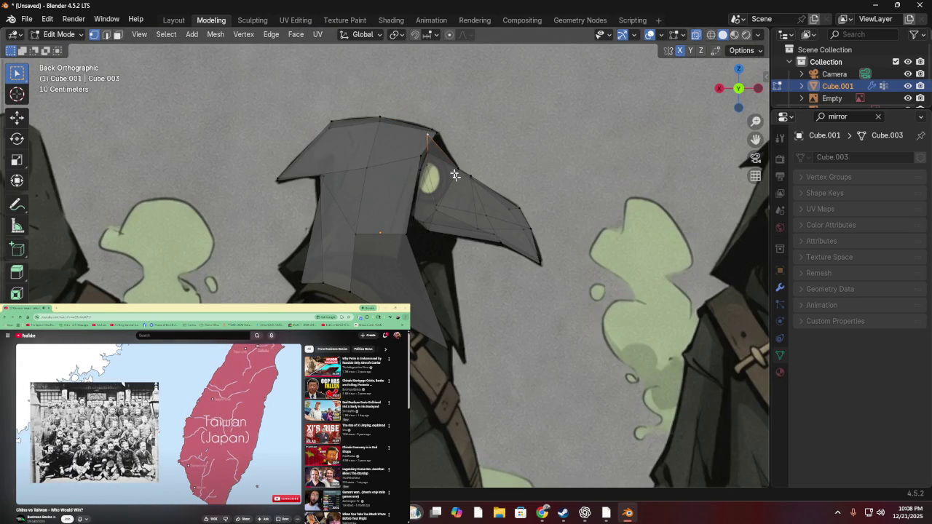
pyautogui.press('g')
pyautogui.click(415, 146)
pyautogui.moveTo(415, 147)
pyautogui.mouseDown(button='middle')
pyautogui.moveTo(380, 184)
pyautogui.moveTo(226, 129)
pyautogui.moveTo(516, 122)
pyautogui.mouseUp(button='middle')
pyautogui.click(740, 89)
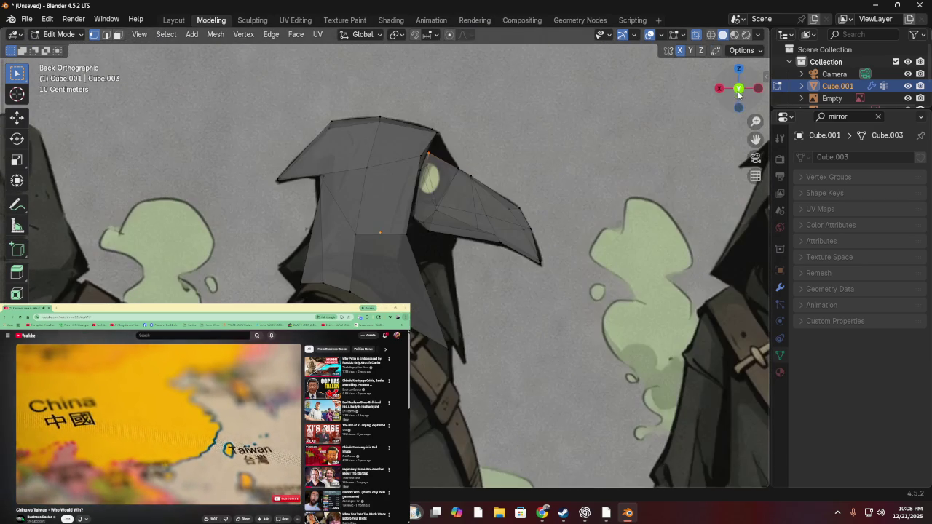
pyautogui.press('g')
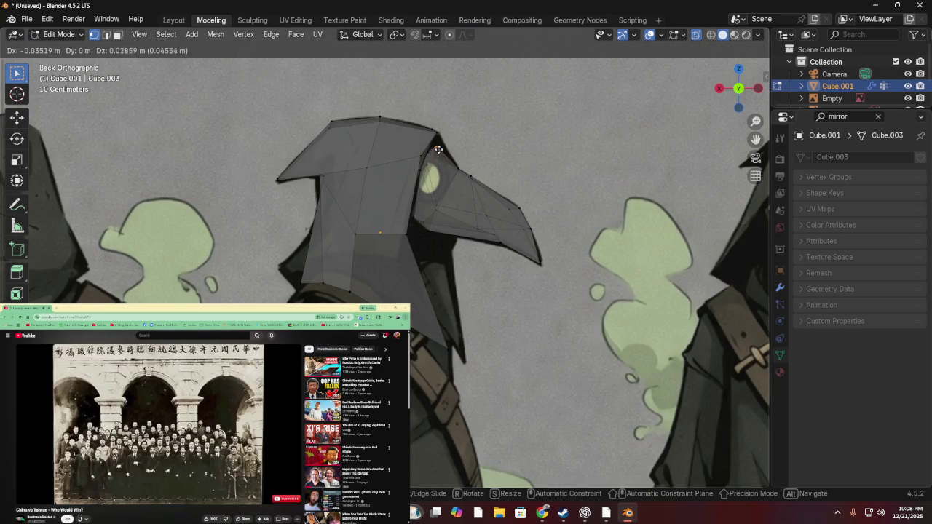
pyautogui.click(430, 157)
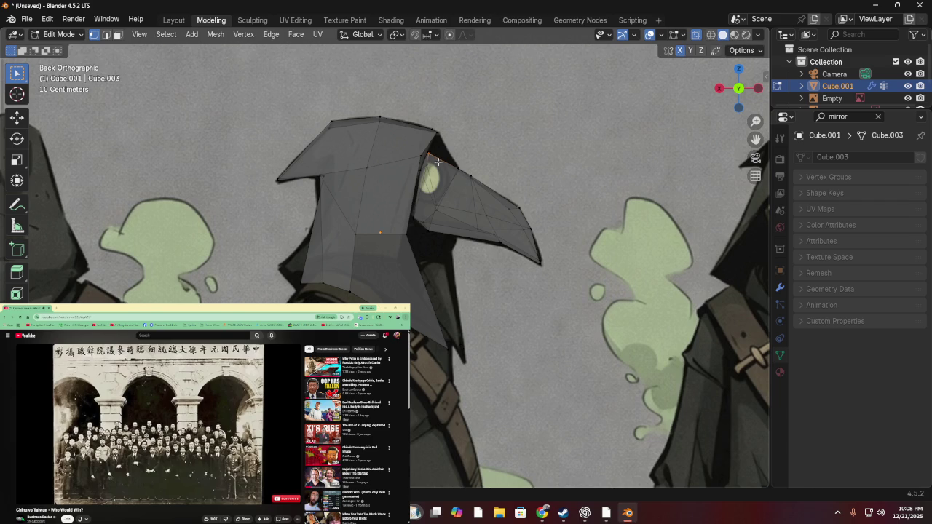
# - Move the upper-edge vertices toward the beak tip onto the drawn beak outline
pyautogui.press('g')
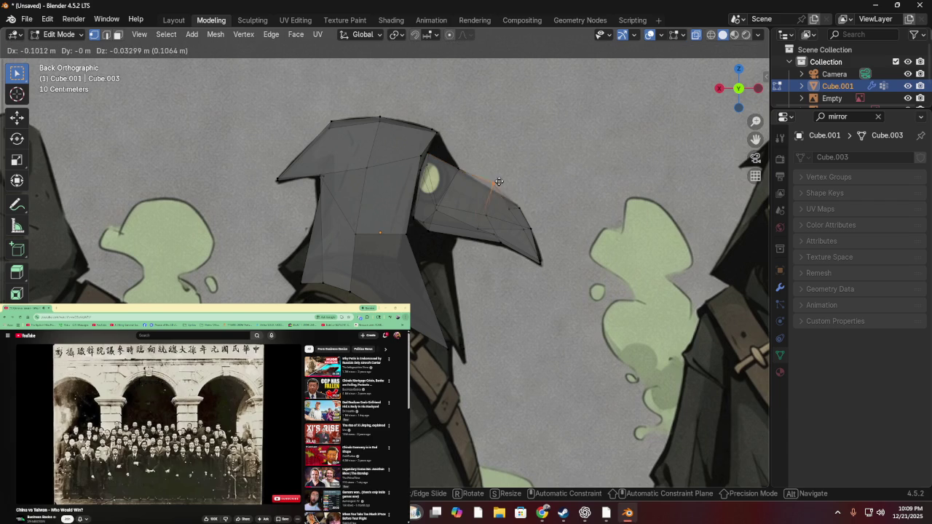
pyautogui.click(474, 174)
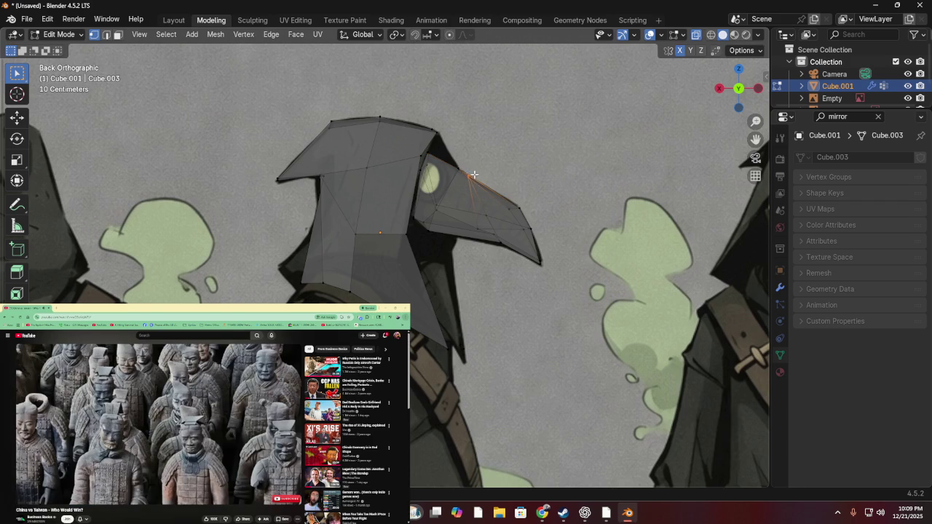
pyautogui.click(517, 207)
pyautogui.press('g')
pyautogui.click(526, 218)
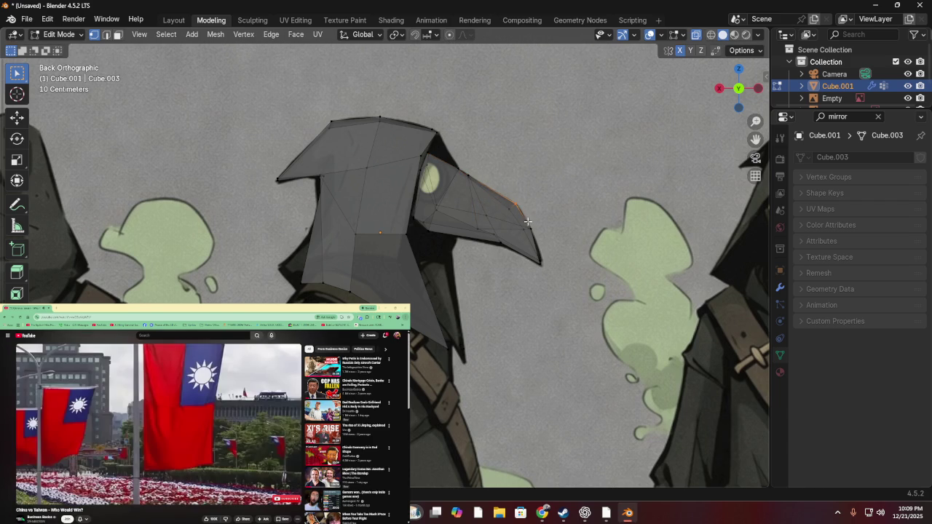
pyautogui.press('g')
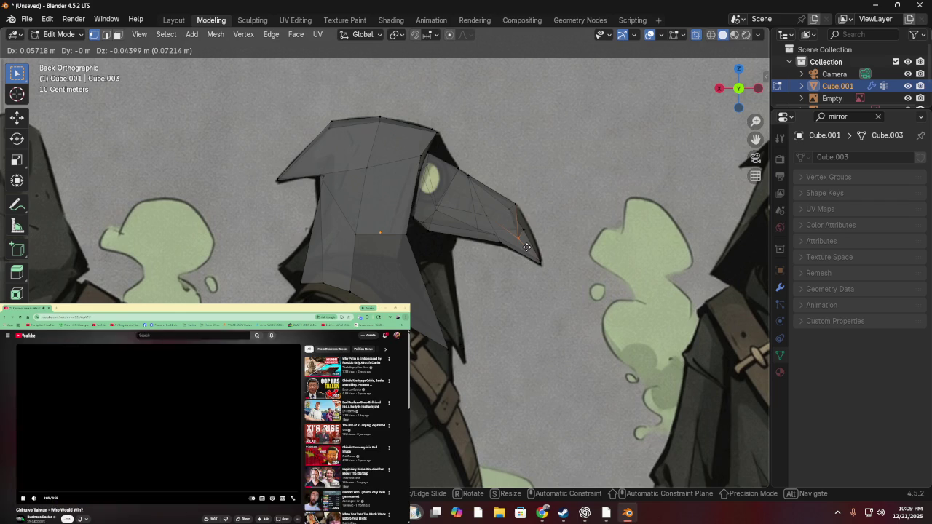
pyautogui.click(534, 236)
pyautogui.moveTo(533, 236)
pyautogui.mouseDown(button='middle')
pyautogui.moveTo(395, 225)
pyautogui.moveTo(266, 191)
pyautogui.moveTo(521, 232)
pyautogui.moveTo(522, 223)
pyautogui.mouseUp(button='middle')
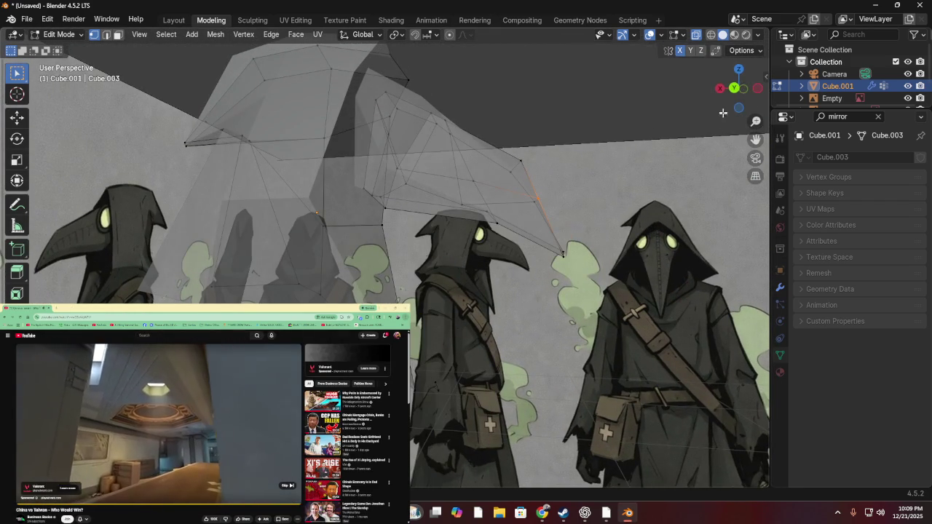
# - Reposition the edge under the beak in back view, then fine-tune it twice
pyautogui.click(734, 88)
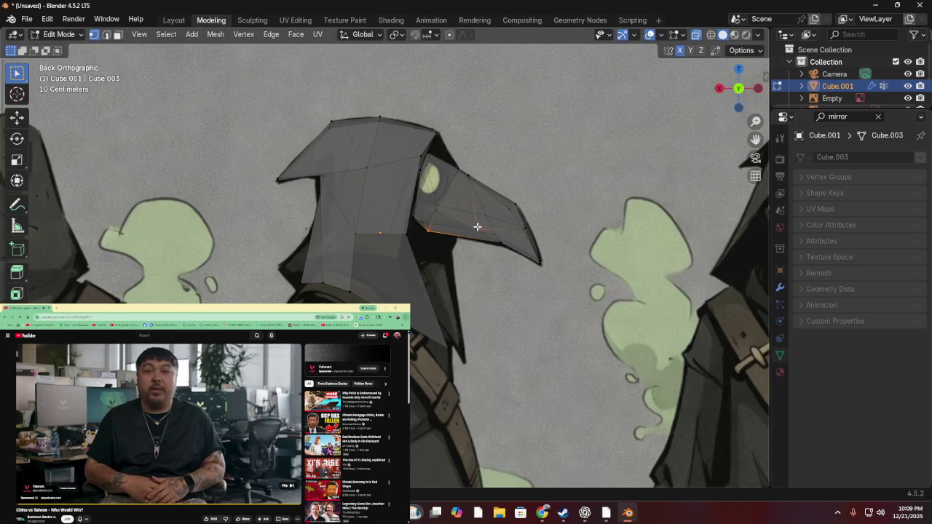
pyautogui.press('g')
pyautogui.click(467, 284)
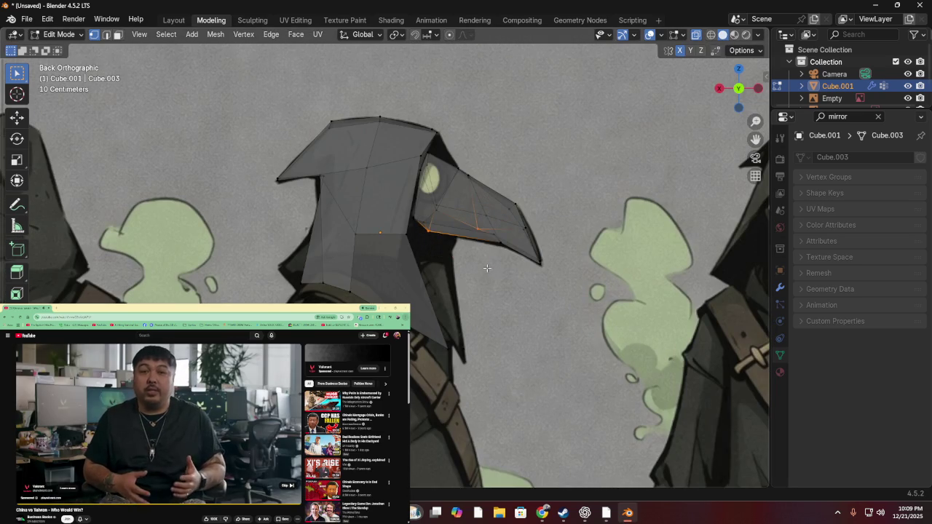
pyautogui.scroll(-3, 468, 284)
pyautogui.moveTo(467, 284)
pyautogui.mouseDown(button='middle')
pyautogui.moveTo(466, 223)
pyautogui.moveTo(404, 181)
pyautogui.moveTo(270, 174)
pyautogui.moveTo(243, 208)
pyautogui.moveTo(255, 248)
pyautogui.moveTo(274, 264)
pyautogui.mouseUp(button='middle')
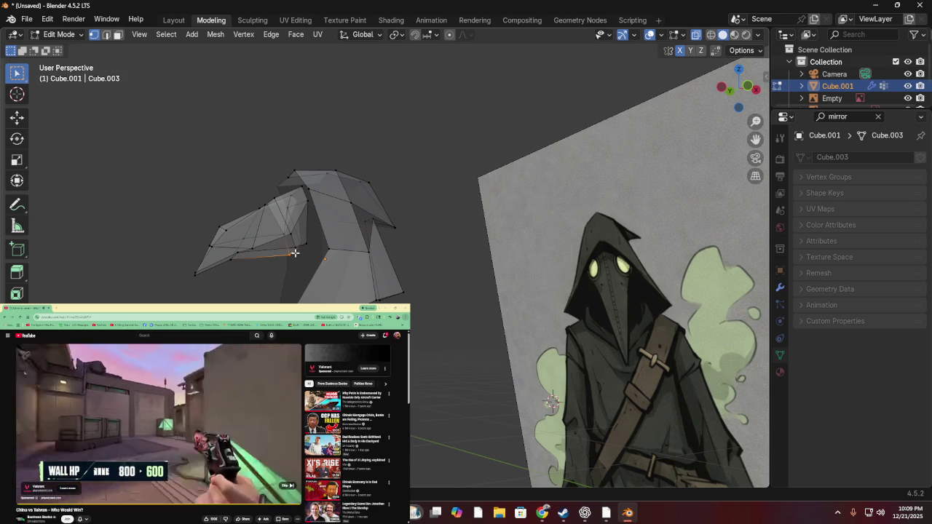
pyautogui.press('g')
pyautogui.click(295, 251)
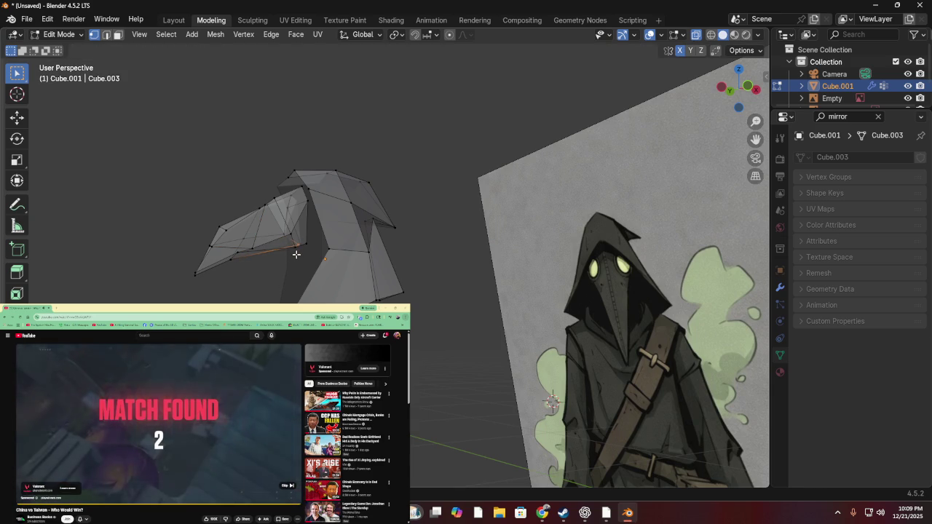
pyautogui.press('g')
pyautogui.click(292, 251)
# - Shift the lower beak edge about 6 cm more to follow the reference beak
pyautogui.moveTo(254, 267)
pyautogui.mouseDown(button='middle')
pyautogui.moveTo(349, 219)
pyautogui.moveTo(397, 228)
pyautogui.moveTo(375, 202)
pyautogui.mouseUp(button='middle')
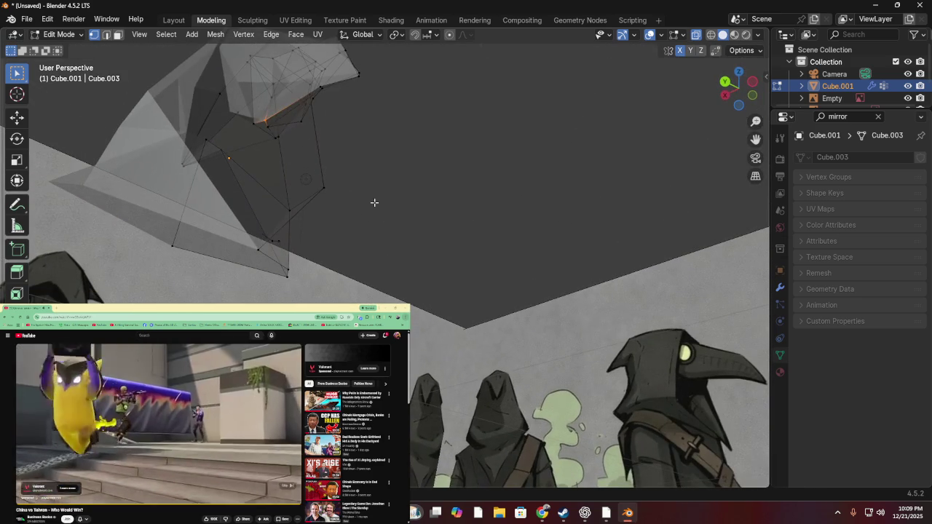
pyautogui.press('g')
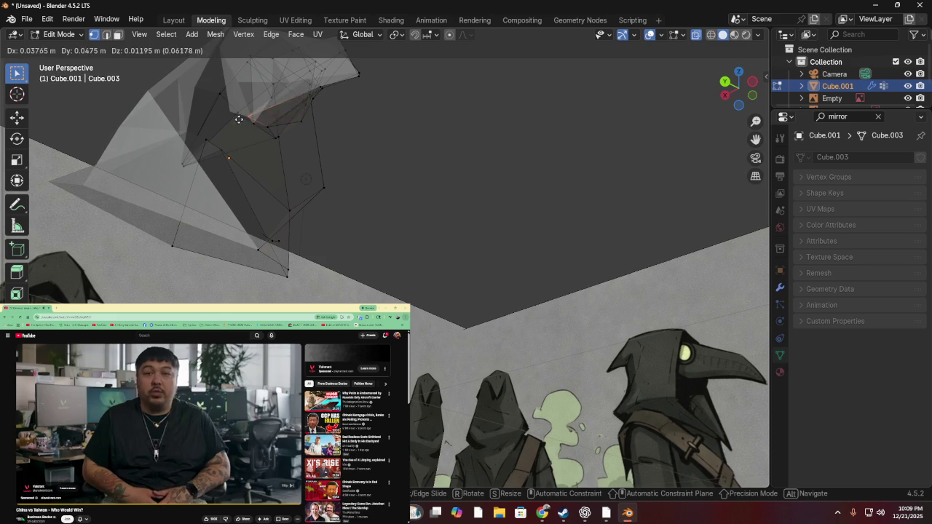
pyautogui.click(225, 124)
pyautogui.moveTo(225, 124); pyautogui.dragTo(399, 190, button='middle')
pyautogui.moveTo(457, 204)
pyautogui.mouseDown(button='middle')
pyautogui.moveTo(272, 223)
pyautogui.moveTo(564, 184)
pyautogui.mouseUp(button='middle')
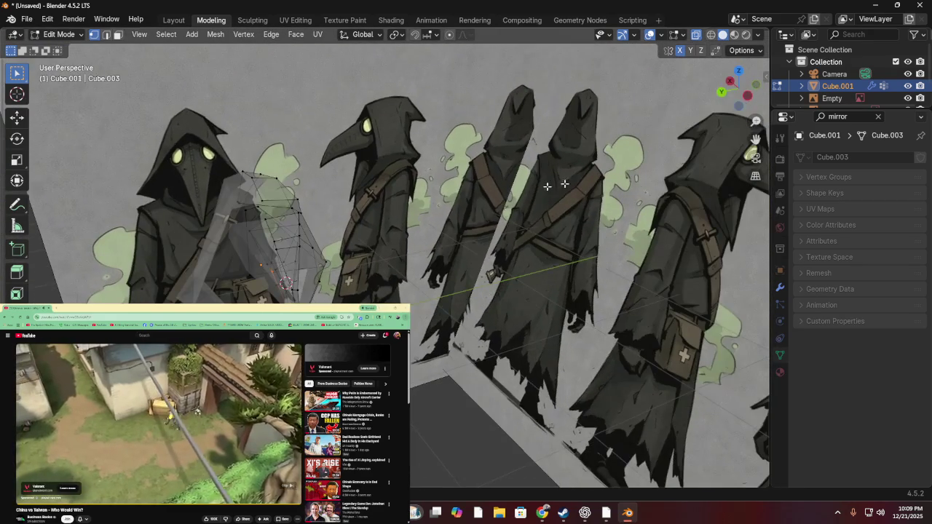
pyautogui.click(722, 93)
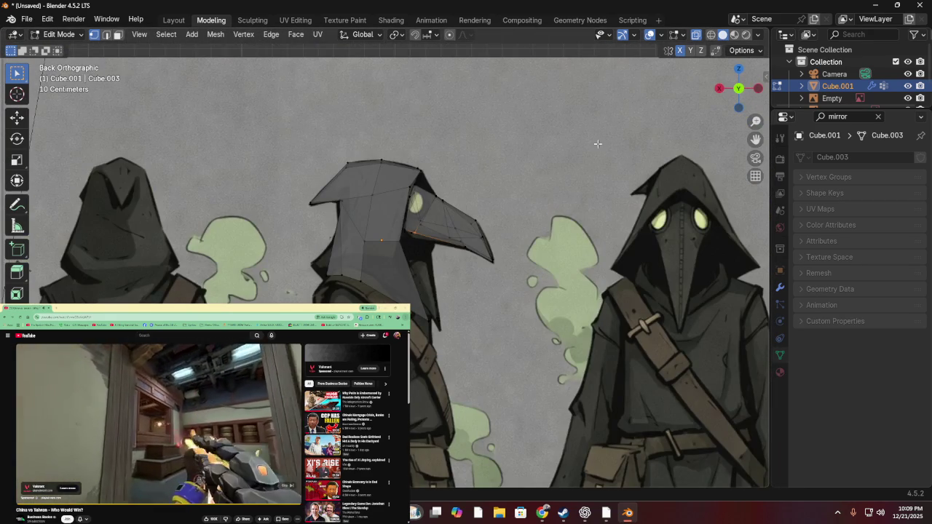
pyautogui.scroll(3, 491, 211)
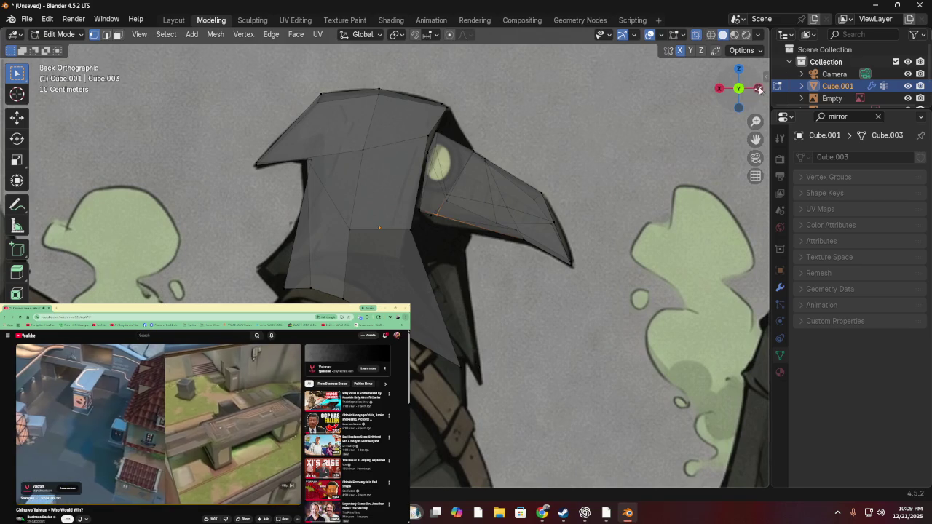
pyautogui.click(759, 89)
pyautogui.click(719, 90)
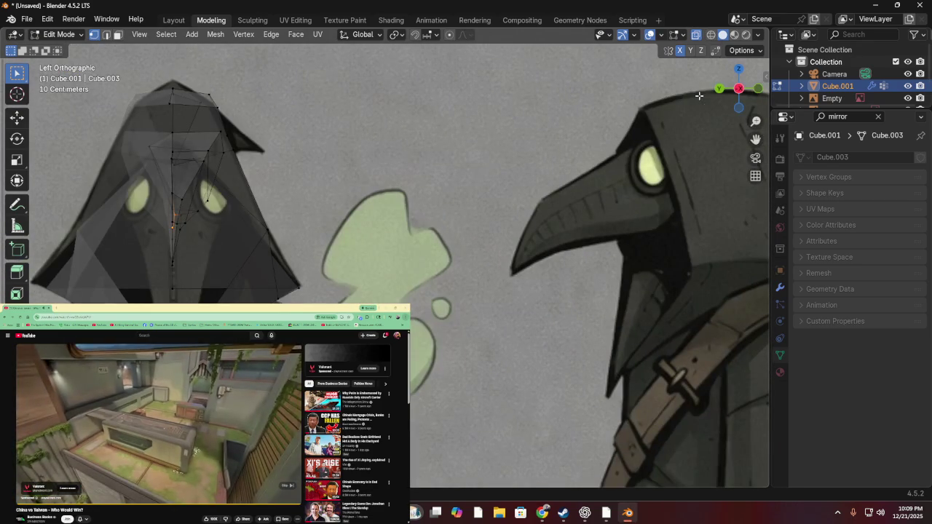
pyautogui.scroll(-2, 69, 200)
pyautogui.moveTo(70, 200)
pyautogui.mouseDown(button='middle')
pyautogui.moveTo(143, 130)
pyautogui.moveTo(312, 125)
pyautogui.moveTo(511, 144)
pyautogui.mouseUp(button='middle')
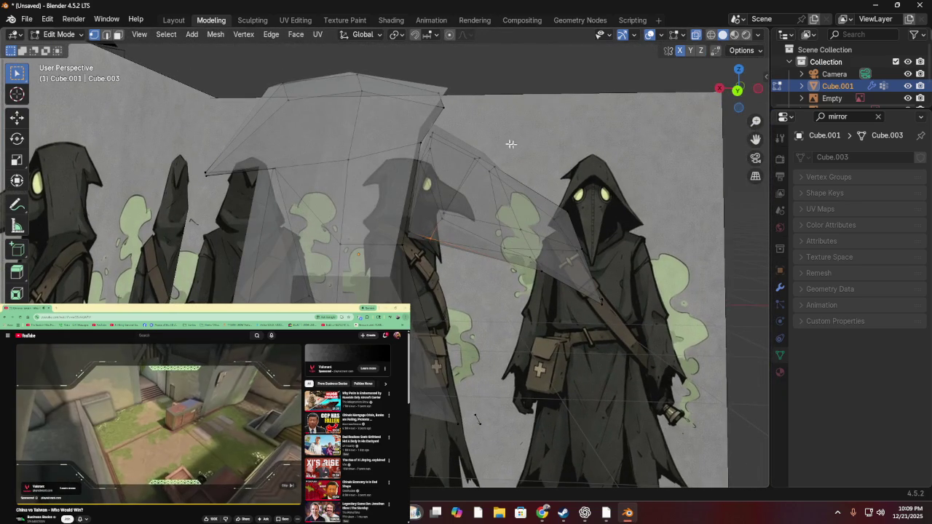
pyautogui.click(737, 91)
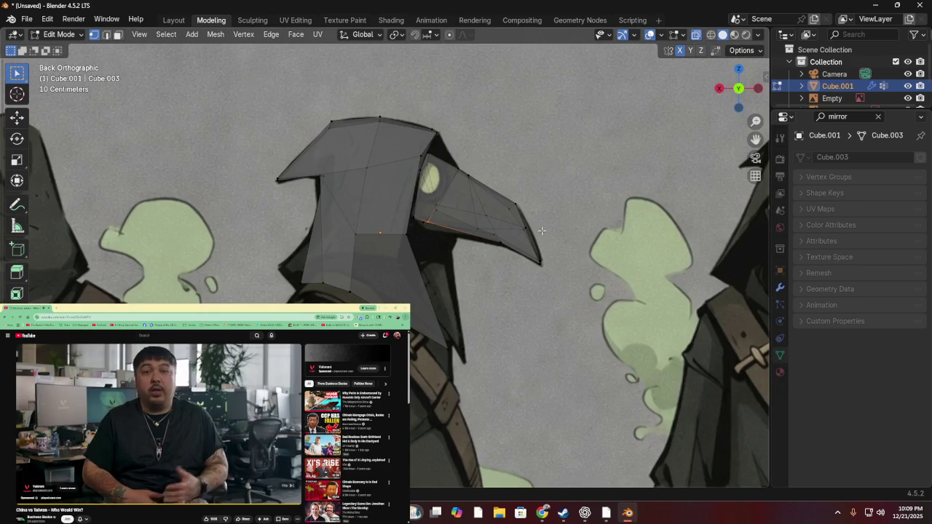
pyautogui.moveTo(515, 260)
pyautogui.mouseDown(button='middle')
pyautogui.moveTo(389, 299)
pyautogui.moveTo(306, 275)
pyautogui.moveTo(227, 209)
pyautogui.mouseUp(button='middle')
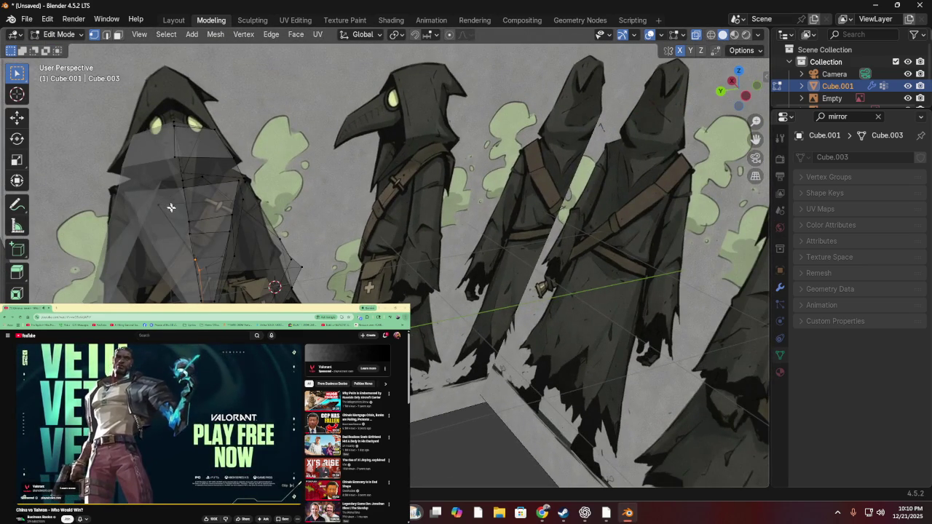
# - Raise the two selected hood vertices straight up along Z
pyautogui.keyDown('shift'); pyautogui.click(200, 233); pyautogui.keyUp('shift')
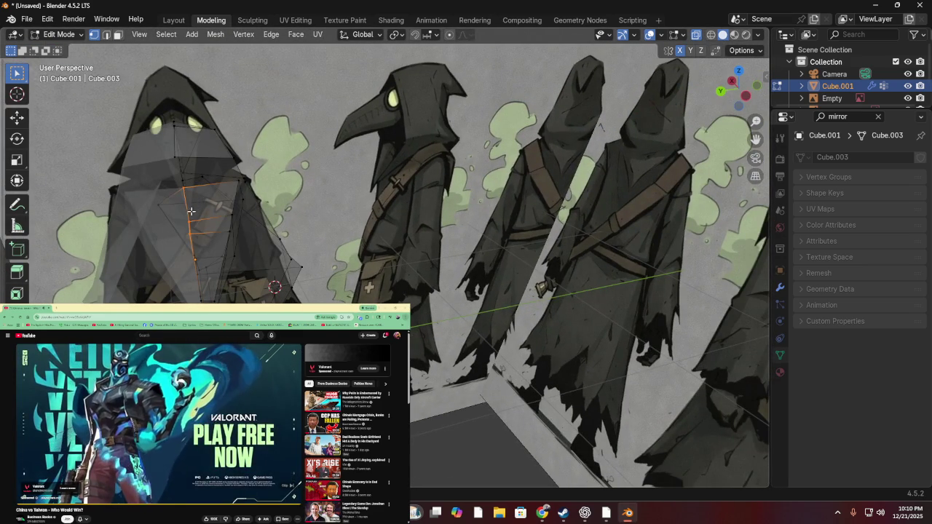
pyautogui.press('g')
pyautogui.press('z')
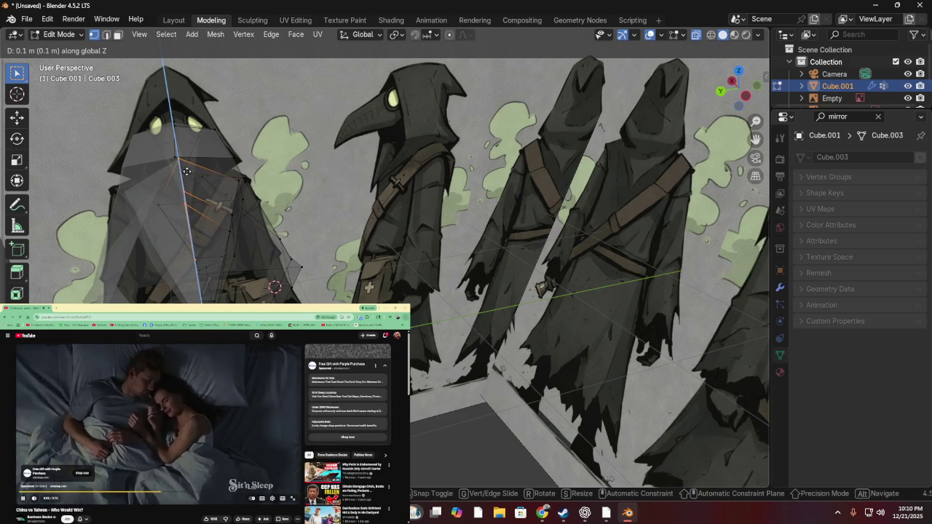
pyautogui.click(190, 180)
pyautogui.moveTo(190, 179)
pyautogui.mouseDown(button='middle')
pyautogui.moveTo(214, 160)
pyautogui.moveTo(399, 198)
pyautogui.moveTo(278, 209)
pyautogui.moveTo(245, 223)
pyautogui.mouseUp(button='middle')
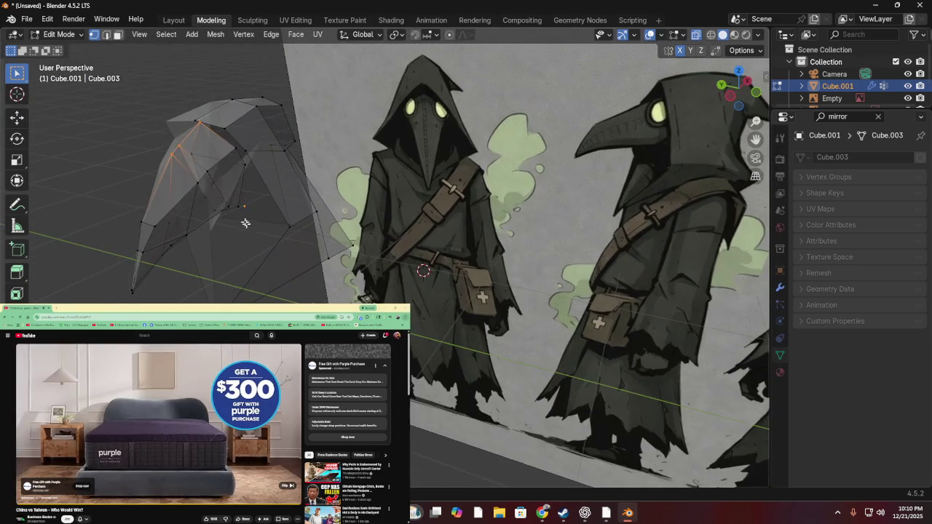
# - Raise the hood-side vertex where the beak meets the hood roughly 2–3 cm along Z
pyautogui.moveTo(188, 150); pyautogui.dragTo(189, 150)
pyautogui.press('g')
pyautogui.press('z')
pyautogui.click(189, 147)
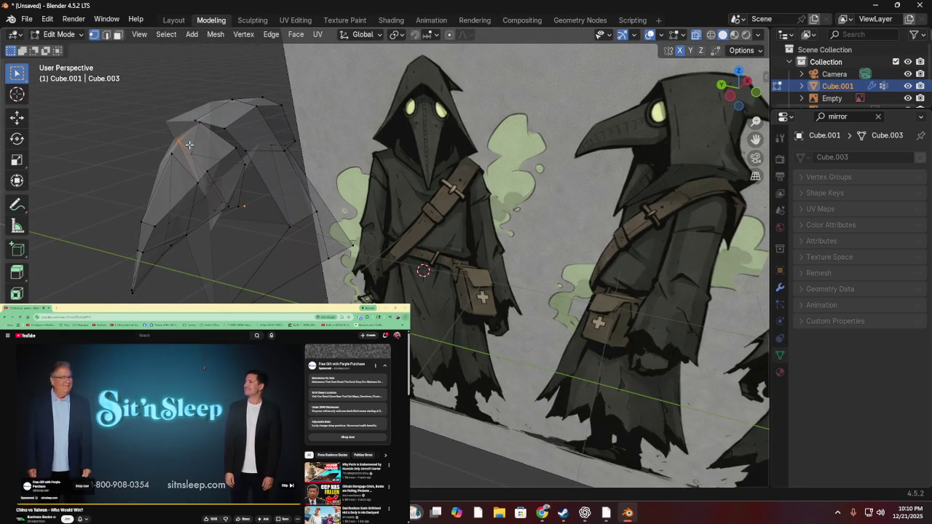
pyautogui.press('g')
pyautogui.press('x')
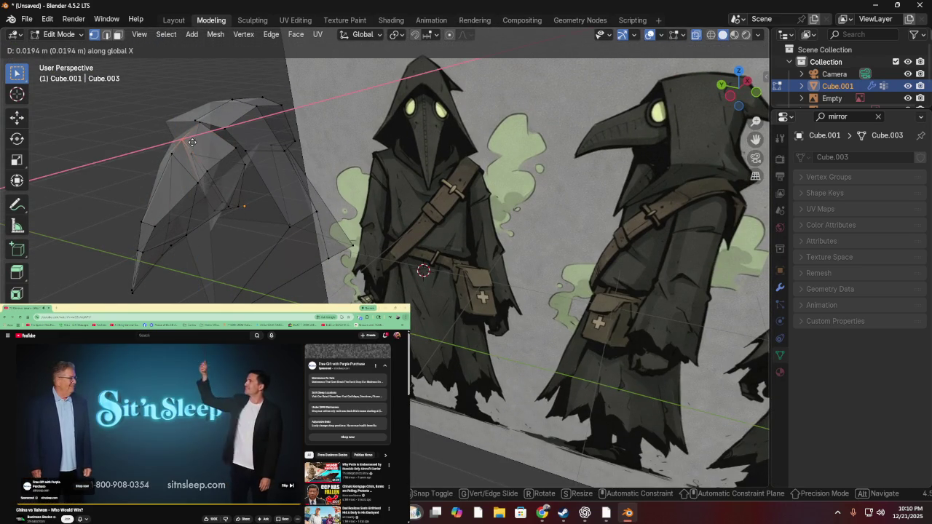
pyautogui.press('z')
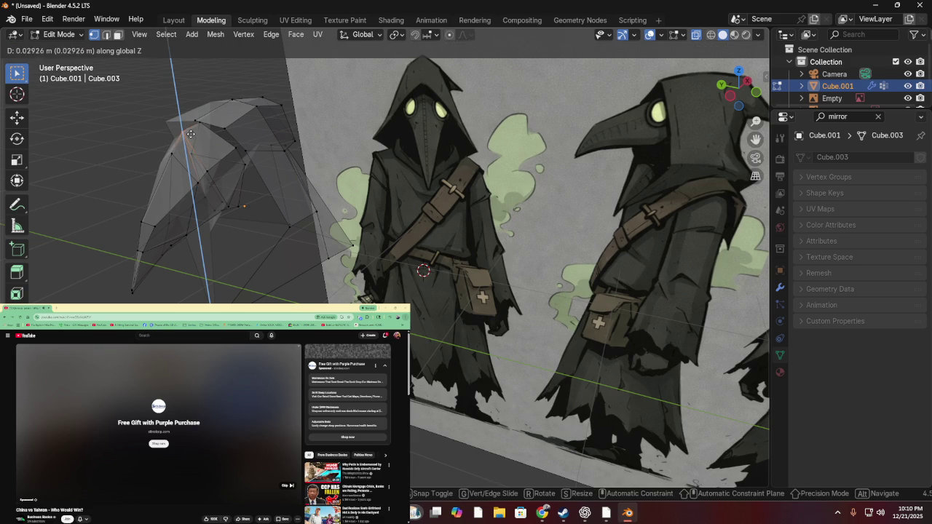
pyautogui.click(191, 134)
pyautogui.click(720, 87)
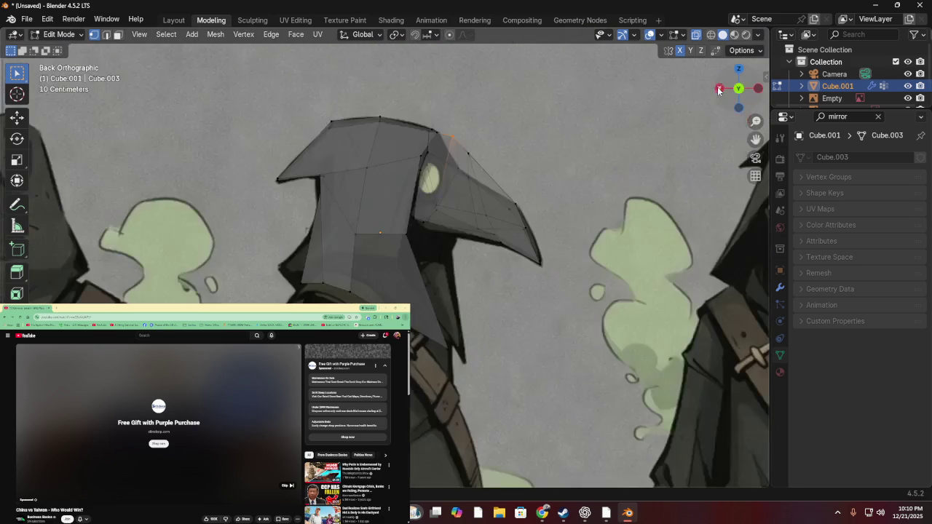
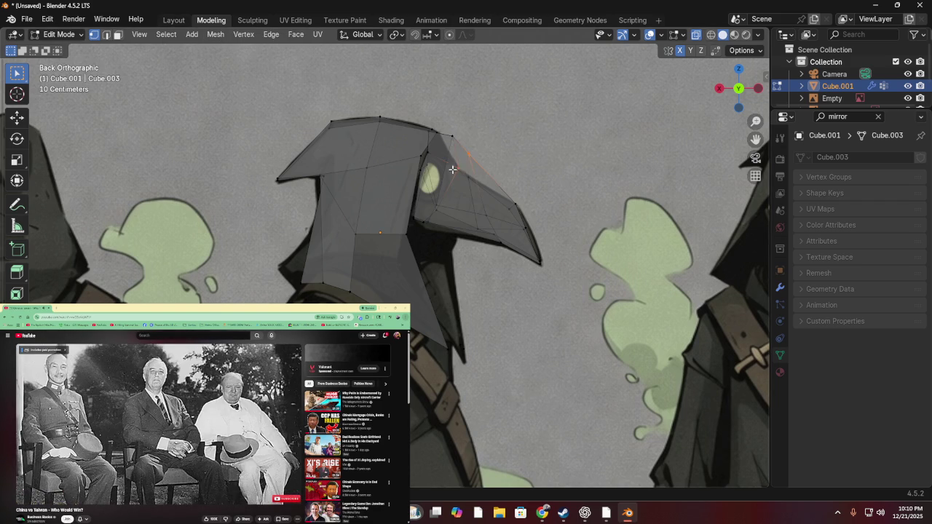
# - Lower the beak-top vertex toward the eye to match the reference beak outline
pyautogui.rightClick(475, 148)
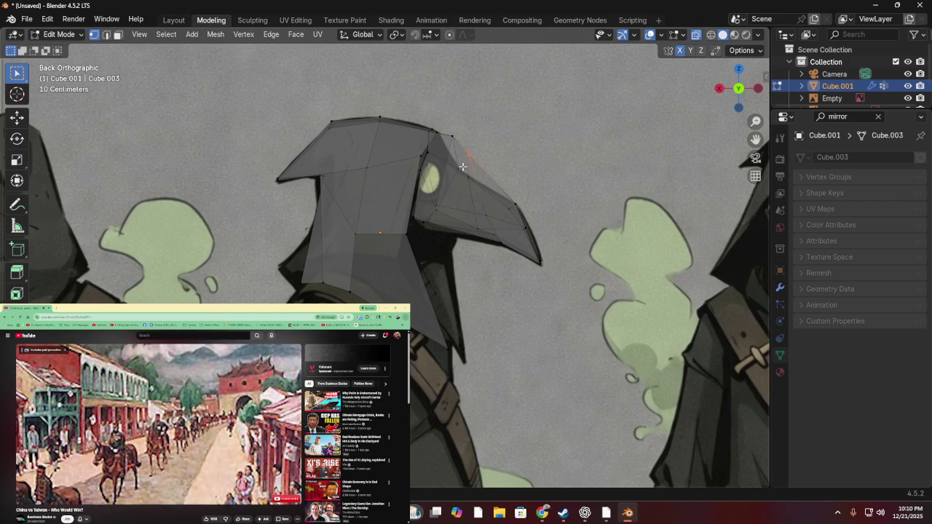
pyautogui.press('g')
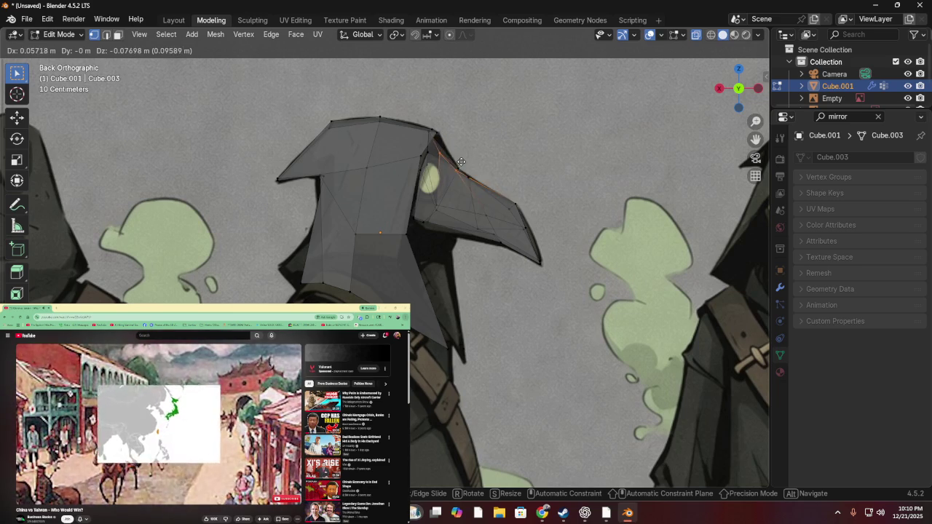
pyautogui.click(465, 159)
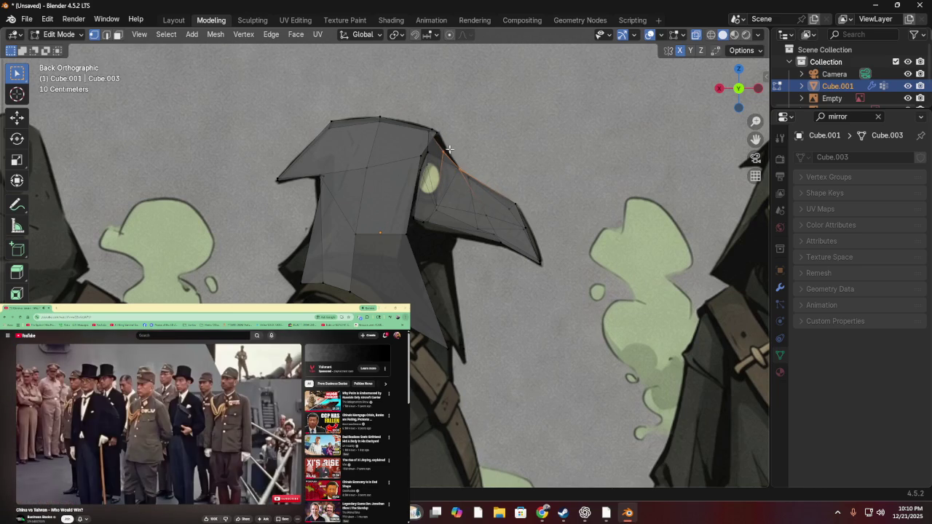
pyautogui.press('g')
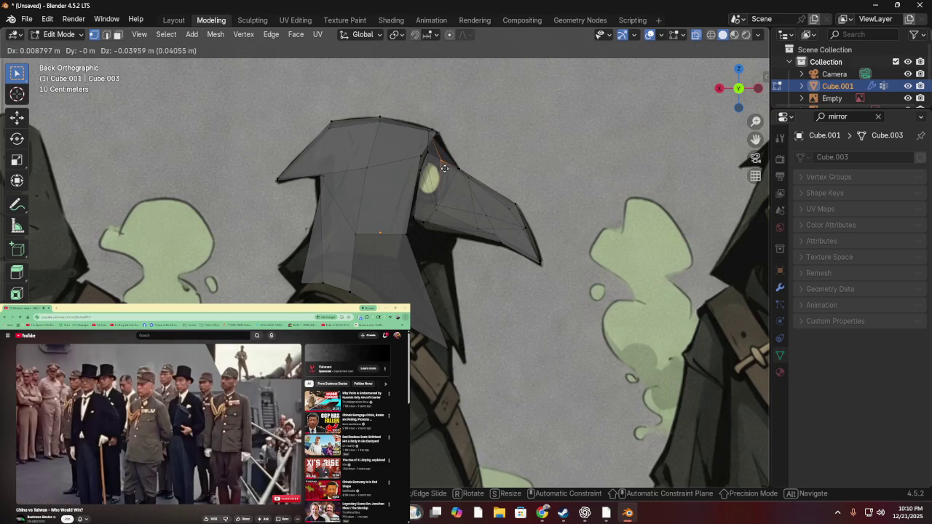
pyautogui.click(442, 158)
pyautogui.hotkey('ctrl', 'z')
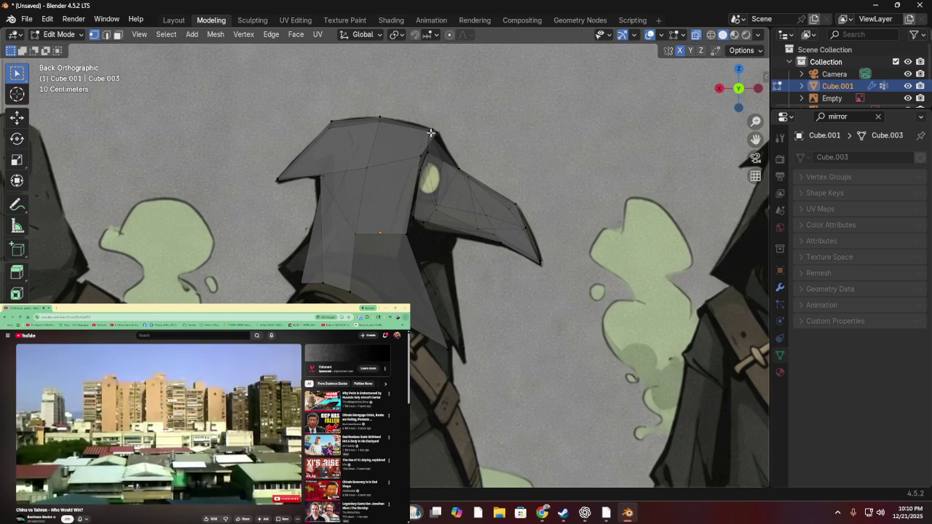
pyautogui.press('g')
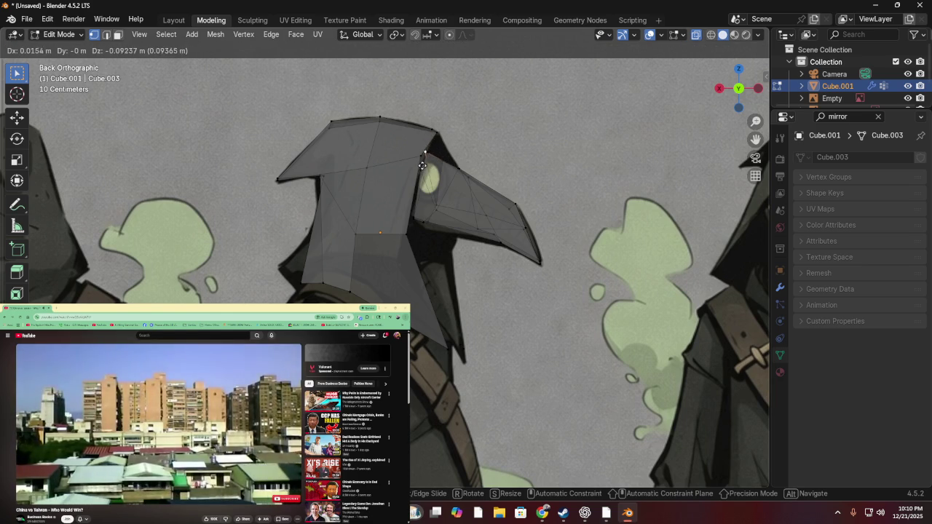
pyautogui.click(422, 166)
pyautogui.moveTo(422, 166)
pyautogui.mouseDown(button='middle')
pyautogui.moveTo(375, 197)
pyautogui.moveTo(240, 176)
pyautogui.moveTo(415, 174)
pyautogui.moveTo(274, 195)
pyautogui.mouseUp(button='middle')
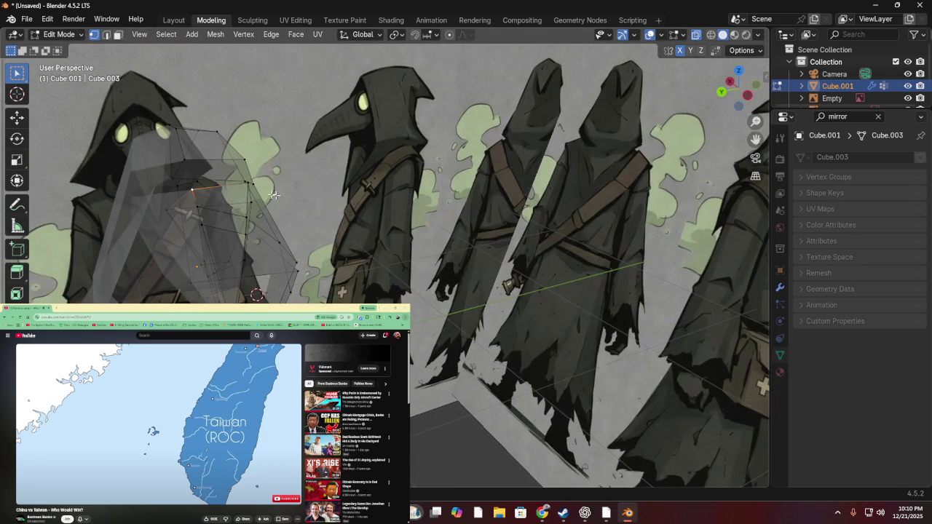
# - Inspect the hood's top edge in Left Orthographic view, trying and cancelling edge moves
pyautogui.moveTo(274, 195); pyautogui.dragTo(199, 191, button='middle')
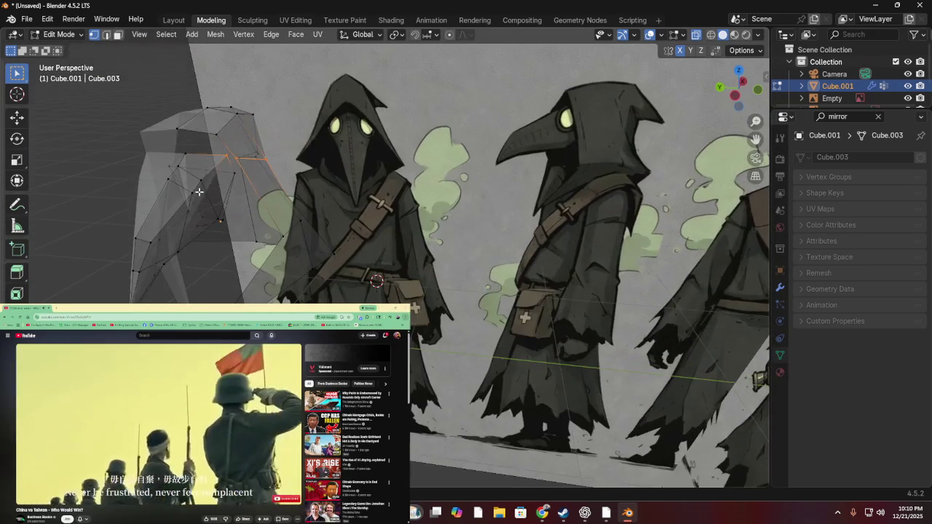
pyautogui.moveTo(224, 155)
pyautogui.mouseDown(button='middle')
pyautogui.moveTo(353, 179)
pyautogui.moveTo(327, 184)
pyautogui.moveTo(379, 176)
pyautogui.mouseUp(button='middle')
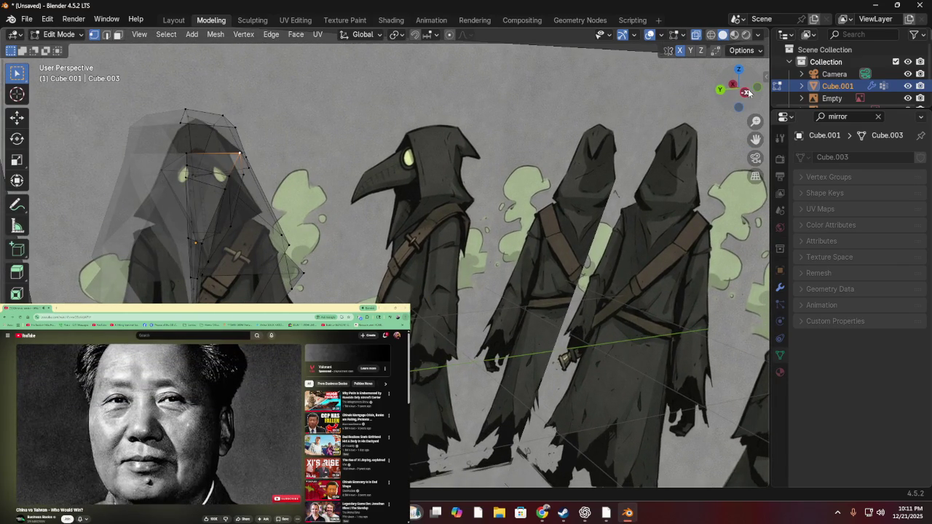
pyautogui.click(746, 92)
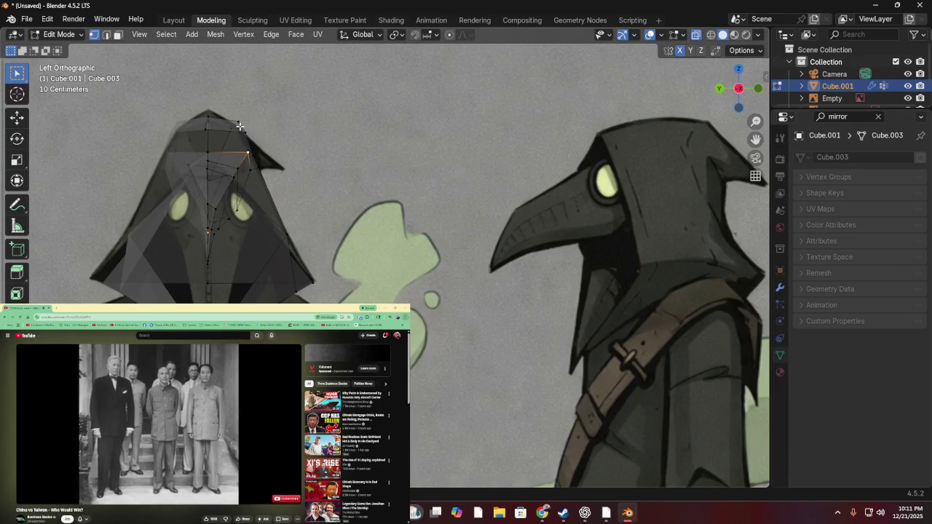
pyautogui.press('g')
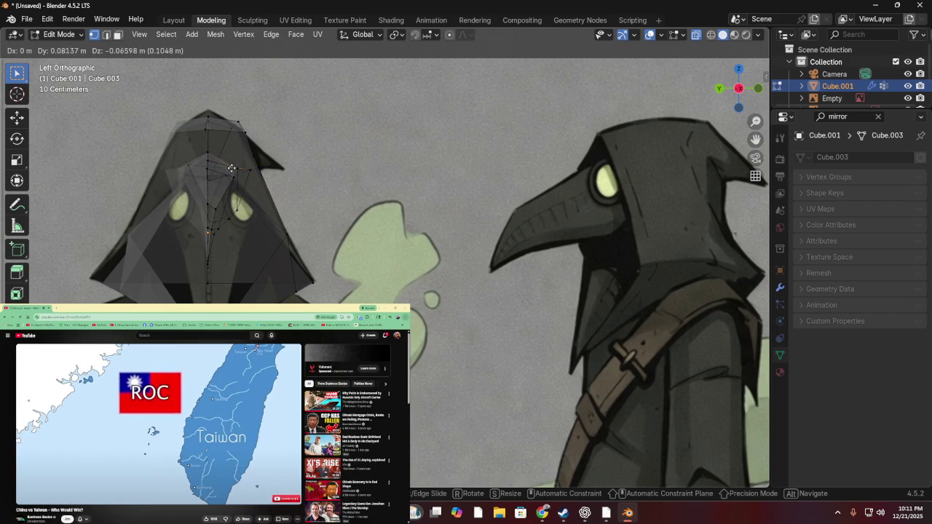
pyautogui.rightClick(267, 143)
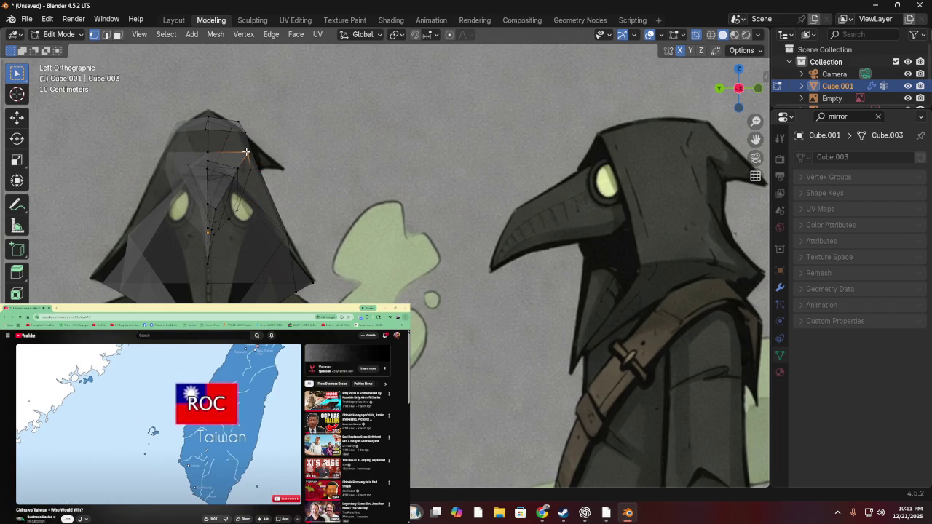
pyautogui.press('g')
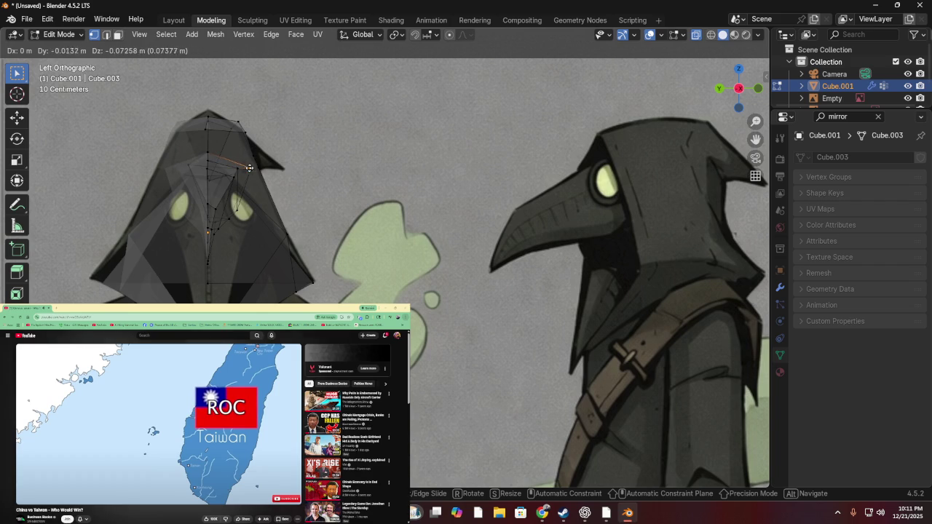
pyautogui.rightClick(254, 171)
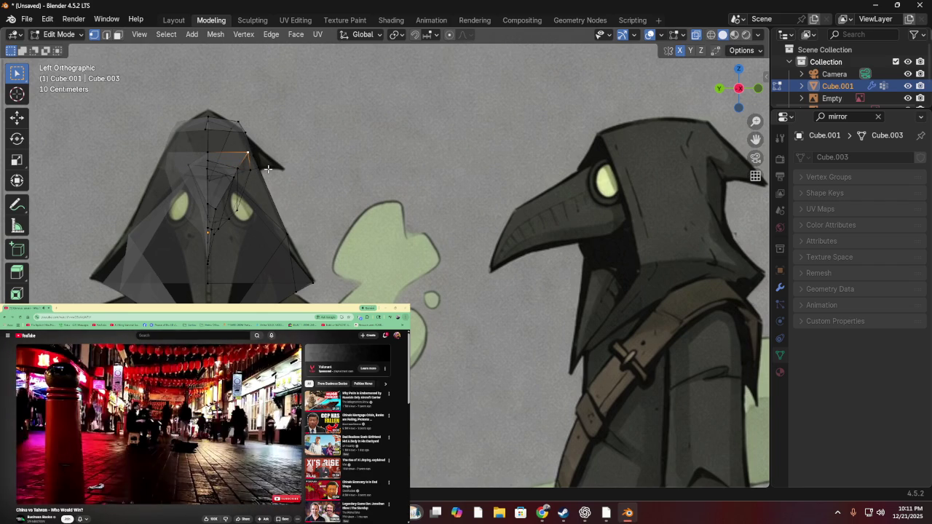
# - Delete the stray vertex and its edge near the top of the hood
pyautogui.press('x')
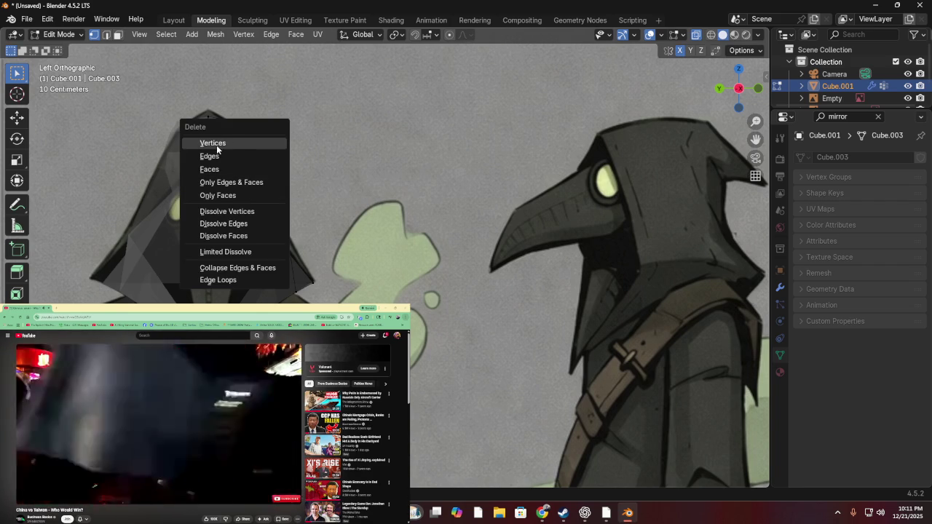
pyautogui.click(219, 142)
pyautogui.moveTo(212, 175)
pyautogui.mouseDown(button='middle')
pyautogui.moveTo(295, 193)
pyautogui.moveTo(394, 238)
pyautogui.mouseUp(button='middle')
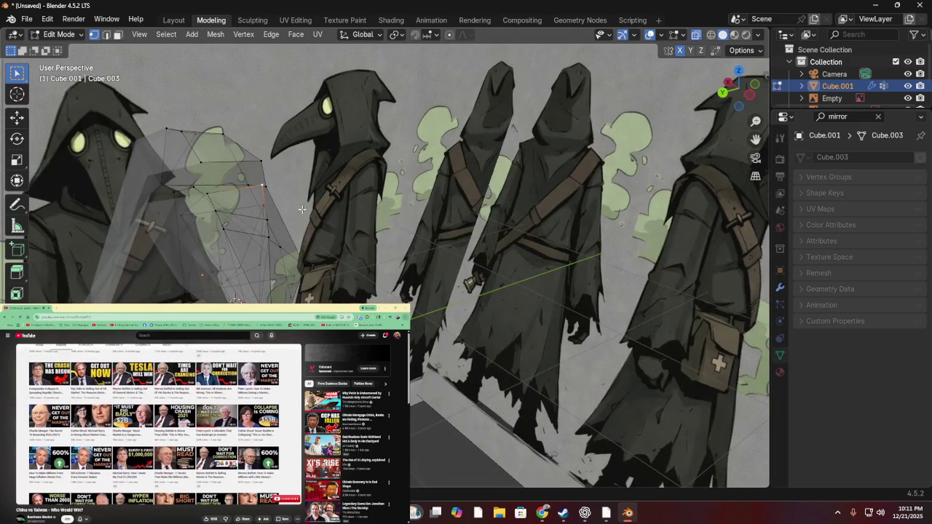
pyautogui.moveTo(389, 236)
pyautogui.mouseDown(button='middle')
pyautogui.moveTo(164, 228)
pyautogui.moveTo(145, 219)
pyautogui.moveTo(185, 267)
pyautogui.moveTo(181, 236)
pyautogui.moveTo(226, 177)
pyautogui.mouseUp(button='middle')
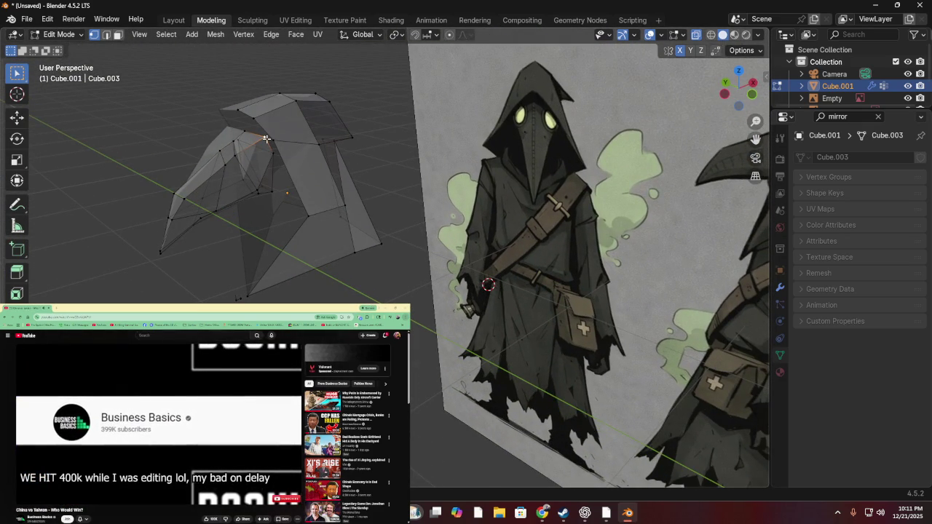
# - Move the beak-top vertex about 0.146 m along the global Y axis
pyautogui.press('g')
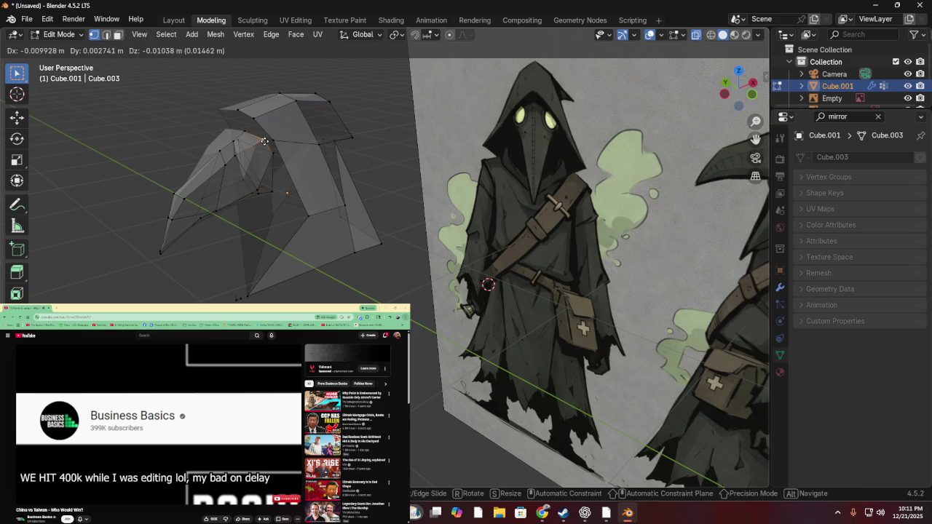
pyautogui.press('y')
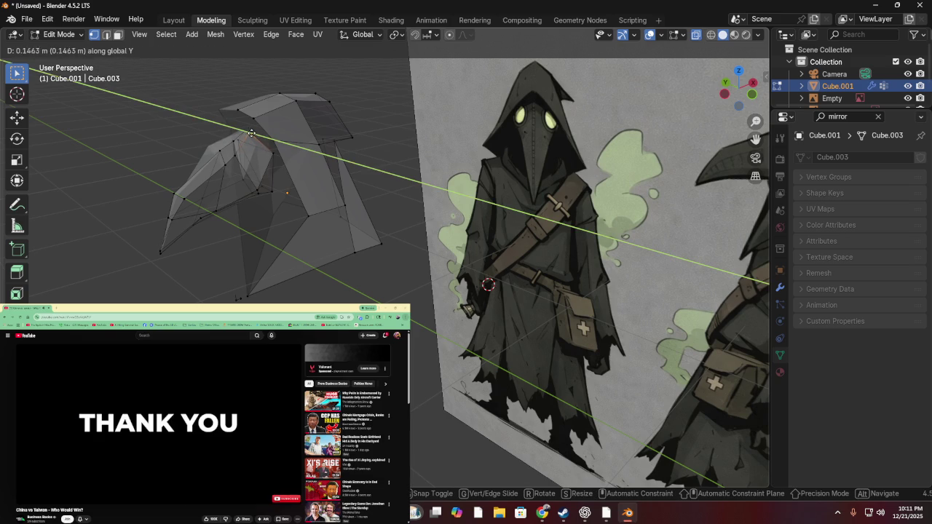
pyautogui.click(251, 134)
pyautogui.moveTo(264, 152); pyautogui.dragTo(306, 139, button='middle')
pyautogui.scroll(3, 350, 146)
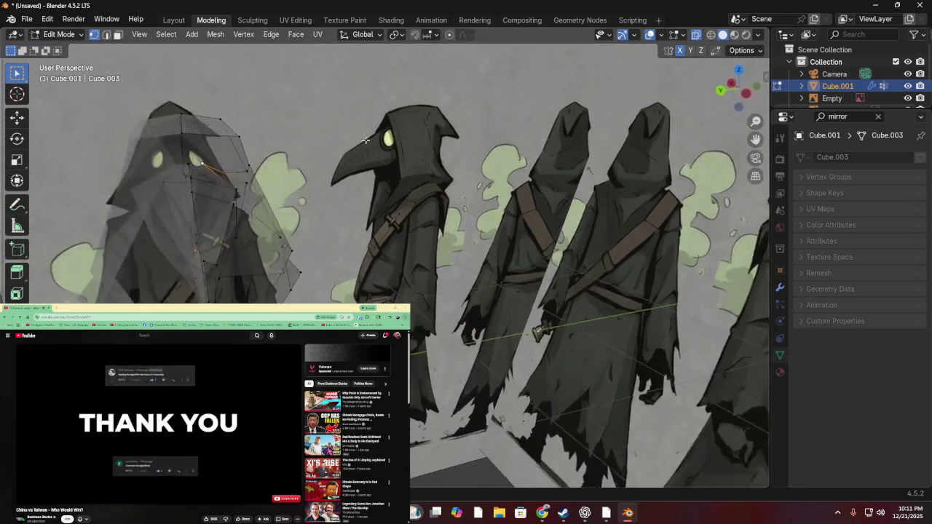
pyautogui.moveTo(401, 138)
pyautogui.mouseDown(button='middle')
pyautogui.moveTo(326, 168)
pyautogui.moveTo(314, 154)
pyautogui.mouseUp(button='middle')
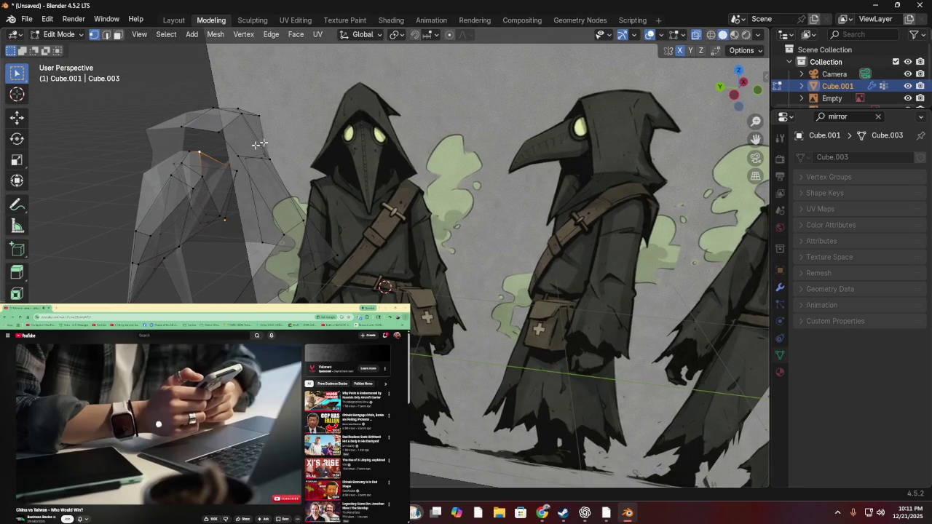
# - Check the mesh against the reference from Left, Back and Top orthographic views
pyautogui.press('ctrl+KP_3')
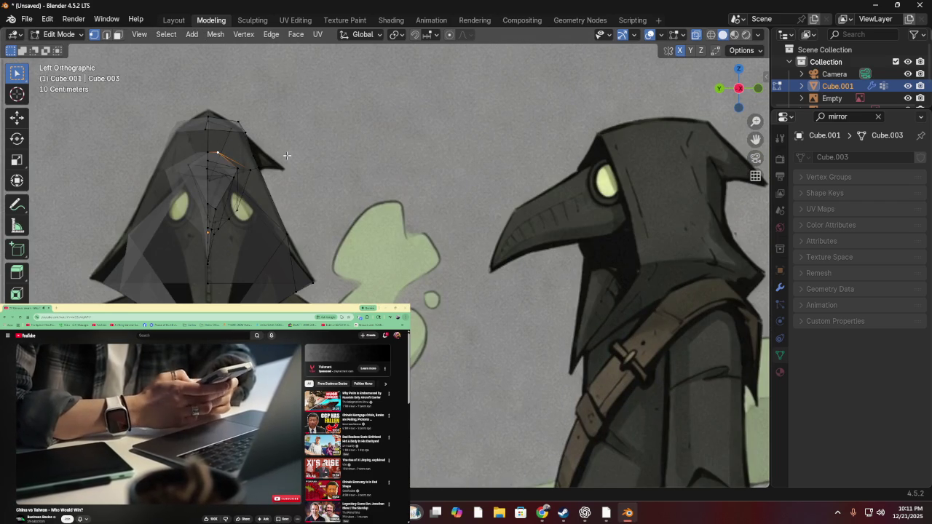
pyautogui.scroll(-4, 330, 174)
pyautogui.scroll(3, 330, 175)
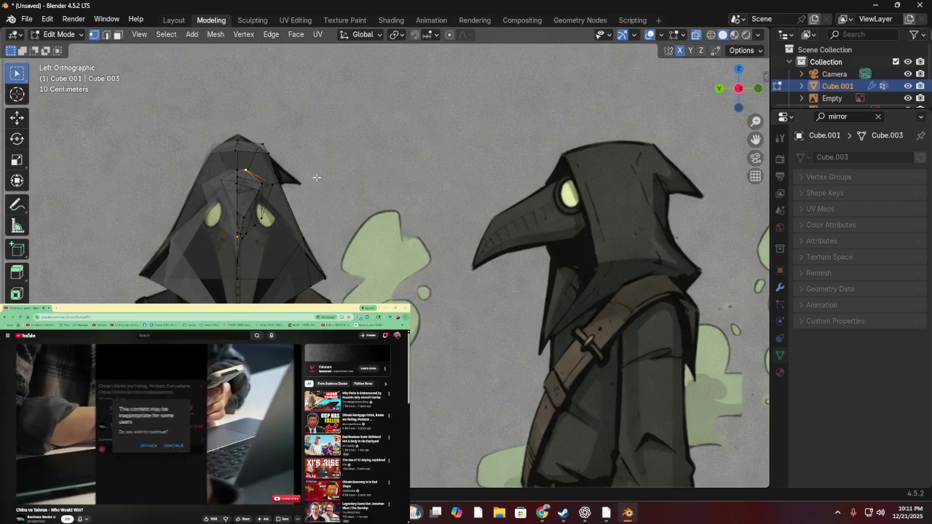
pyautogui.scroll(-1, 314, 180)
pyautogui.scroll(1, 311, 182)
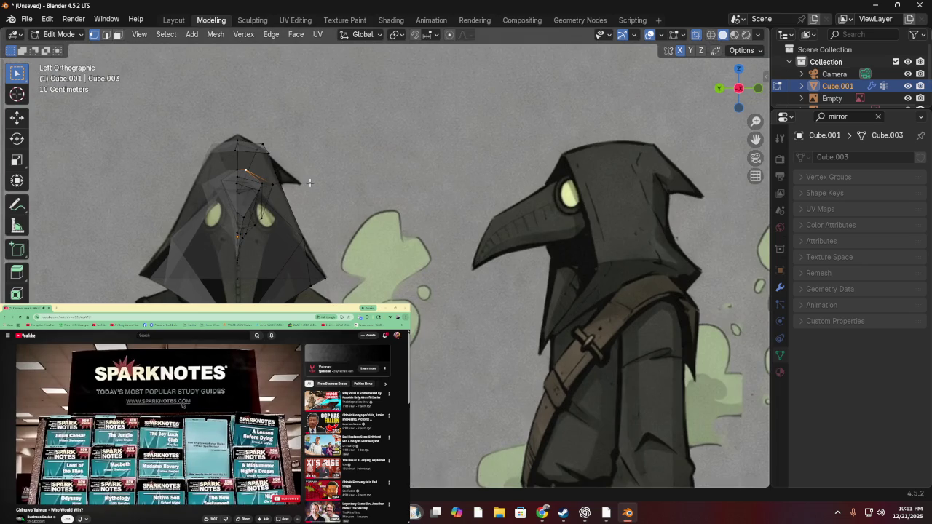
pyautogui.click(720, 90)
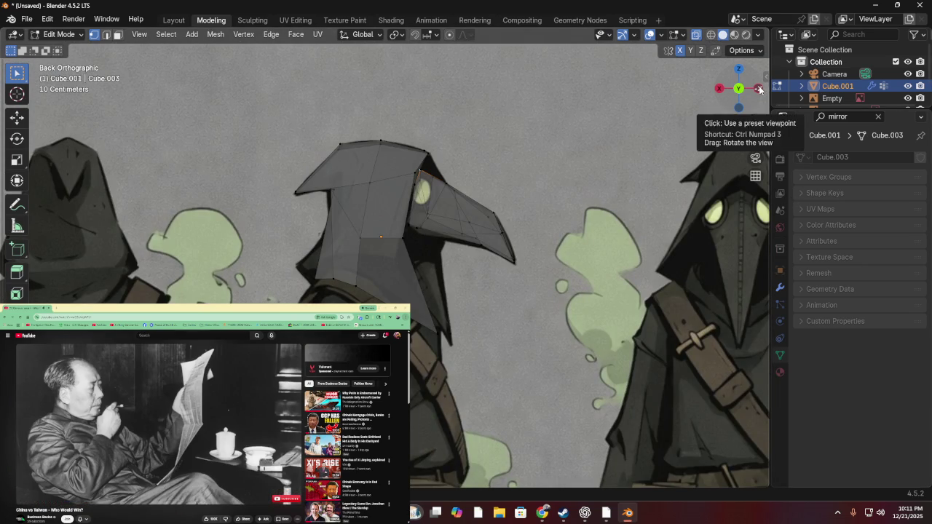
pyautogui.click(759, 89)
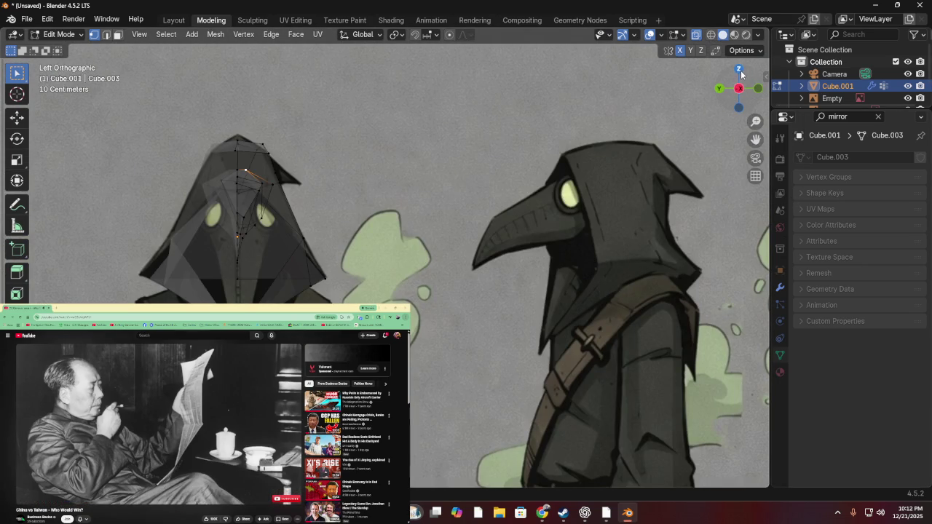
pyautogui.click(740, 72)
pyautogui.moveTo(322, 125)
pyautogui.mouseDown(button='middle')
pyautogui.moveTo(318, 99)
pyautogui.moveTo(353, 69)
pyautogui.moveTo(546, 249)
pyautogui.moveTo(537, 175)
pyautogui.moveTo(462, 114)
pyautogui.moveTo(478, 67)
pyautogui.moveTo(386, 112)
pyautogui.moveTo(361, 31)
pyautogui.moveTo(551, 64)
pyautogui.mouseUp(button='middle')
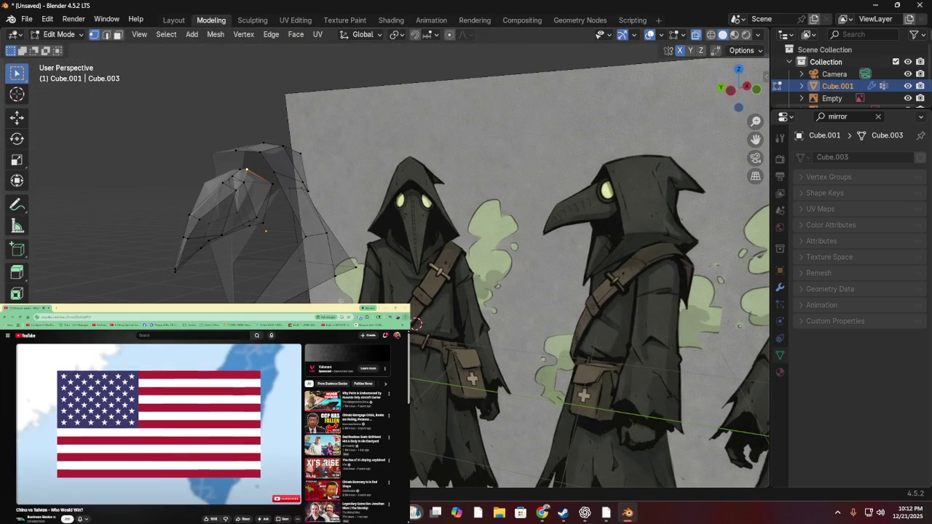
pyautogui.moveTo(416, 324); pyautogui.dragTo(456, 333, button='middle')
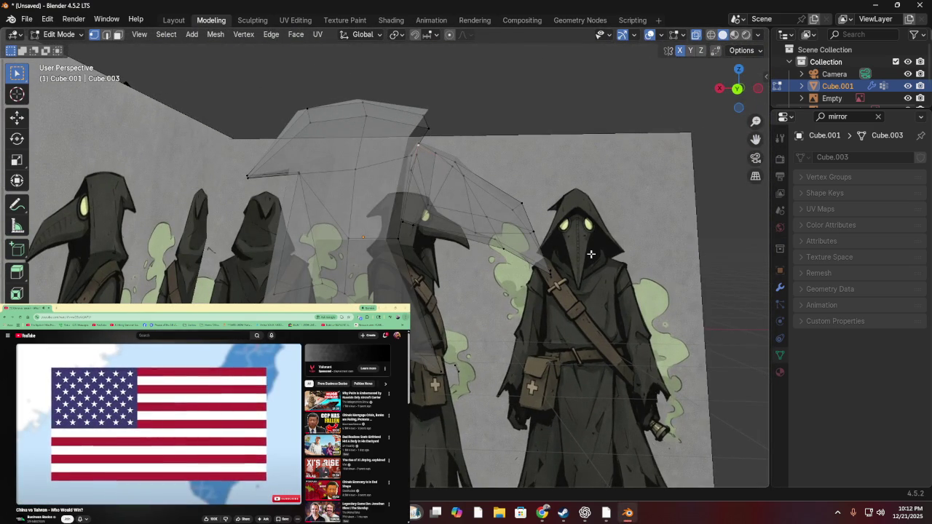
# - Select the lower beak-edge vertices and nudge them slightly down
pyautogui.press('g')
pyautogui.press('Escape')
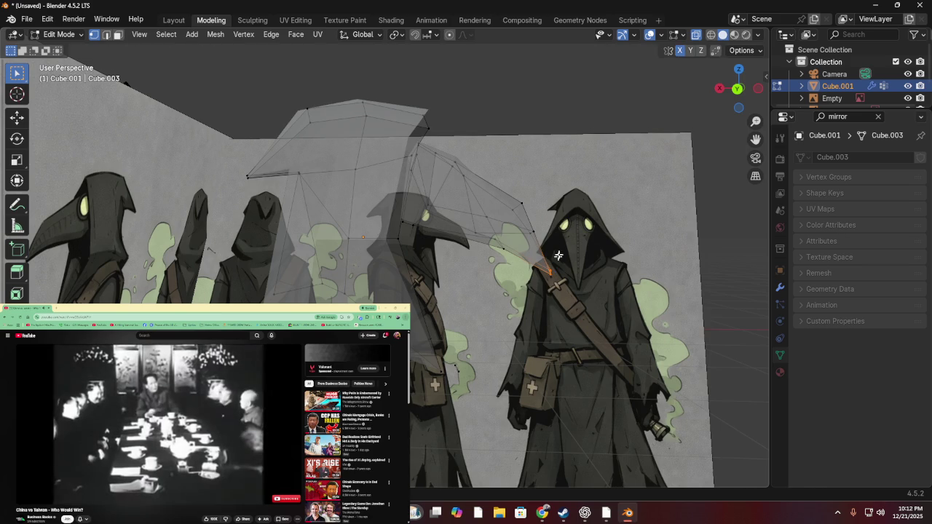
pyautogui.moveTo(574, 295); pyautogui.dragTo(574, 294)
pyautogui.press('g')
pyautogui.click(573, 303)
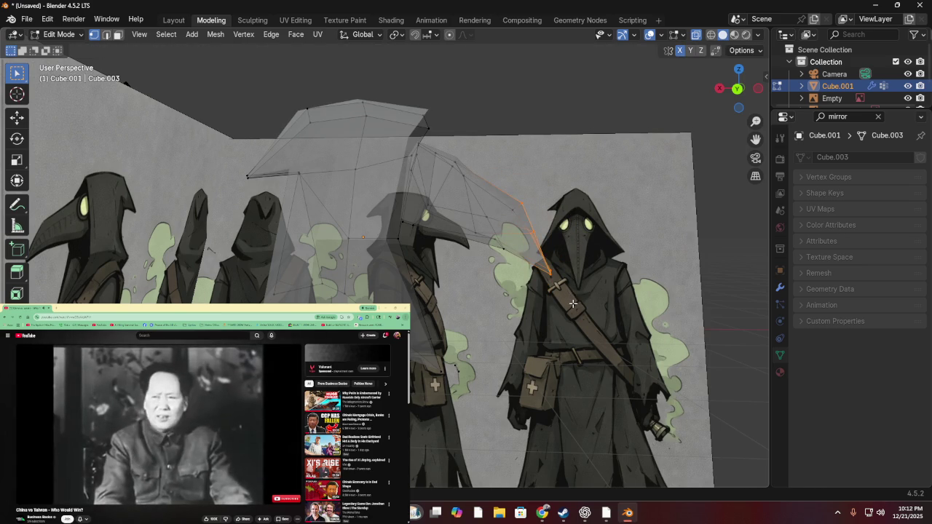
pyautogui.press('z')
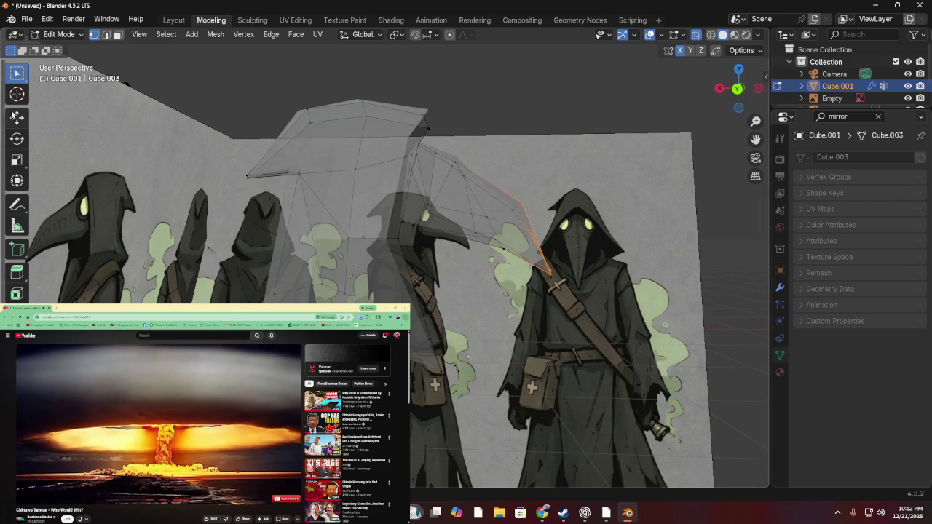
# - Rotate the beak tip on the Y ring toward the reference beak and turn X-ray off
pyautogui.click(20, 140)
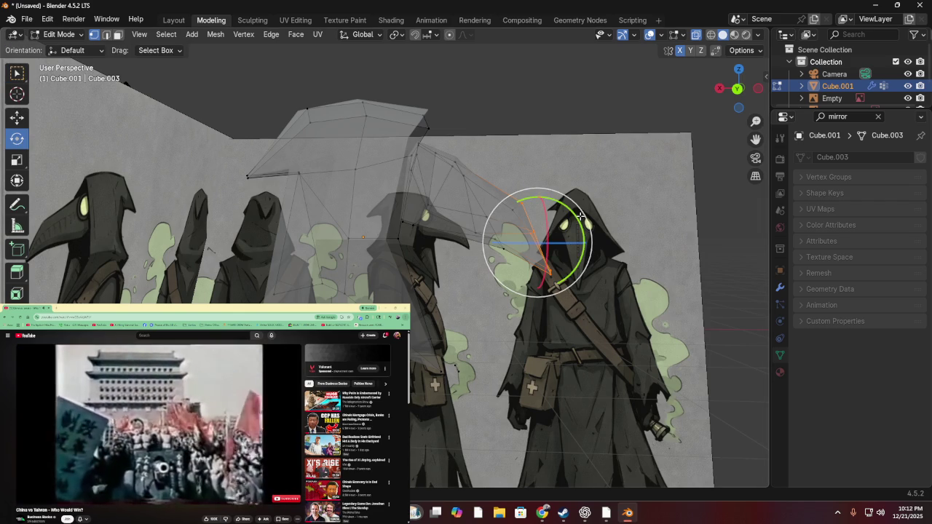
pyautogui.moveTo(577, 207)
pyautogui.mouseDown()
pyautogui.moveTo(567, 202)
pyautogui.moveTo(573, 215)
pyautogui.moveTo(632, 195)
pyautogui.mouseUp()
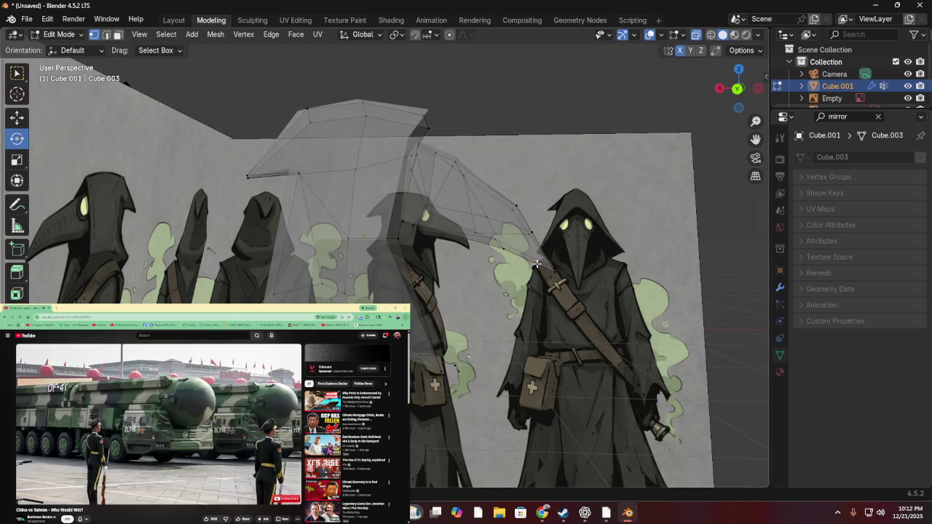
pyautogui.moveTo(559, 222)
pyautogui.mouseDown(button='middle')
pyautogui.moveTo(422, 246)
pyautogui.moveTo(610, 383)
pyautogui.moveTo(437, 247)
pyautogui.moveTo(447, 264)
pyautogui.moveTo(502, 266)
pyautogui.moveTo(345, 209)
pyautogui.moveTo(347, 250)
pyautogui.moveTo(484, 257)
pyautogui.moveTo(500, 244)
pyautogui.moveTo(476, 249)
pyautogui.moveTo(481, 237)
pyautogui.moveTo(454, 260)
pyautogui.moveTo(492, 266)
pyautogui.moveTo(484, 247)
pyautogui.moveTo(450, 233)
pyautogui.moveTo(665, 183)
pyautogui.moveTo(632, 187)
pyautogui.moveTo(604, 216)
pyautogui.moveTo(445, 227)
pyautogui.moveTo(537, 217)
pyautogui.moveTo(595, 189)
pyautogui.mouseUp(button='middle')
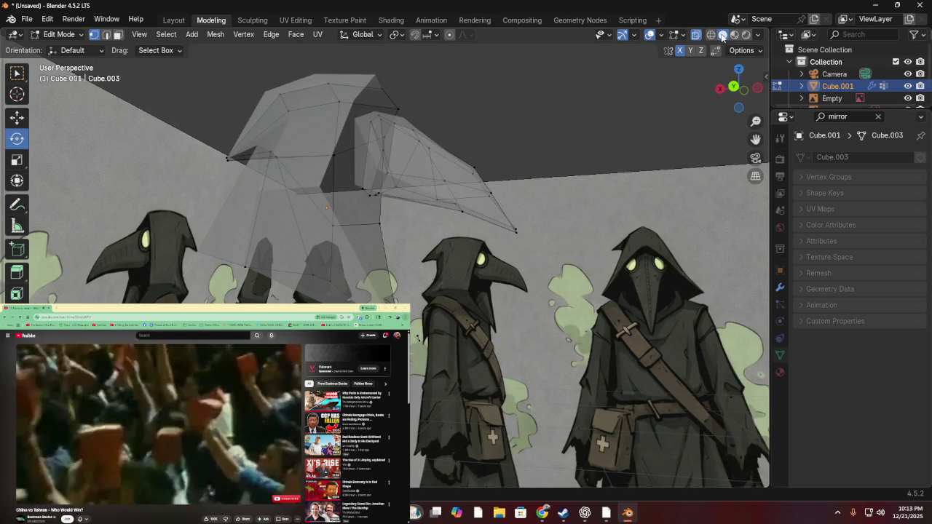
pyautogui.click(697, 34)
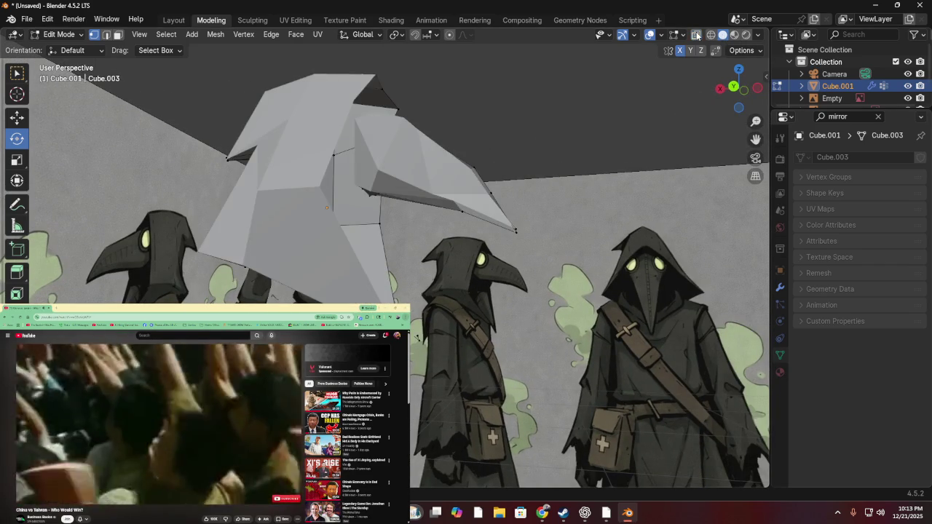
# - Nudge a front hood vertex into place after cancelling a trial rotation
pyautogui.moveTo(459, 67)
pyautogui.mouseDown(button='middle')
pyautogui.moveTo(439, 97)
pyautogui.moveTo(392, 117)
pyautogui.moveTo(402, 79)
pyautogui.moveTo(431, 68)
pyautogui.moveTo(414, 80)
pyautogui.moveTo(445, 85)
pyautogui.moveTo(335, 81)
pyautogui.moveTo(359, 90)
pyautogui.moveTo(393, 77)
pyautogui.moveTo(412, 90)
pyautogui.mouseUp(button='middle')
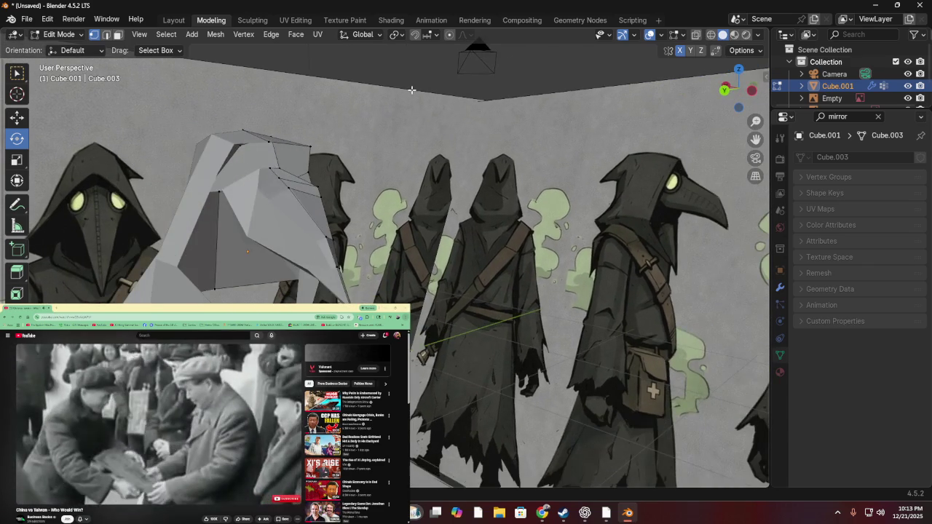
pyautogui.moveTo(300, 224)
pyautogui.mouseDown(button='middle')
pyautogui.moveTo(319, 163)
pyautogui.moveTo(270, 171)
pyautogui.mouseUp(button='middle')
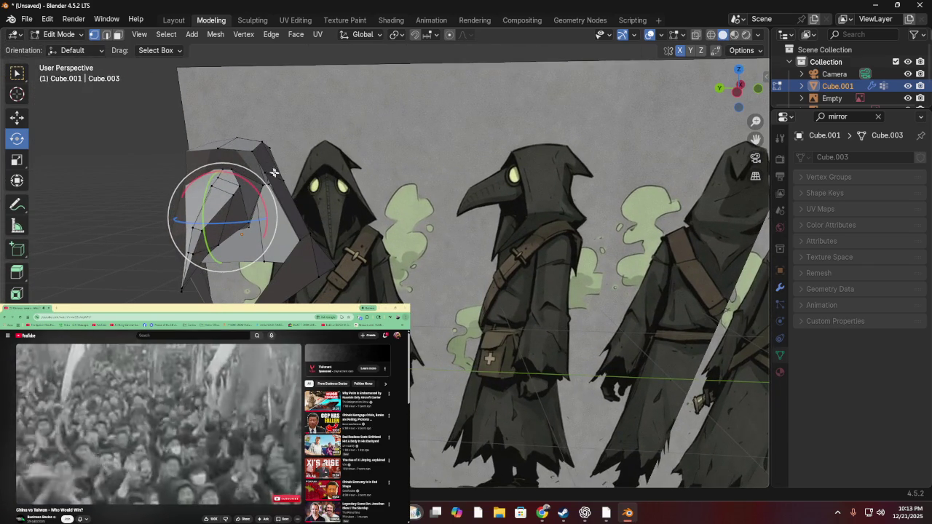
pyautogui.moveTo(225, 195); pyautogui.dragTo(250, 194)
pyautogui.rightClick(250, 194)
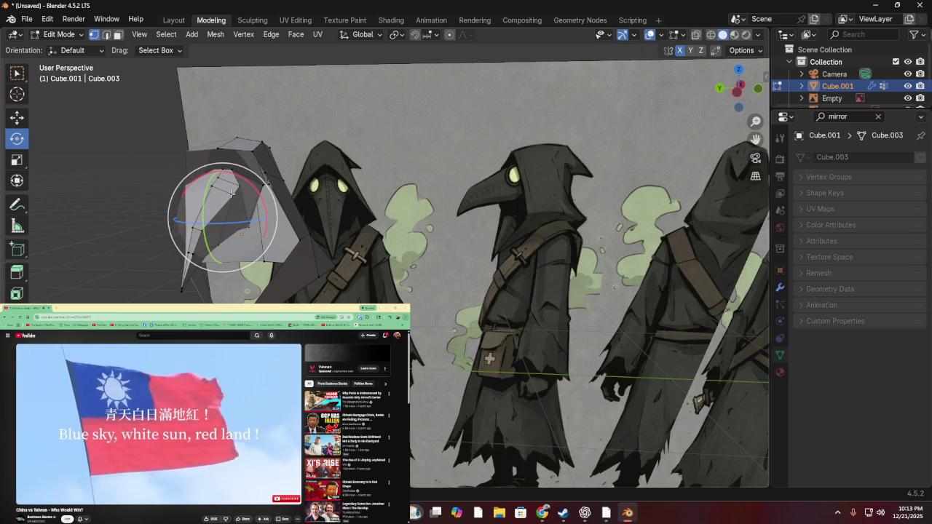
pyautogui.click(75, 38)
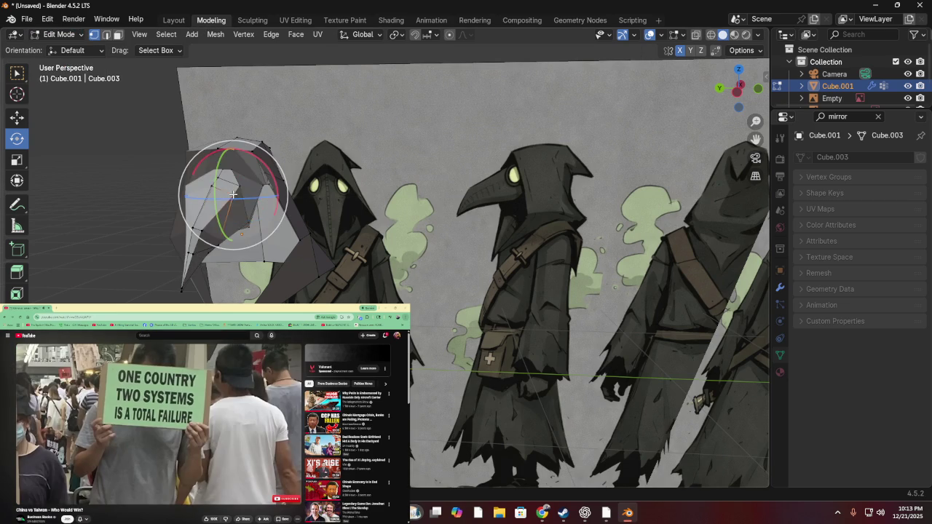
pyautogui.press('g')
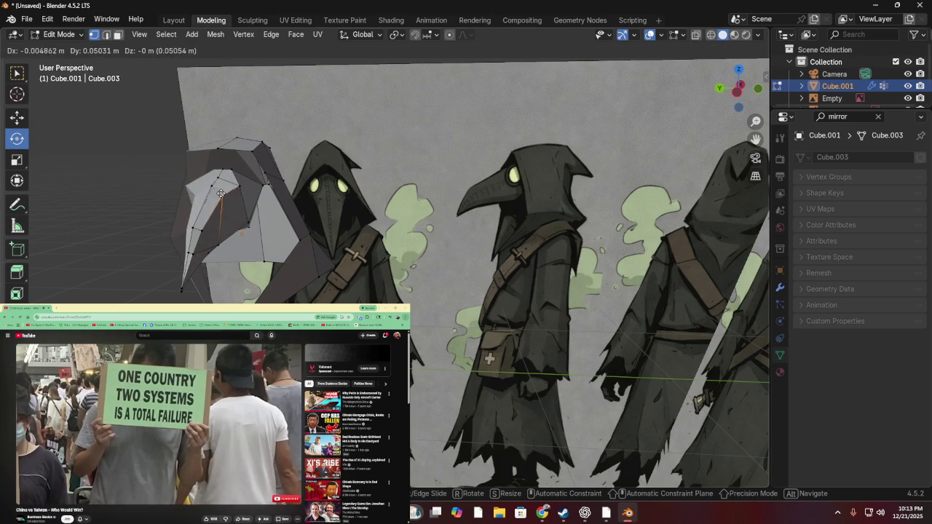
pyautogui.click(226, 199)
# - Shift front hood vertices with axis-constrained moves, including about 0.025 m along Y
pyautogui.moveTo(226, 198); pyautogui.dragTo(253, 217, button='middle')
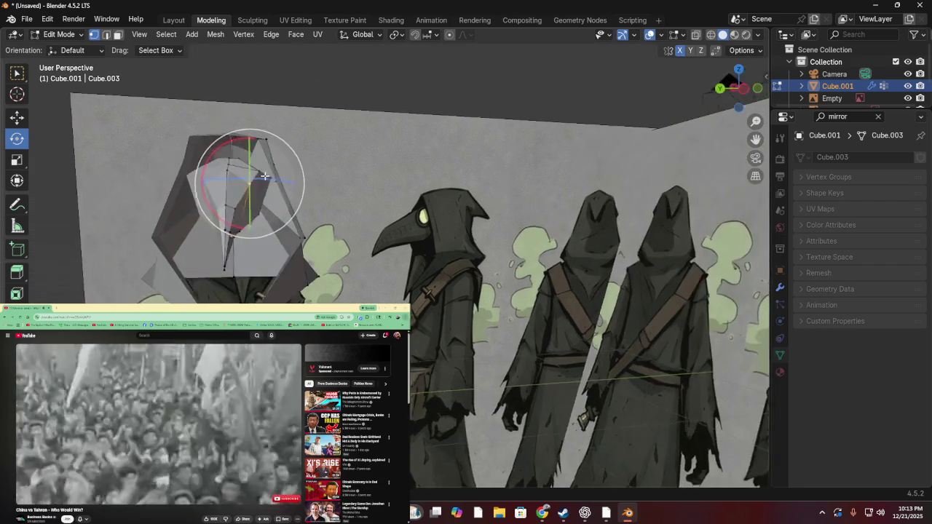
pyautogui.click(253, 217)
pyautogui.click(255, 214)
pyautogui.moveTo(257, 211); pyautogui.dragTo(267, 228)
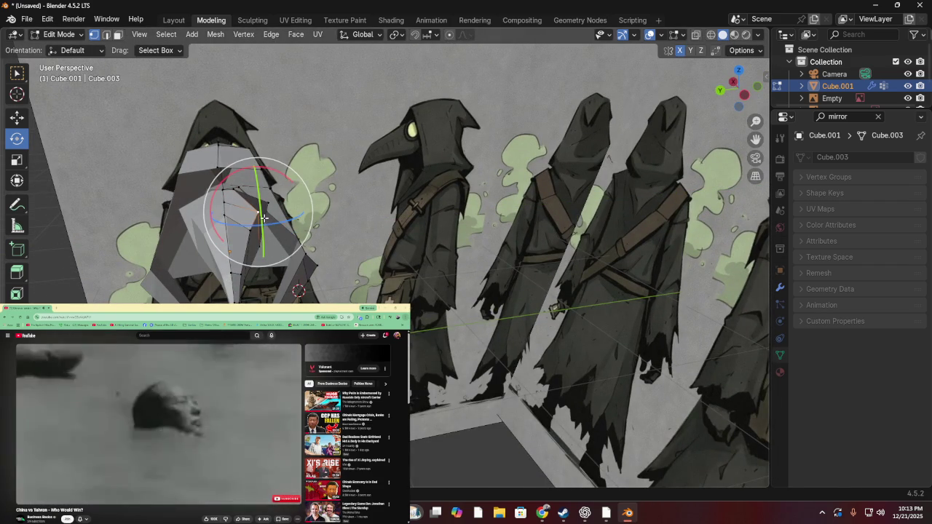
pyautogui.press('g')
pyautogui.press('z')
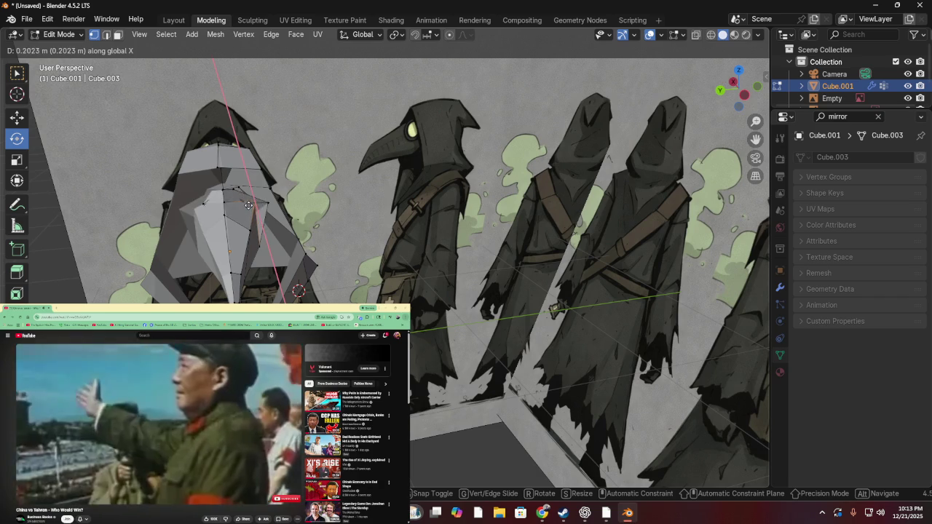
pyautogui.click(257, 210)
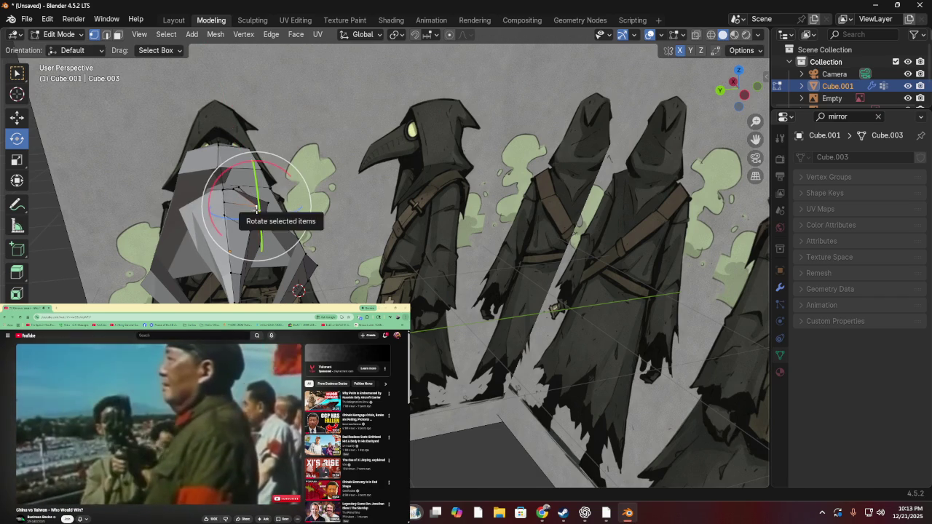
pyautogui.press('g')
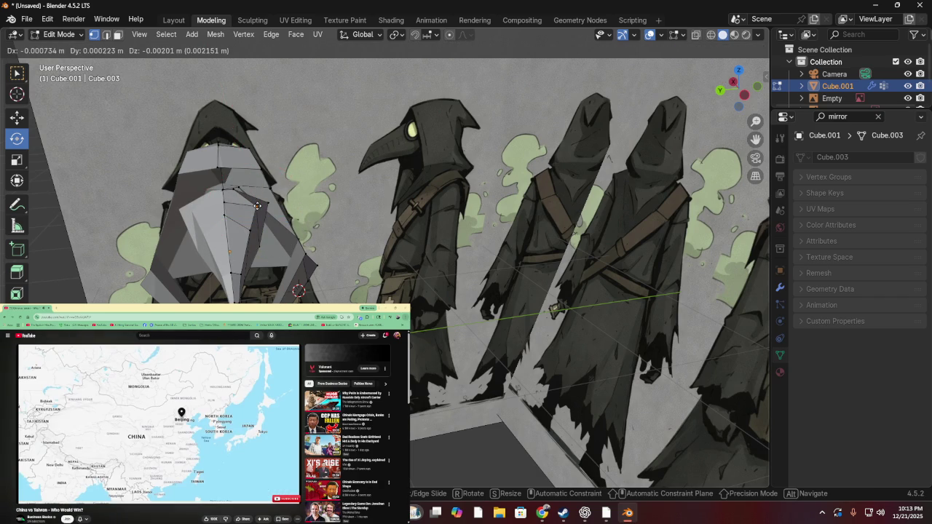
pyautogui.press('y')
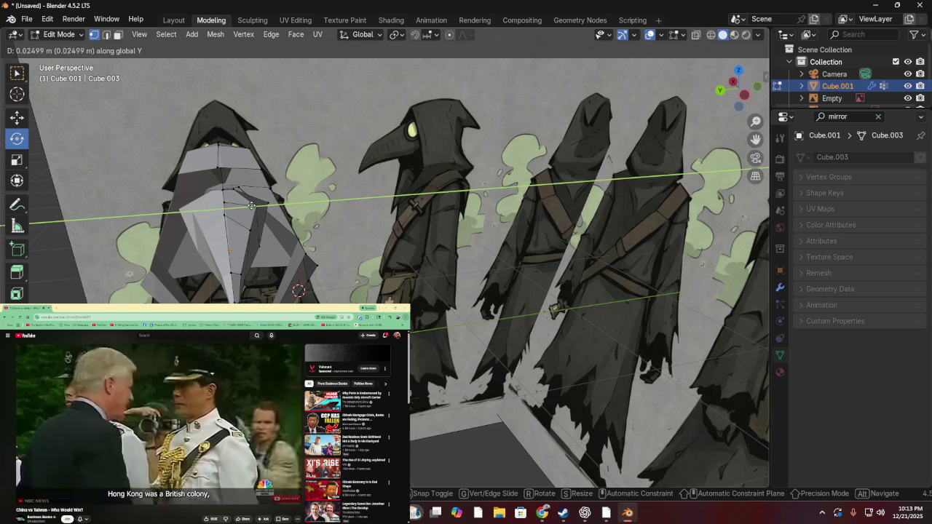
pyautogui.click(251, 206)
# - Move a hood-edge vertex near the beak base while viewing from the side
pyautogui.scroll(2, 218, 175)
pyautogui.scroll(2, 195, 157)
pyautogui.moveTo(195, 158); pyautogui.dragTo(247, 157, button='middle')
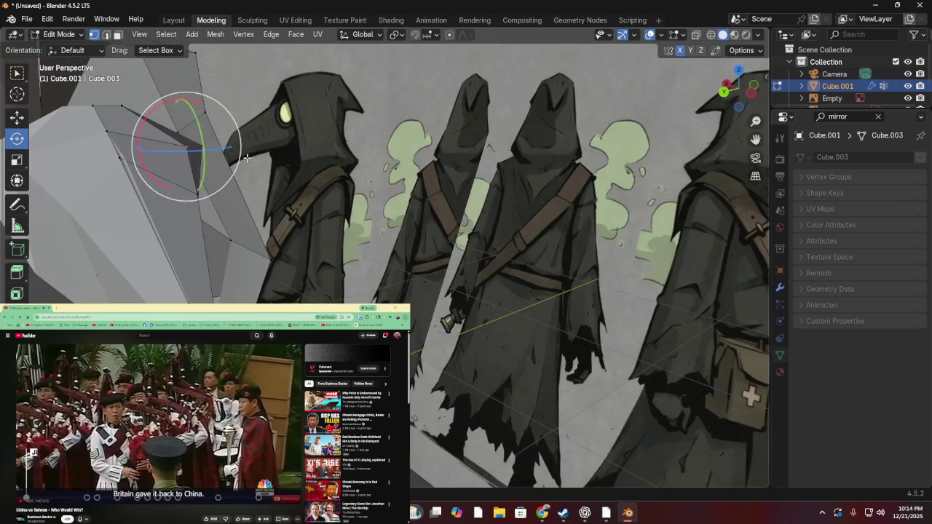
pyautogui.press('g')
pyautogui.click(173, 155)
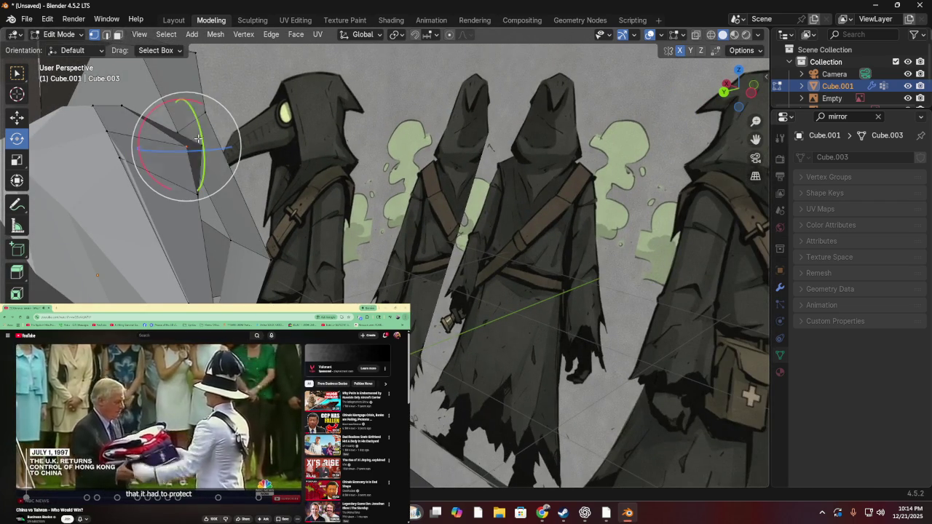
pyautogui.moveTo(185, 150); pyautogui.dragTo(218, 167)
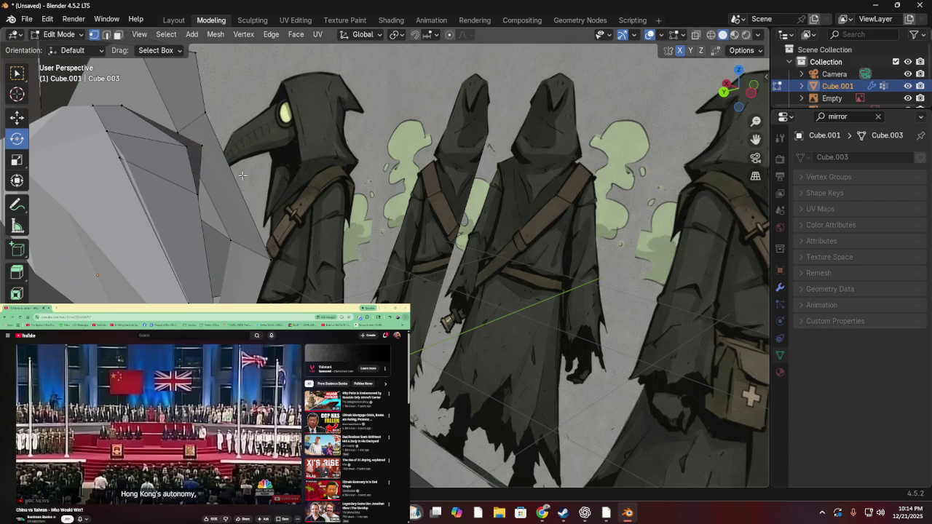
# - Slide the front hood-edge vertex along Y and within the YZ plane using the Move gizmo
pyautogui.press('g')
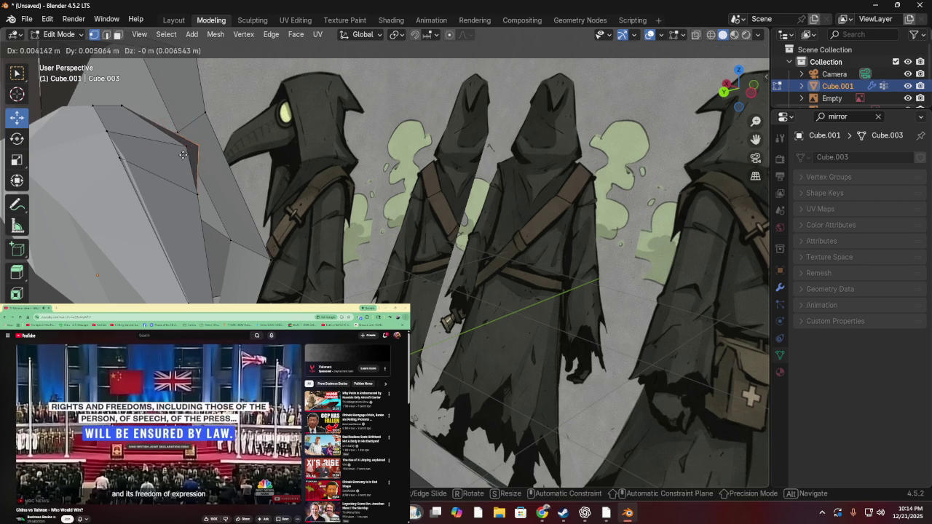
pyautogui.click(185, 151)
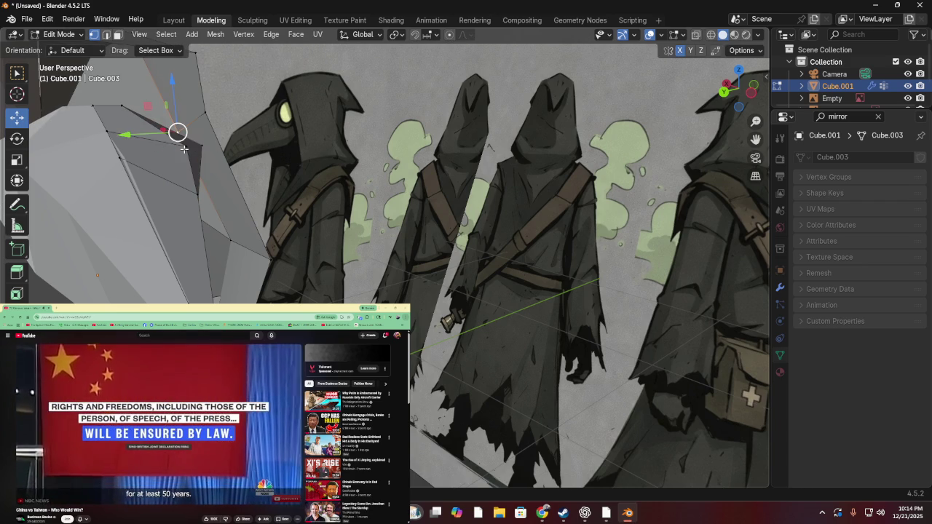
pyautogui.moveTo(142, 155); pyautogui.dragTo(93, 155)
pyautogui.moveTo(162, 151); pyautogui.dragTo(88, 156)
pyautogui.moveTo(88, 157)
pyautogui.mouseDown(button='middle')
pyautogui.moveTo(99, 137)
pyautogui.moveTo(184, 202)
pyautogui.mouseUp(button='middle')
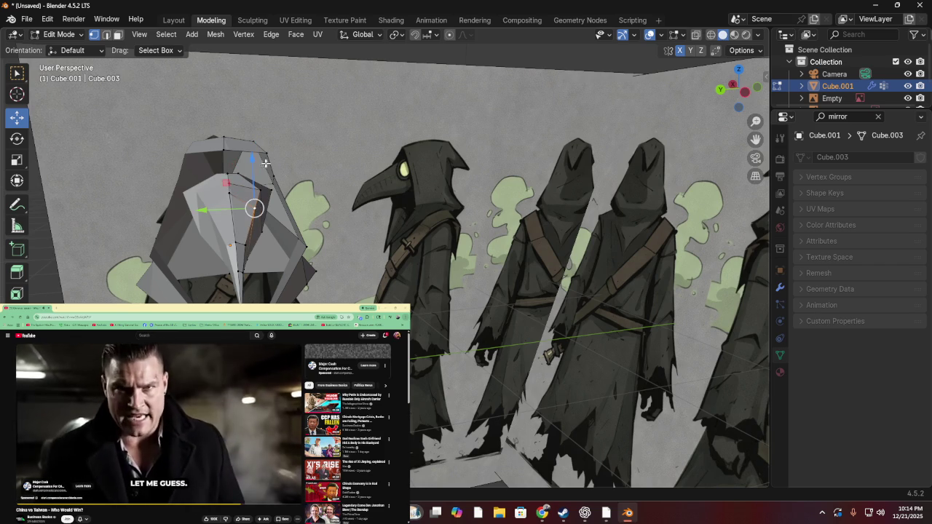
pyautogui.moveTo(225, 182)
pyautogui.mouseDown()
pyautogui.moveTo(217, 175)
pyautogui.moveTo(225, 174)
pyautogui.mouseUp()
pyautogui.moveTo(225, 175); pyautogui.dragTo(263, 238, button='middle')
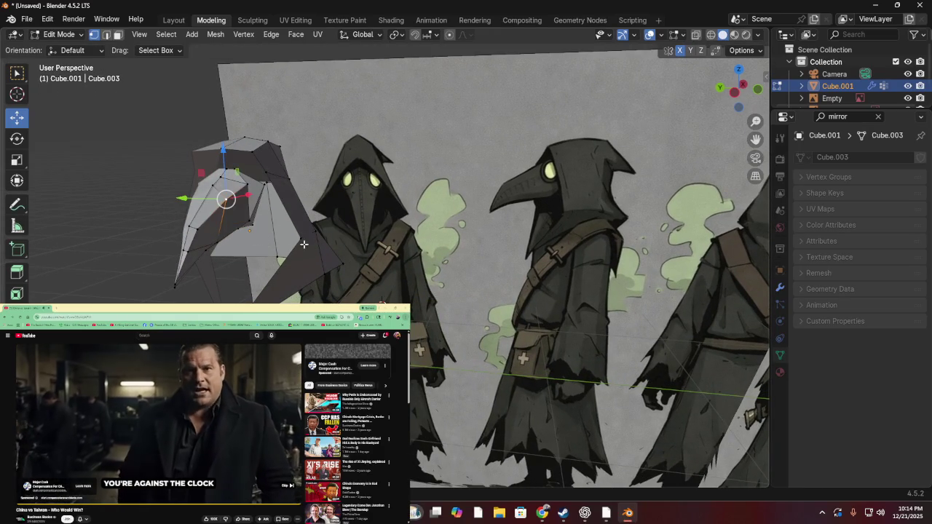
pyautogui.moveTo(255, 254)
pyautogui.mouseDown(button='middle')
pyautogui.moveTo(254, 202)
pyautogui.moveTo(181, 225)
pyautogui.moveTo(207, 273)
pyautogui.moveTo(251, 240)
pyautogui.mouseUp(button='middle')
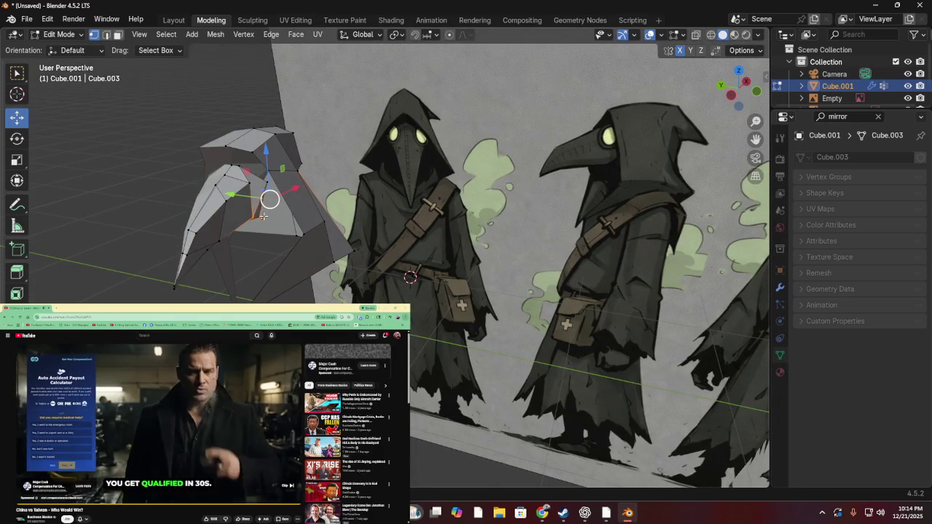
# - Move beak vertices, including a Y-constrained shift, to refine the beak profile
pyautogui.press('g')
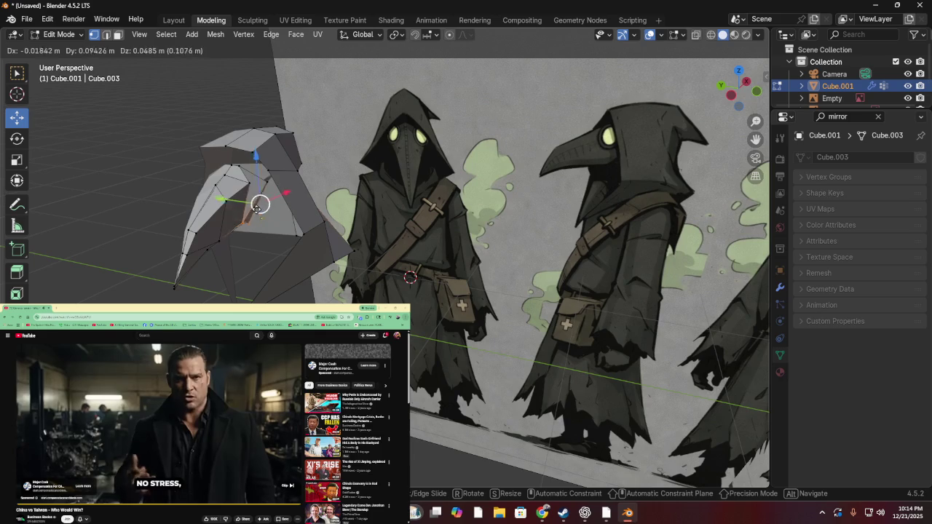
pyautogui.click(251, 204)
pyautogui.moveTo(251, 204)
pyautogui.mouseDown(button='middle')
pyautogui.moveTo(340, 158)
pyautogui.moveTo(313, 206)
pyautogui.moveTo(335, 181)
pyautogui.moveTo(319, 178)
pyautogui.moveTo(252, 211)
pyautogui.moveTo(323, 196)
pyautogui.mouseUp(button='middle')
pyautogui.press('g')
pyautogui.press('y')
pyautogui.click(281, 254)
pyautogui.moveTo(277, 299)
pyautogui.mouseDown(button='middle')
pyautogui.moveTo(243, 250)
pyautogui.moveTo(203, 249)
pyautogui.moveTo(296, 234)
pyautogui.mouseUp(button='middle')
pyautogui.press('g')
pyautogui.click(226, 240)
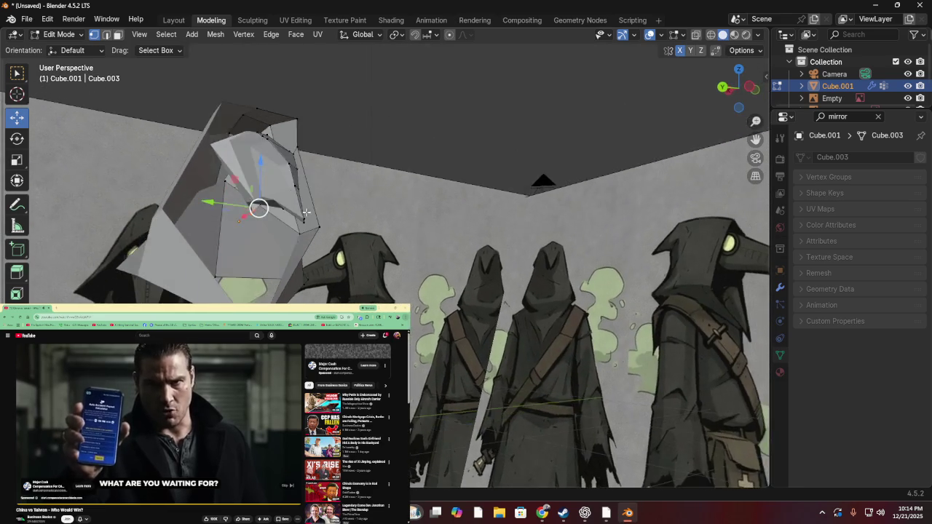
# - Drag several hood vertices into new positions, checking each change from different angles
pyautogui.moveTo(205, 184); pyautogui.dragTo(251, 200, button='middle')
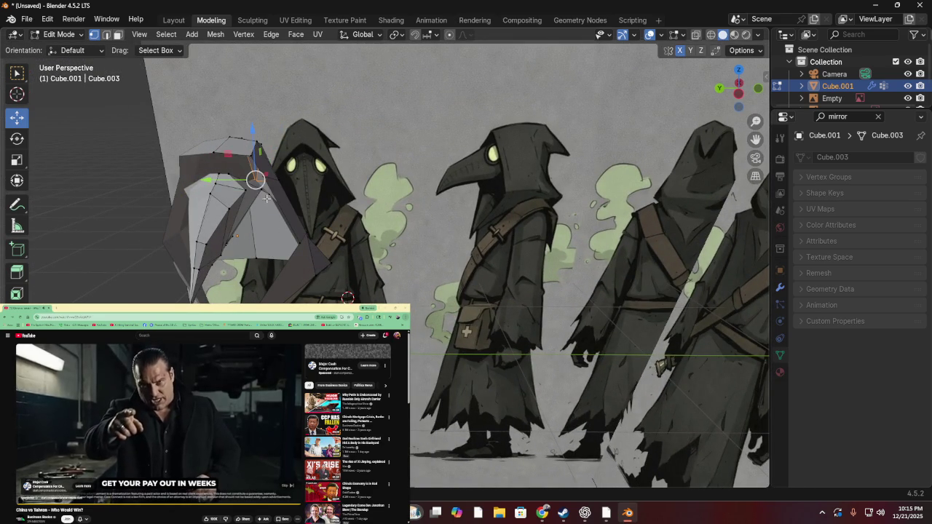
pyautogui.moveTo(260, 189)
pyautogui.mouseDown()
pyautogui.moveTo(257, 208)
pyautogui.moveTo(237, 206)
pyautogui.mouseUp()
pyautogui.moveTo(238, 206)
pyautogui.mouseDown(button='middle')
pyautogui.moveTo(270, 162)
pyautogui.moveTo(325, 211)
pyautogui.mouseUp(button='middle')
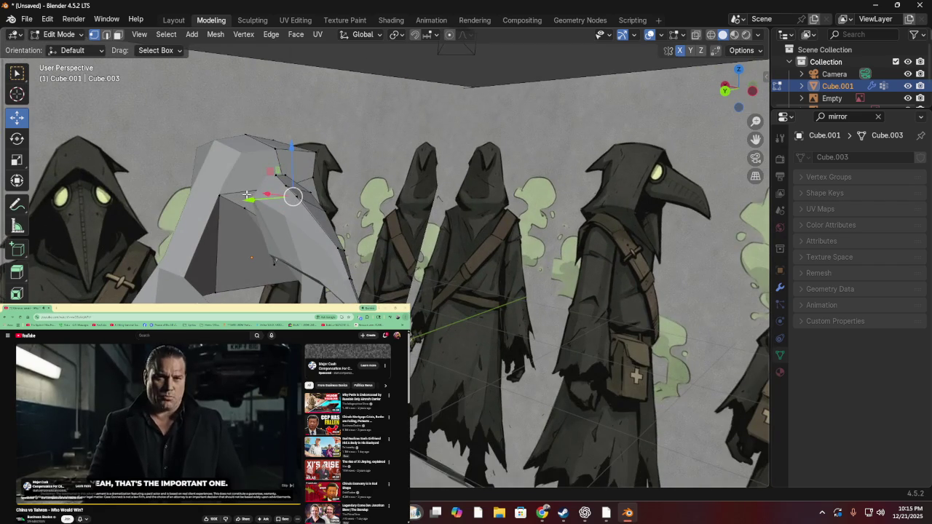
pyautogui.moveTo(248, 195); pyautogui.dragTo(224, 187, button='middle')
pyautogui.moveTo(224, 186)
pyautogui.mouseDown()
pyautogui.moveTo(205, 188)
pyautogui.moveTo(219, 192)
pyautogui.mouseUp()
pyautogui.moveTo(218, 191)
pyautogui.mouseDown(button='middle')
pyautogui.moveTo(124, 192)
pyautogui.moveTo(129, 220)
pyautogui.moveTo(168, 192)
pyautogui.mouseUp(button='middle')
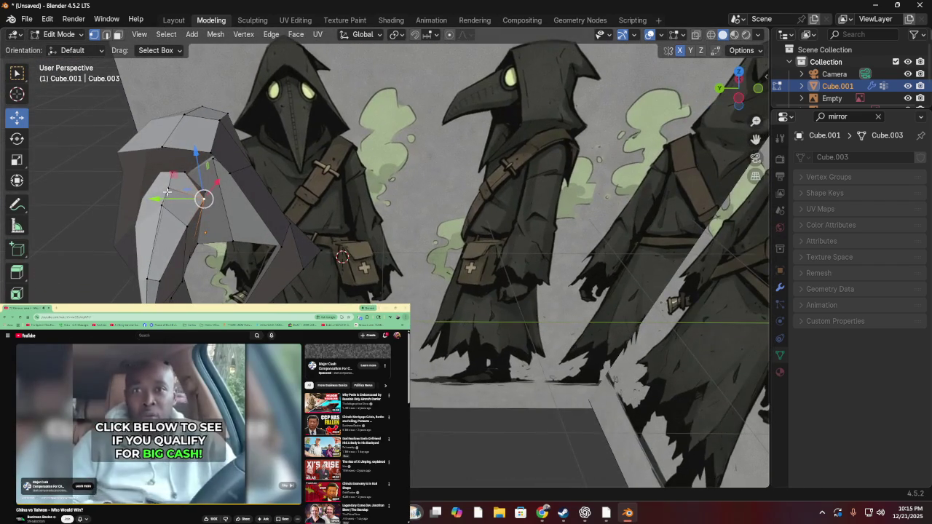
pyautogui.moveTo(167, 192)
pyautogui.mouseDown()
pyautogui.moveTo(182, 170)
pyautogui.moveTo(187, 177)
pyautogui.mouseUp()
pyautogui.moveTo(187, 177)
pyautogui.mouseDown(button='middle')
pyautogui.moveTo(196, 155)
pyautogui.moveTo(183, 166)
pyautogui.moveTo(218, 157)
pyautogui.moveTo(204, 153)
pyautogui.moveTo(240, 167)
pyautogui.mouseUp(button='middle')
# - Drag the beak-tip vertex into place and orbit around the mesh to inspect it
pyautogui.scroll(3, 259, 151)
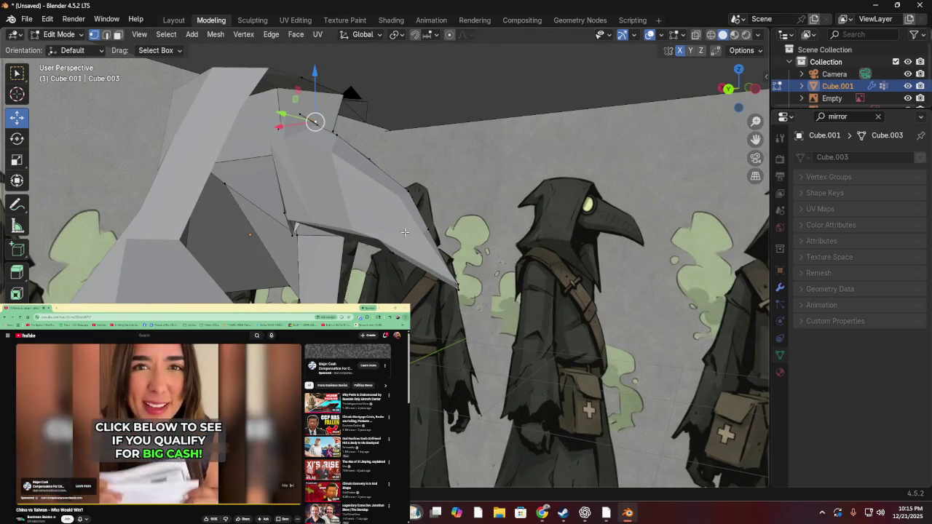
pyautogui.moveTo(458, 287); pyautogui.dragTo(493, 279)
pyautogui.moveTo(493, 279); pyautogui.dragTo(330, 271, button='middle')
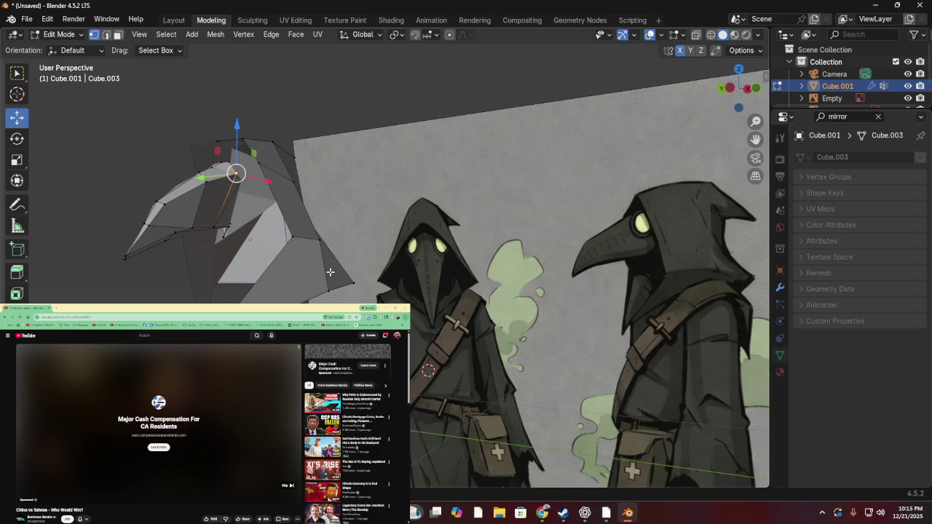
pyautogui.moveTo(239, 241); pyautogui.dragTo(306, 284, button='middle')
pyautogui.moveTo(320, 260)
pyautogui.mouseDown(button='middle')
pyautogui.moveTo(241, 277)
pyautogui.moveTo(230, 256)
pyautogui.moveTo(259, 263)
pyautogui.moveTo(223, 241)
pyautogui.moveTo(207, 211)
pyautogui.moveTo(217, 254)
pyautogui.moveTo(250, 257)
pyautogui.moveTo(208, 260)
pyautogui.moveTo(232, 242)
pyautogui.moveTo(239, 253)
pyautogui.moveTo(243, 234)
pyautogui.mouseUp(button='middle')
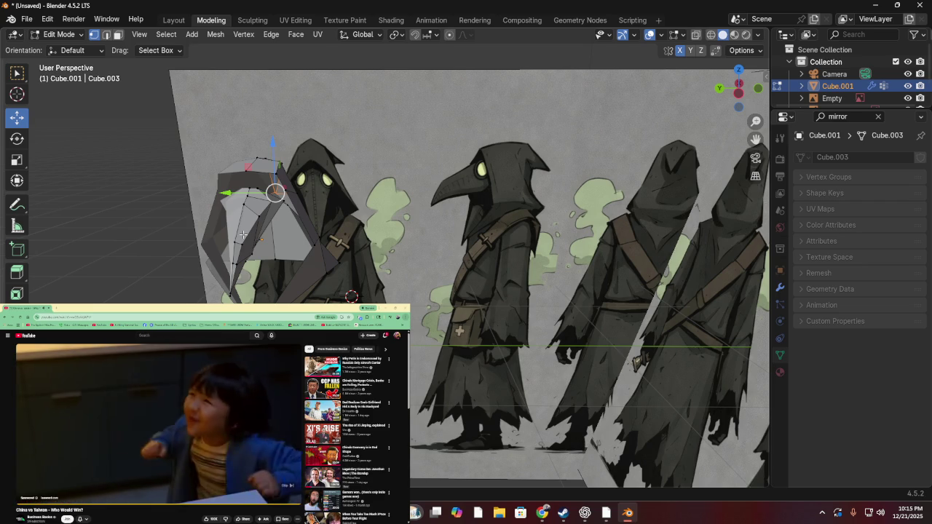
pyautogui.moveTo(349, 211)
pyautogui.mouseDown(button='middle')
pyautogui.moveTo(267, 177)
pyautogui.moveTo(702, 187)
pyautogui.mouseUp(button='middle')
pyautogui.click(741, 87)
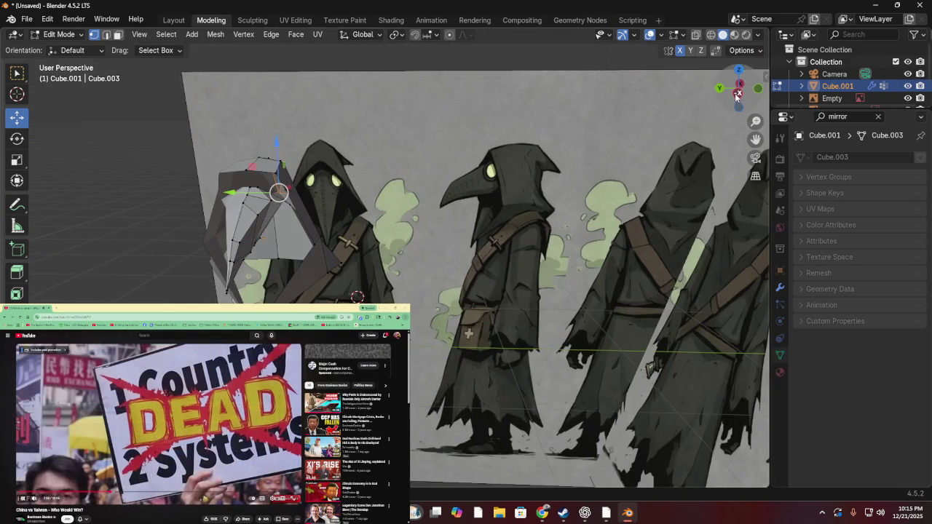
# - Review the hood in Back, Left and Top orthographic views, then orbit back to the front
pyautogui.click(721, 89)
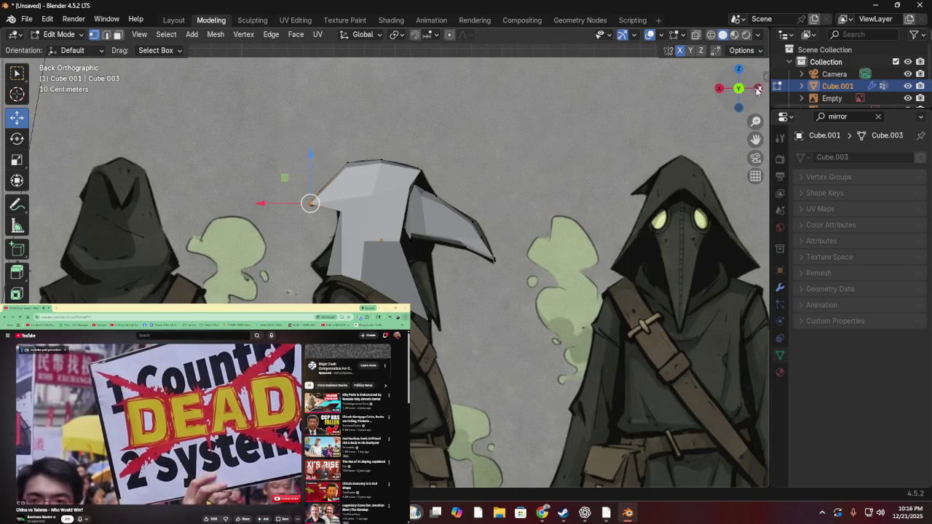
pyautogui.click(757, 89)
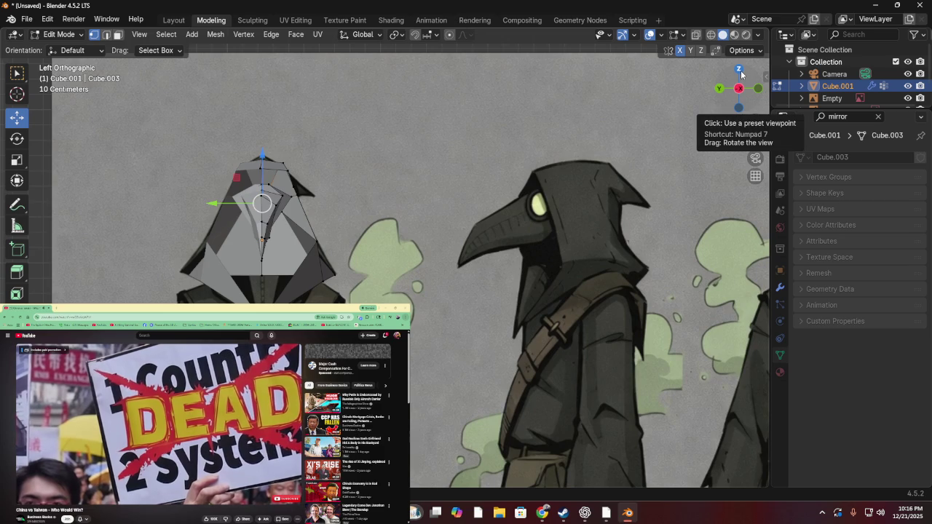
pyautogui.click(739, 70)
pyautogui.moveTo(396, 192)
pyautogui.mouseDown(button='middle')
pyautogui.moveTo(512, 165)
pyautogui.moveTo(604, 75)
pyautogui.mouseUp(button='middle')
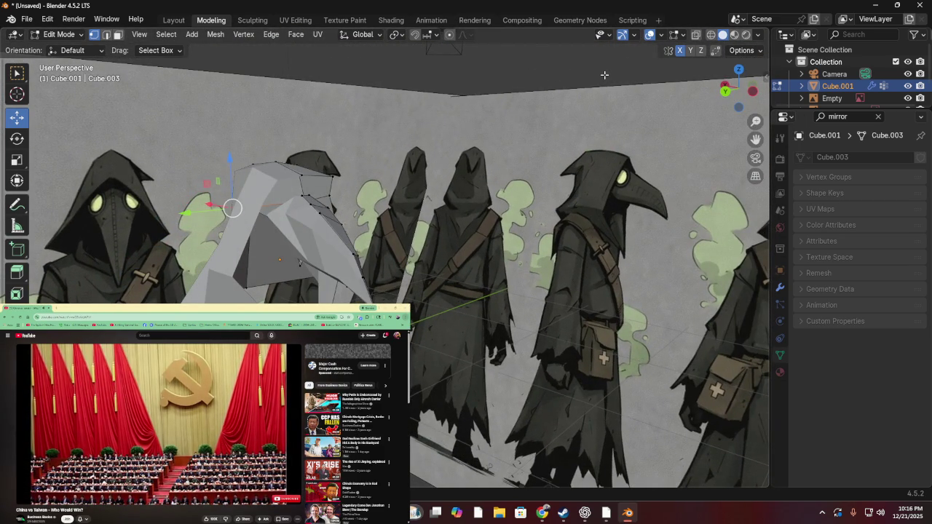
pyautogui.moveTo(604, 75)
pyautogui.mouseDown(button='middle')
pyautogui.moveTo(553, 87)
pyautogui.moveTo(572, 71)
pyautogui.moveTo(538, 90)
pyautogui.mouseUp(button='middle')
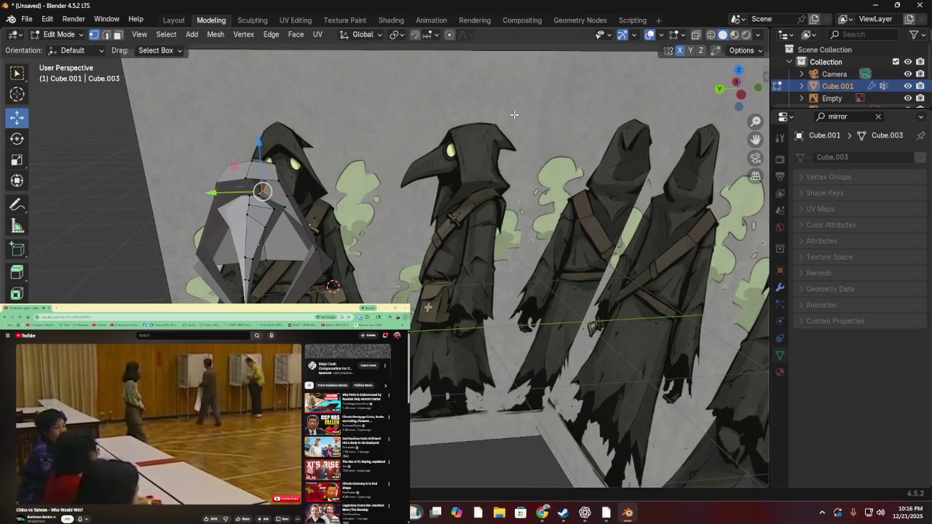
pyautogui.moveTo(386, 188); pyautogui.dragTo(302, 180, button='middle')
pyautogui.moveTo(346, 221); pyautogui.dragTo(401, 228, button='middle')
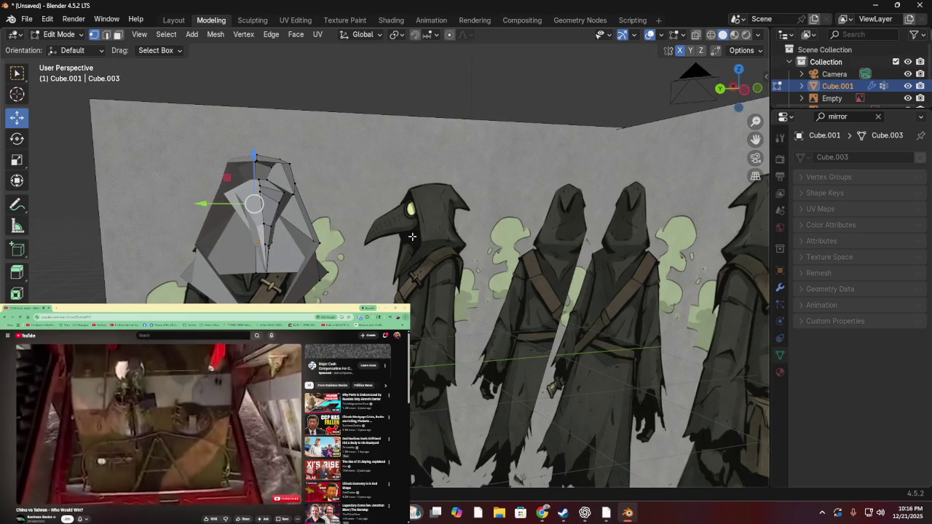
pyautogui.hotkey('shift', 'a')
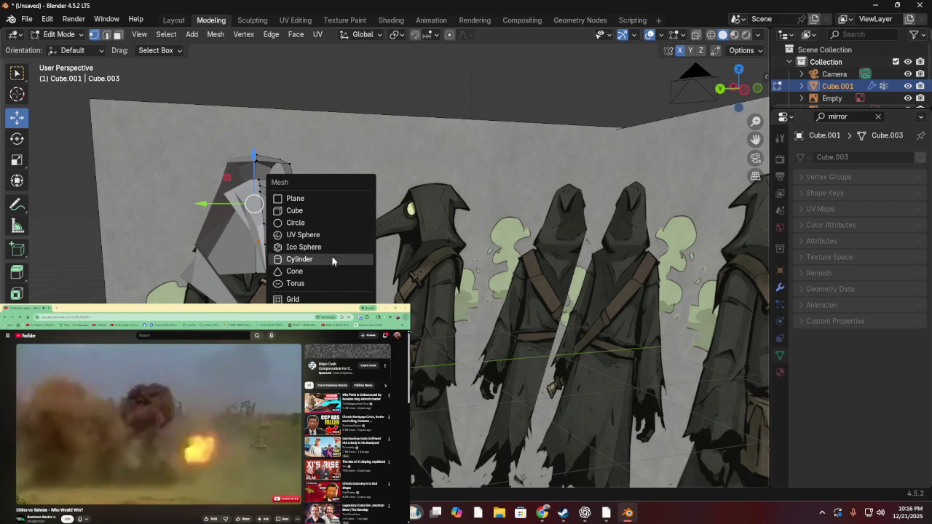
# - Add a UV sphere, shrink it to eye size and raise it on the hood front
pyautogui.click(330, 245)
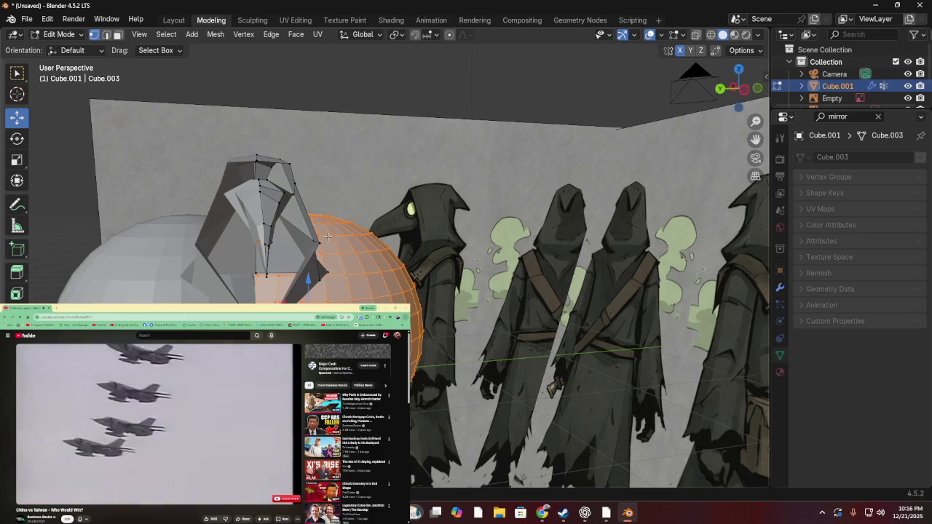
pyautogui.press('g')
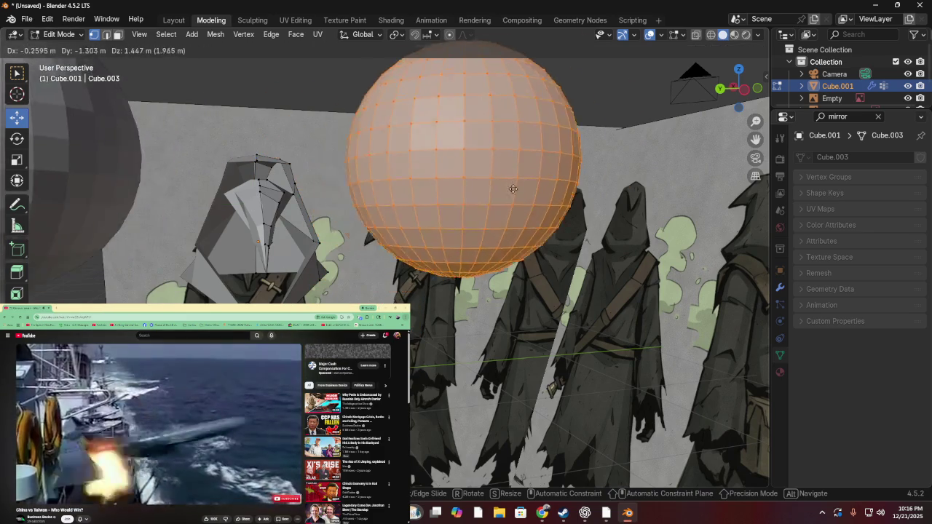
pyautogui.press('s')
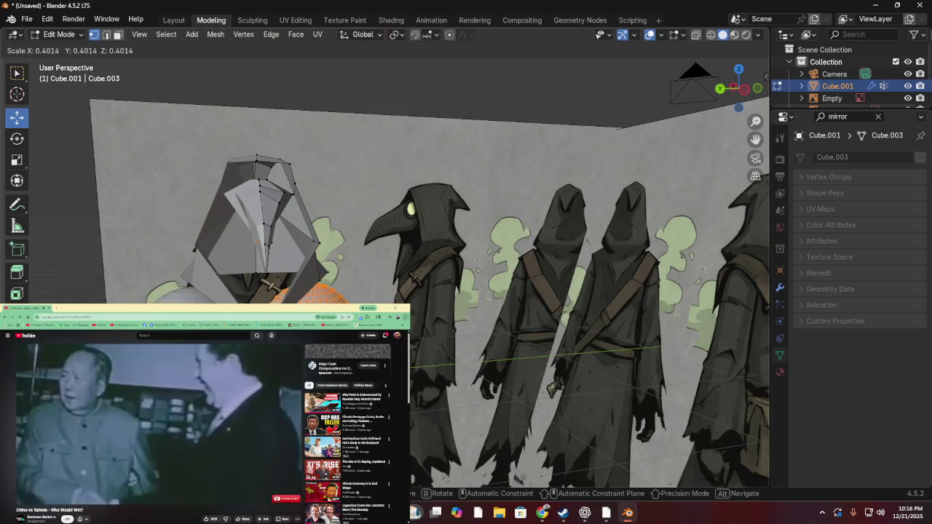
pyautogui.press('Escape')
pyautogui.press('g')
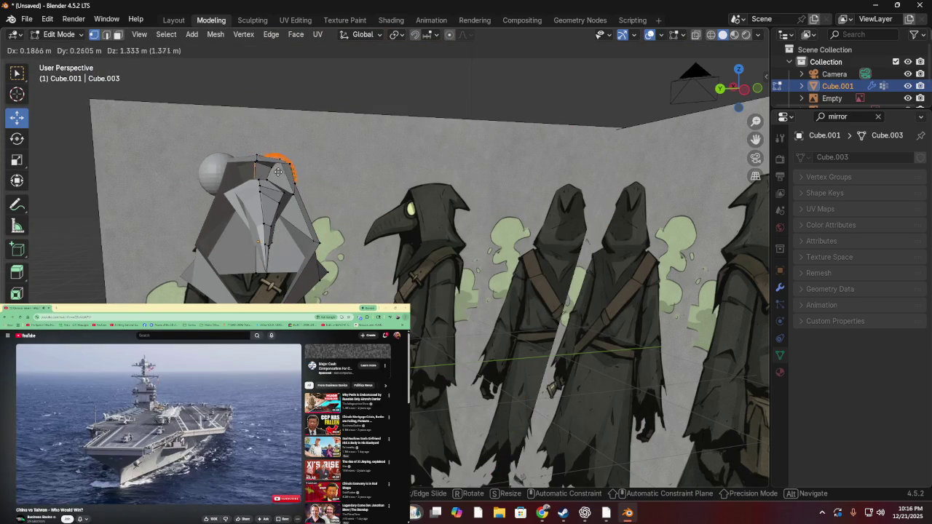
pyautogui.click(274, 177)
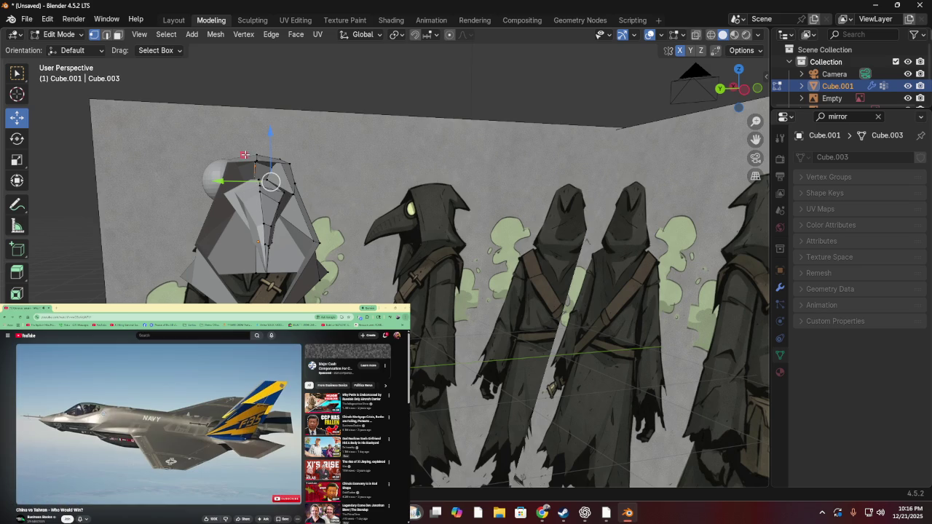
pyautogui.moveTo(238, 166); pyautogui.dragTo(312, 76, button='middle')
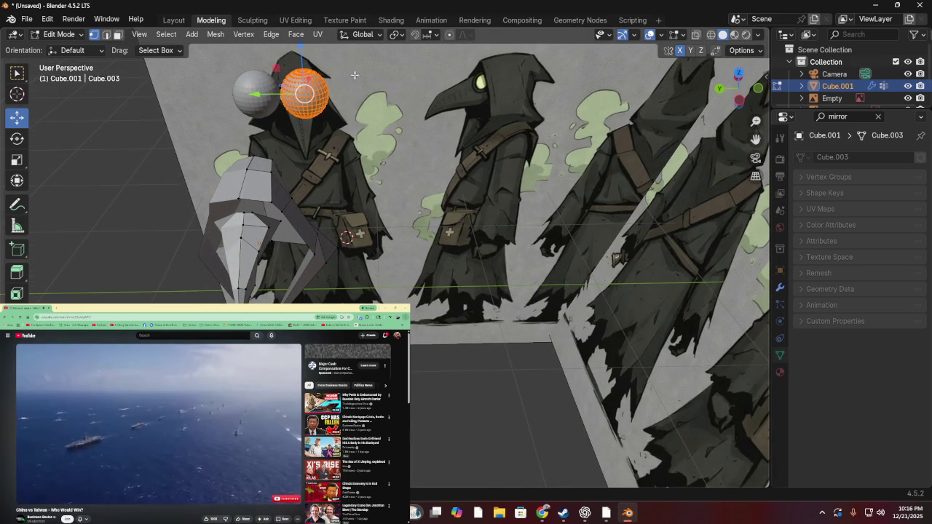
pyautogui.press('g')
pyautogui.press('z')
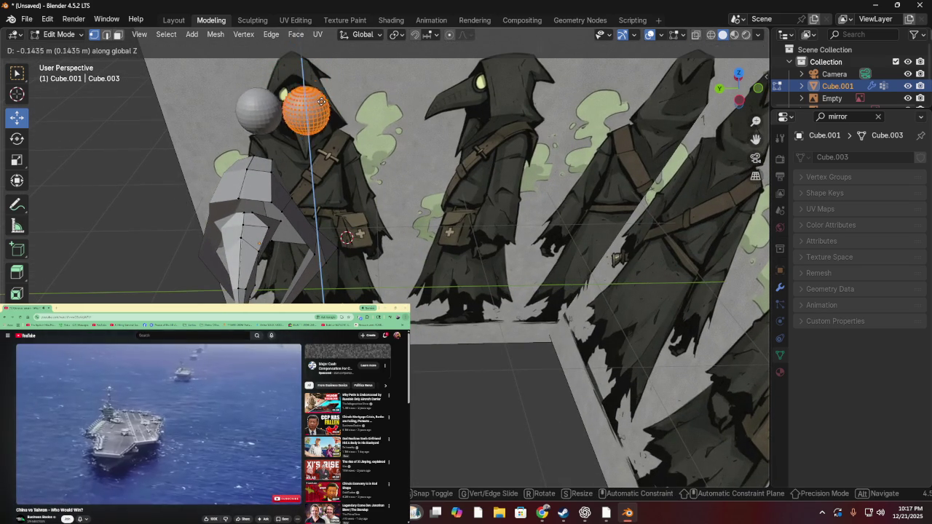
pyautogui.click(325, 73)
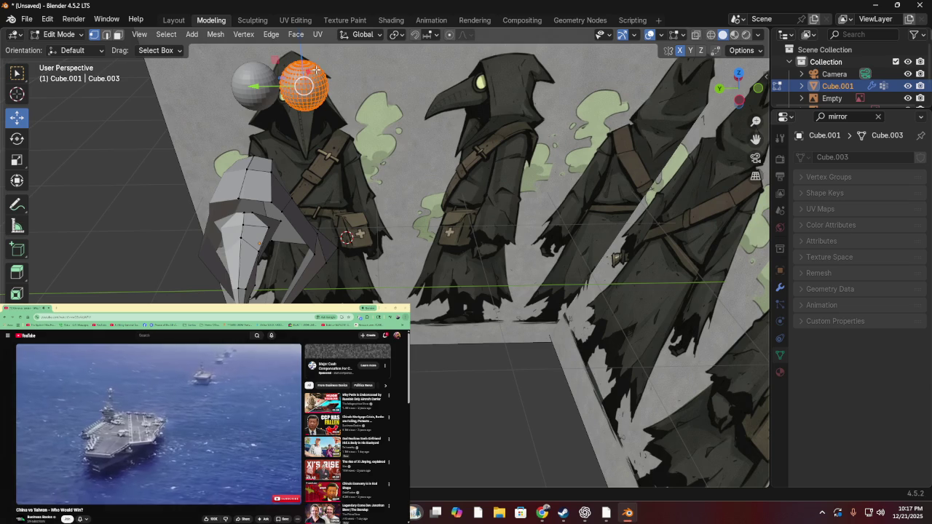
# - Delete the sphere's edges to leave the eye disc geometry, then clear the selection
pyautogui.press('x')
pyautogui.click(313, 92)
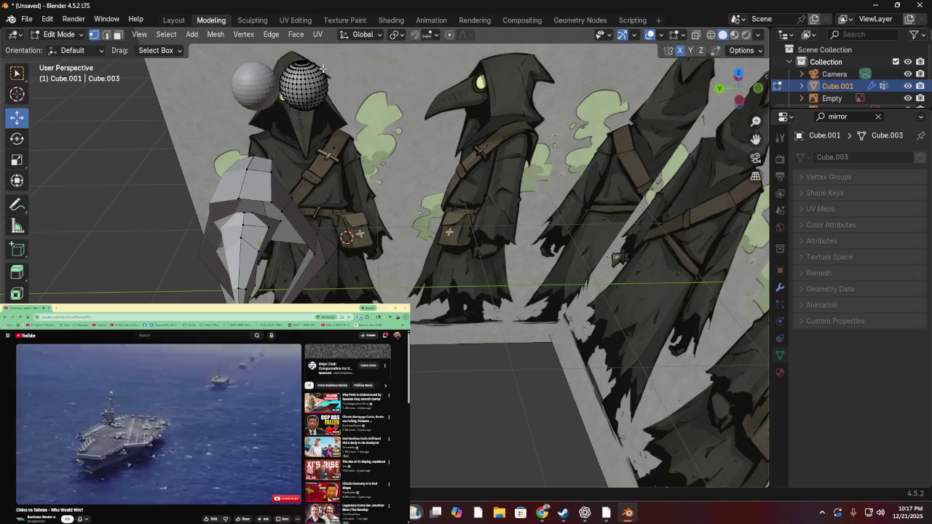
pyautogui.moveTo(263, 50); pyautogui.dragTo(425, 209)
pyautogui.press('s')
pyautogui.press('Escape')
pyautogui.click(406, 104)
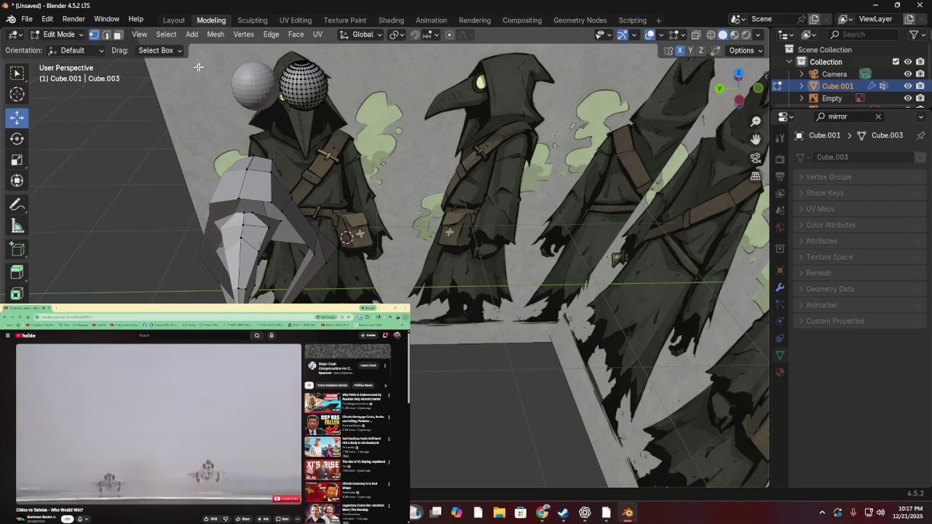
pyautogui.click(174, 20)
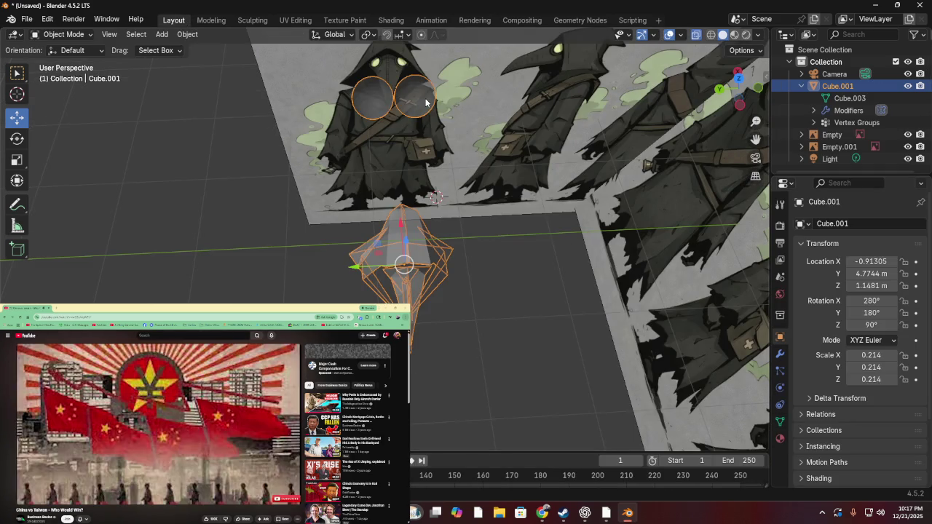
# - Nudge the reference image slightly upward, then re-enter Edit Mode on Cube.001 with nothing selected
pyautogui.click(423, 111)
pyautogui.click(568, 257)
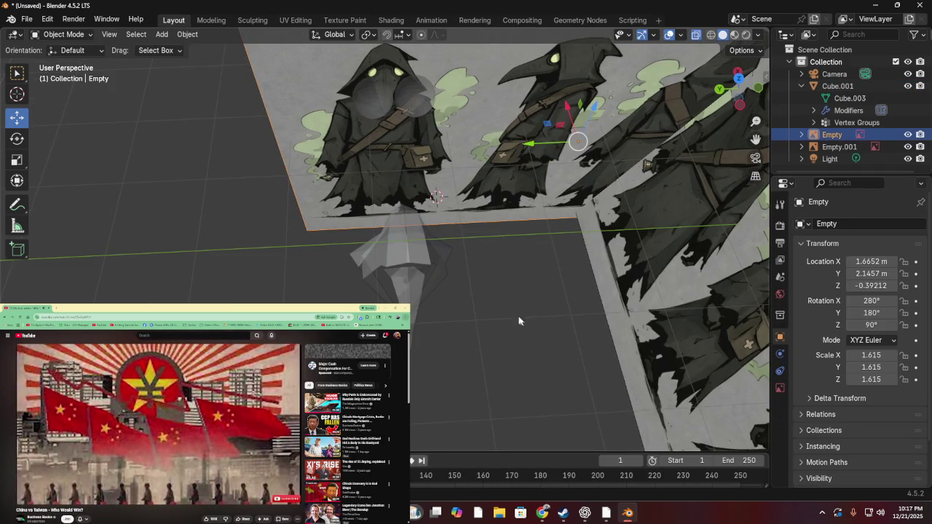
pyautogui.moveTo(520, 318); pyautogui.dragTo(450, 221)
pyautogui.click(418, 109)
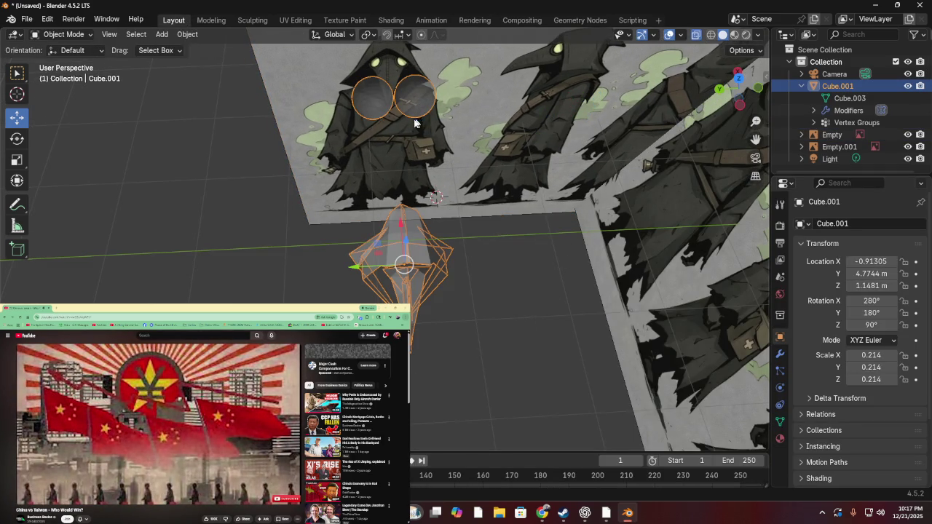
pyautogui.click(452, 185)
pyautogui.click(453, 185)
pyautogui.press('Tab')
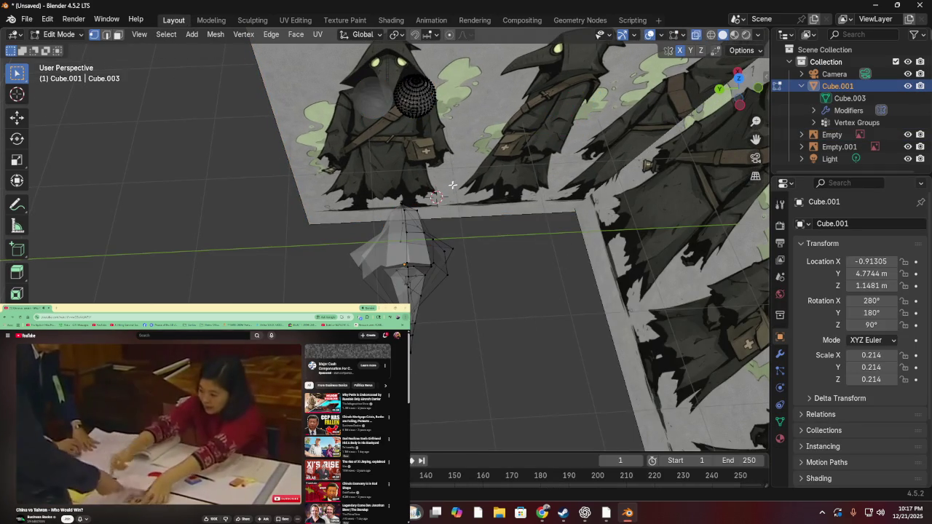
pyautogui.click(410, 132)
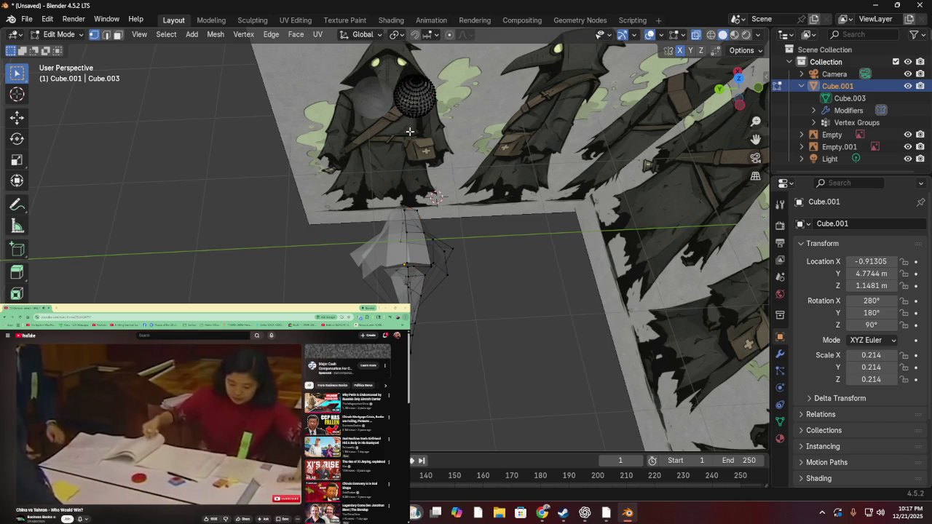
# - Move the eye sphere along X, then adjust its position against the frontal reference
pyautogui.press('g')
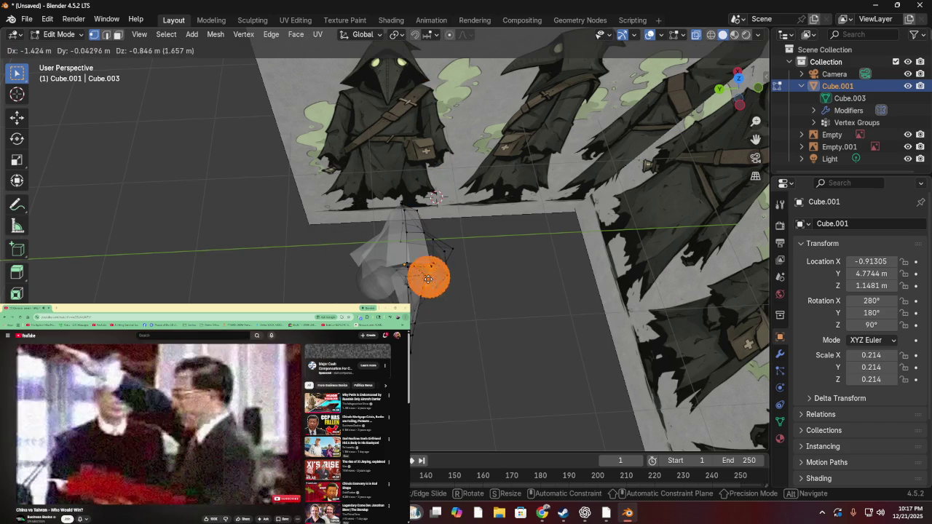
pyautogui.press('x')
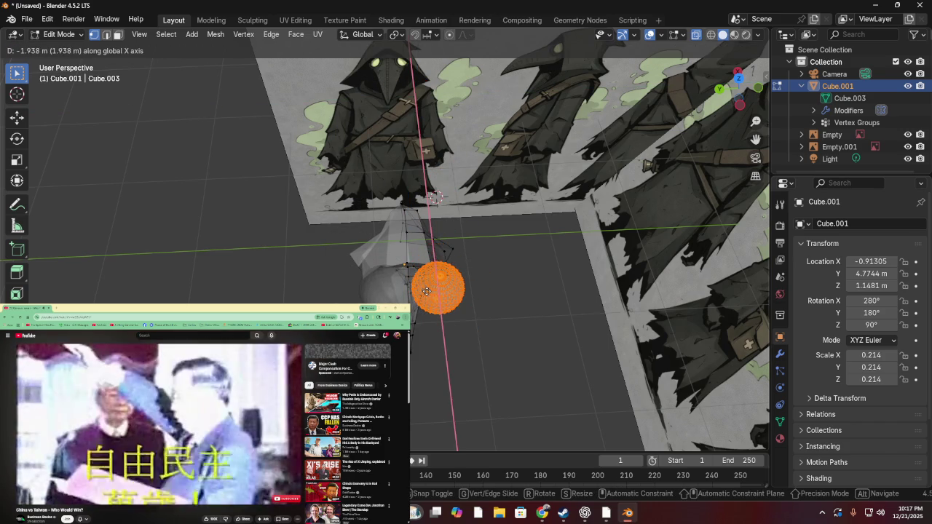
pyautogui.click(437, 286)
pyautogui.moveTo(437, 285)
pyautogui.mouseDown(button='middle')
pyautogui.moveTo(453, 204)
pyautogui.moveTo(363, 207)
pyautogui.moveTo(446, 171)
pyautogui.mouseUp(button='middle')
pyautogui.press('g')
pyautogui.click(371, 201)
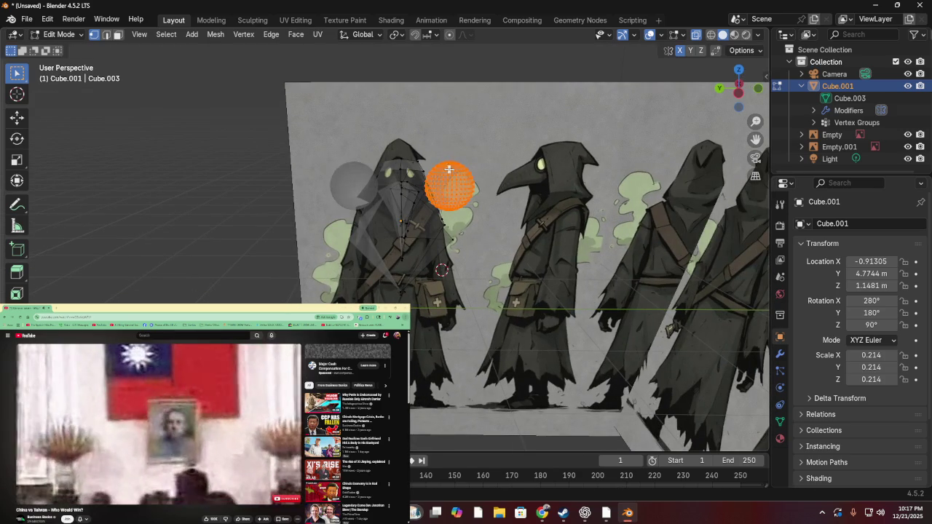
pyautogui.press('z')
pyautogui.click(609, 251)
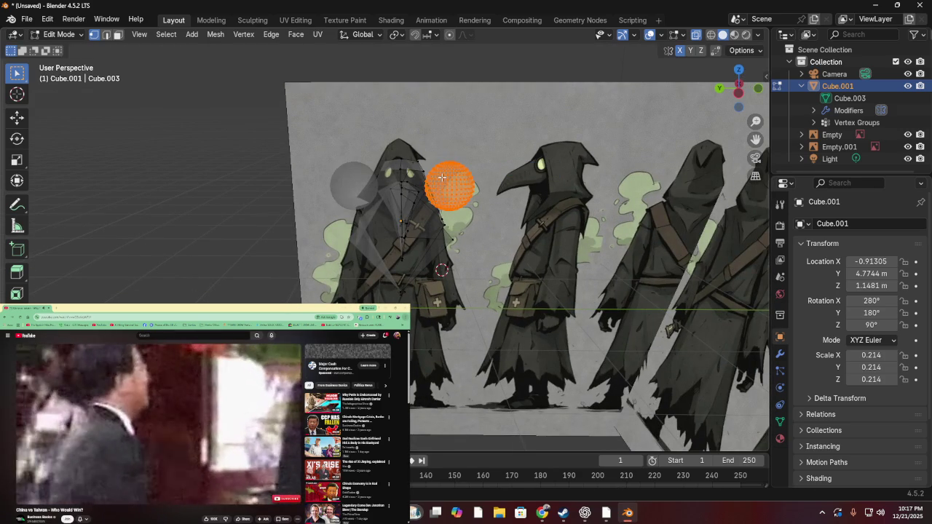
# - Shrink the eye sphere uniformly after cancelling a vertical-only scale
pyautogui.press('s')
pyautogui.press('z')
pyautogui.press('Escape')
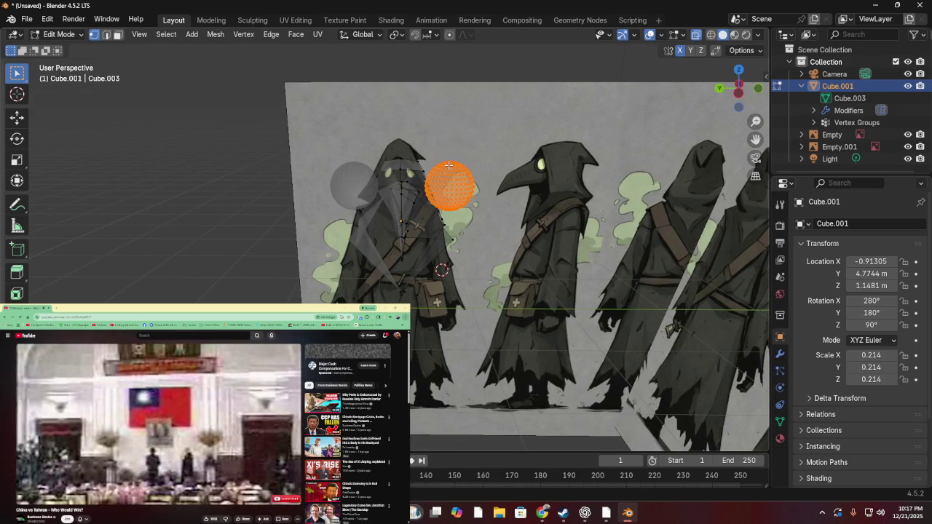
pyautogui.press('z')
pyautogui.click(499, 164)
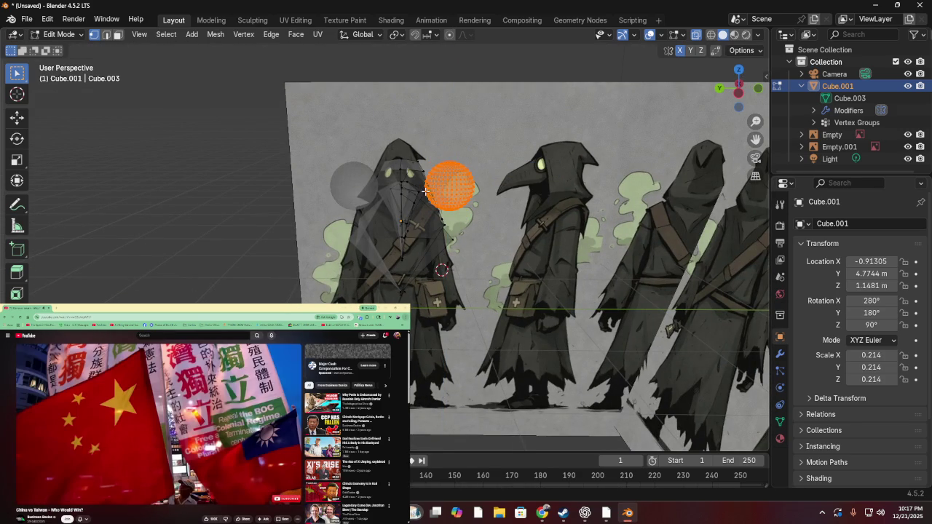
pyautogui.press('s')
pyautogui.click(448, 196)
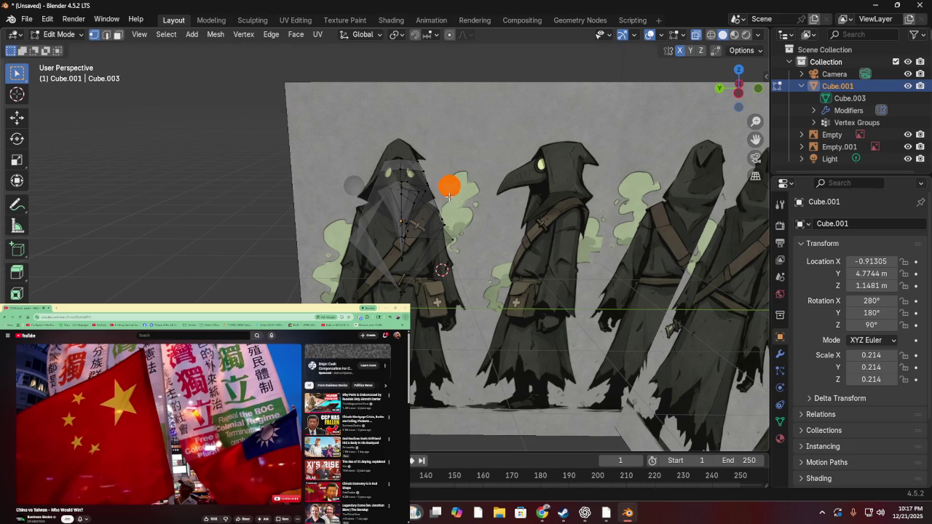
# - Place the sphere over the reference's eye and shrink it to about 0.59
pyautogui.press('g')
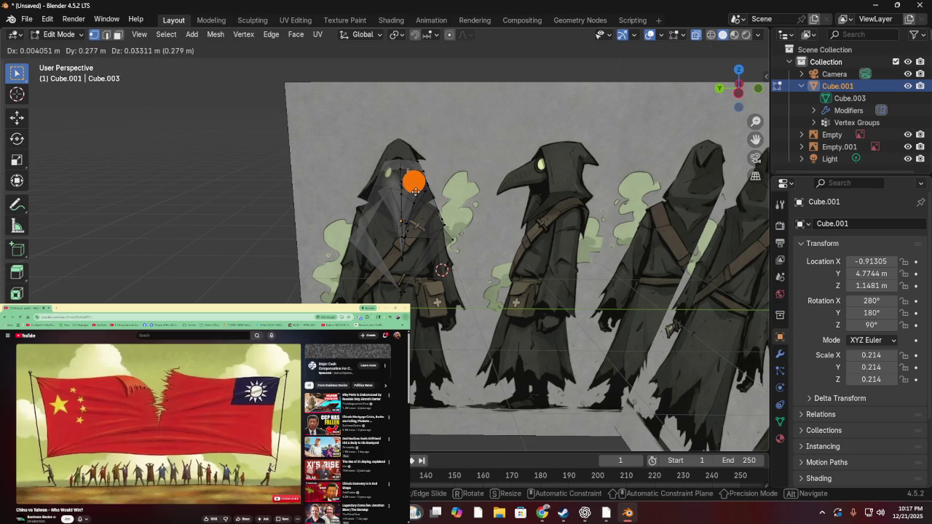
pyautogui.click(418, 191)
pyautogui.moveTo(418, 190)
pyautogui.mouseDown(button='middle')
pyautogui.moveTo(340, 205)
pyautogui.moveTo(480, 163)
pyautogui.moveTo(377, 182)
pyautogui.mouseUp(button='middle')
pyautogui.press('g')
pyautogui.click(340, 205)
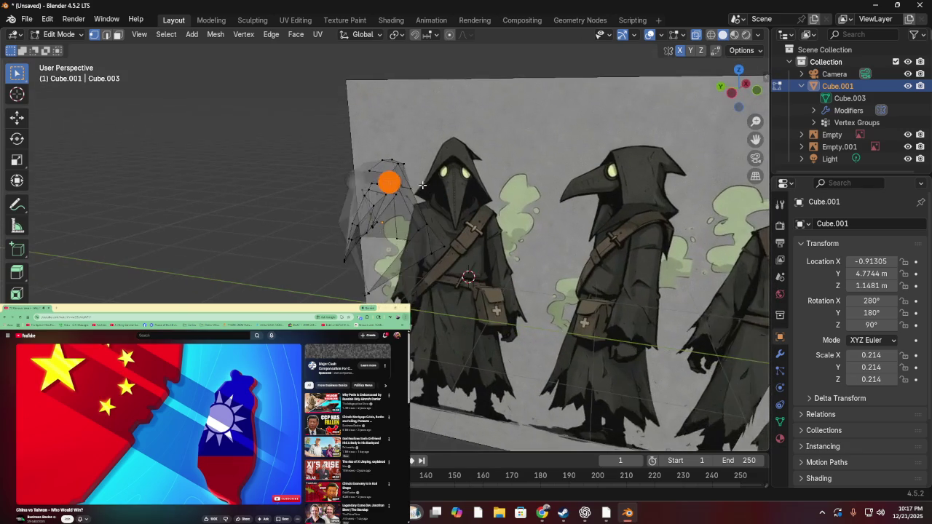
pyautogui.press('s')
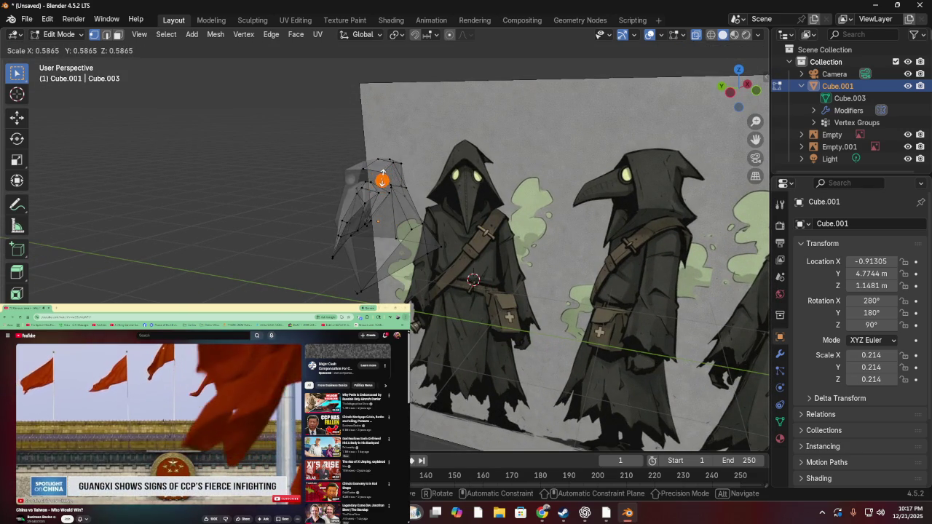
pyautogui.click(380, 177)
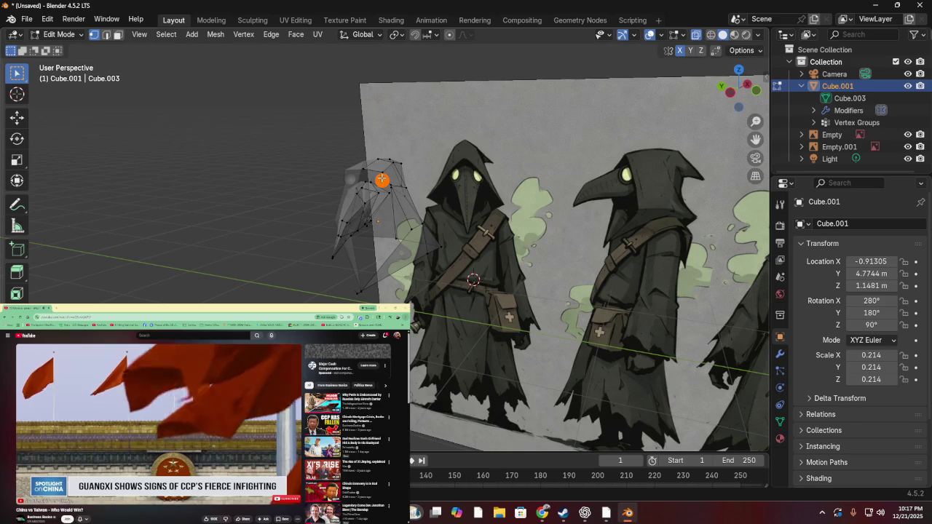
# - Zoom in and move the sphere up toward the figure's head
pyautogui.moveTo(381, 177); pyautogui.dragTo(410, 175, button='middle')
pyautogui.scroll(1, 410, 175)
pyautogui.scroll(1, 415, 168)
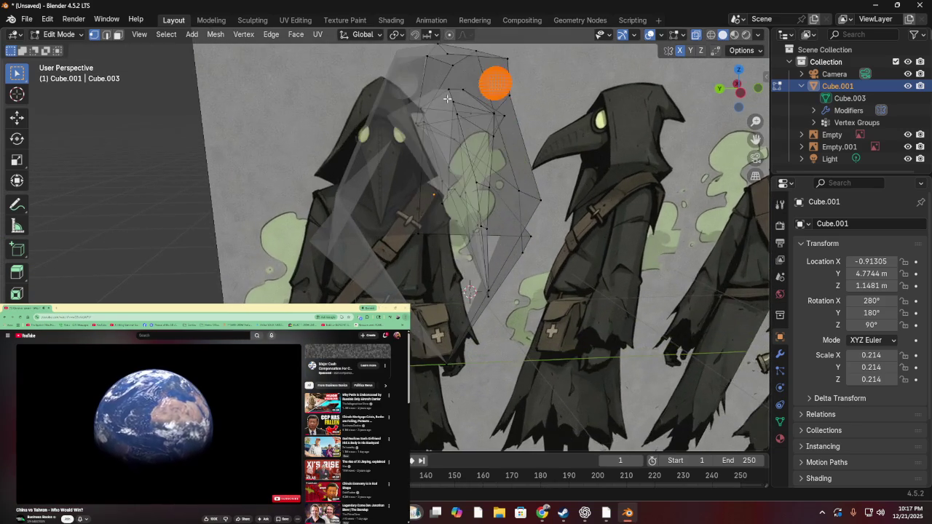
pyautogui.scroll(2, 422, 153)
pyautogui.press('g')
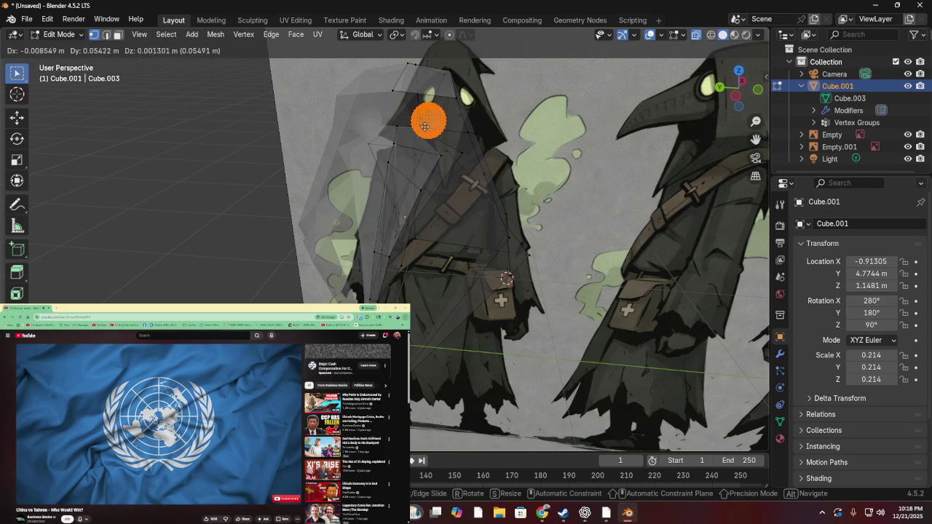
pyautogui.keyDown('alt'); pyautogui.moveTo(426, 127); pyautogui.dragTo(418, 67, button='middle'); pyautogui.keyUp('alt')
pyautogui.click(417, 67)
# - Settle the sphere onto the hood's upper front, checking it from several angles
pyautogui.moveTo(475, 109); pyautogui.dragTo(443, 85, button='middle')
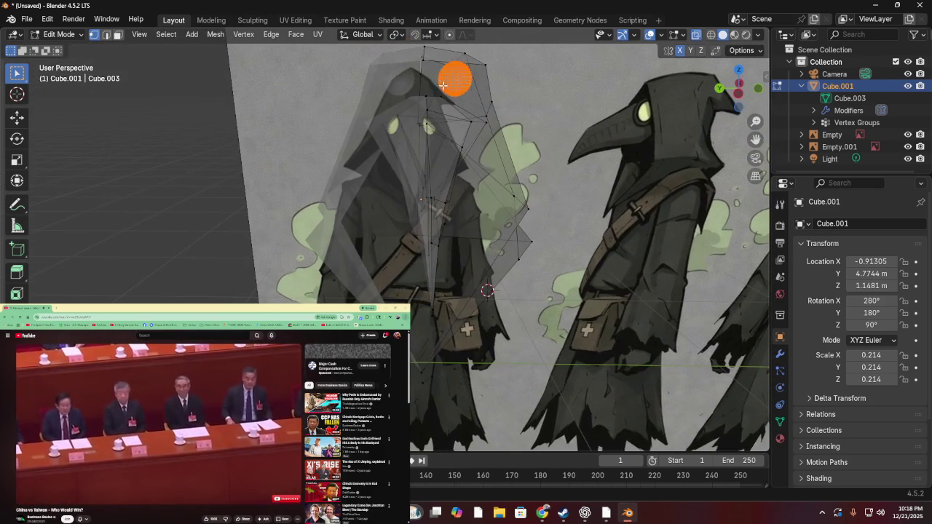
pyautogui.press('g')
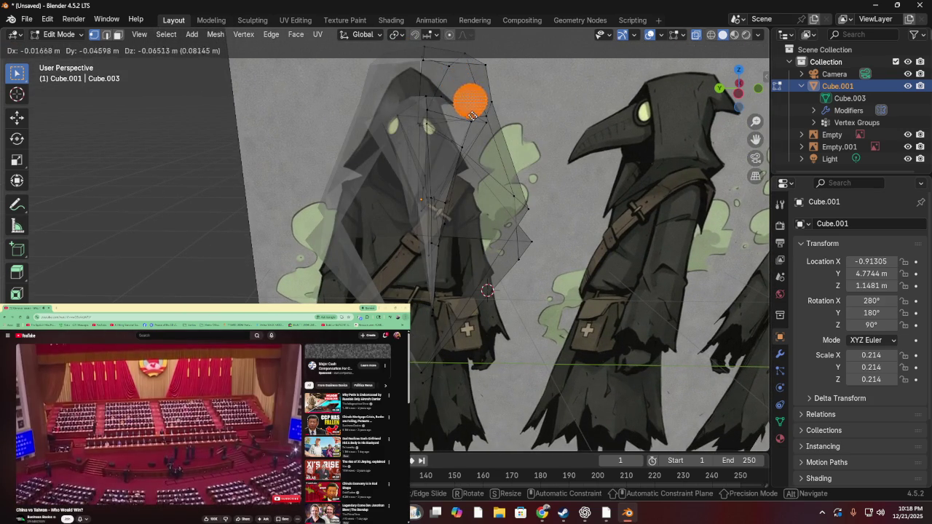
pyautogui.click(473, 116)
pyautogui.moveTo(473, 116); pyautogui.dragTo(209, 95, button='middle')
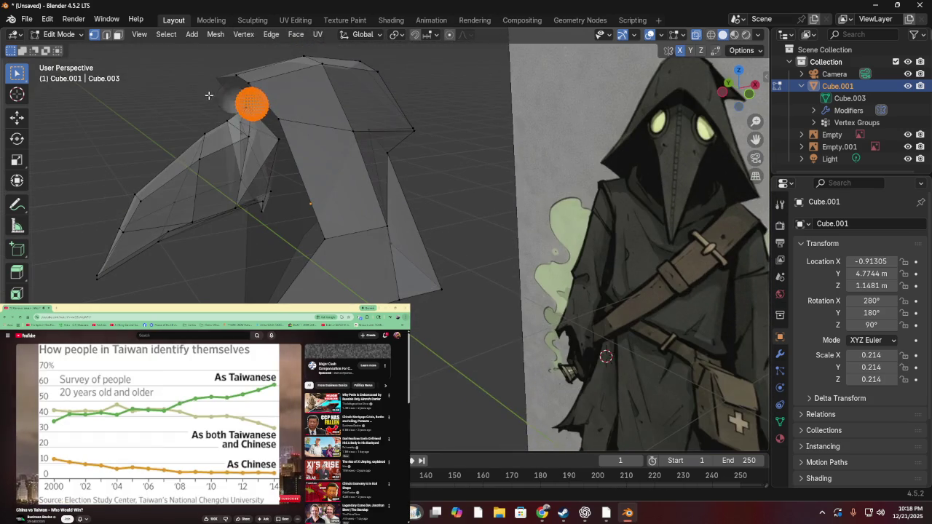
pyautogui.press('g')
pyautogui.click(195, 136)
pyautogui.moveTo(195, 136)
pyautogui.mouseDown(button='middle')
pyautogui.moveTo(219, 148)
pyautogui.moveTo(246, 207)
pyautogui.mouseUp(button='middle')
pyautogui.press('g')
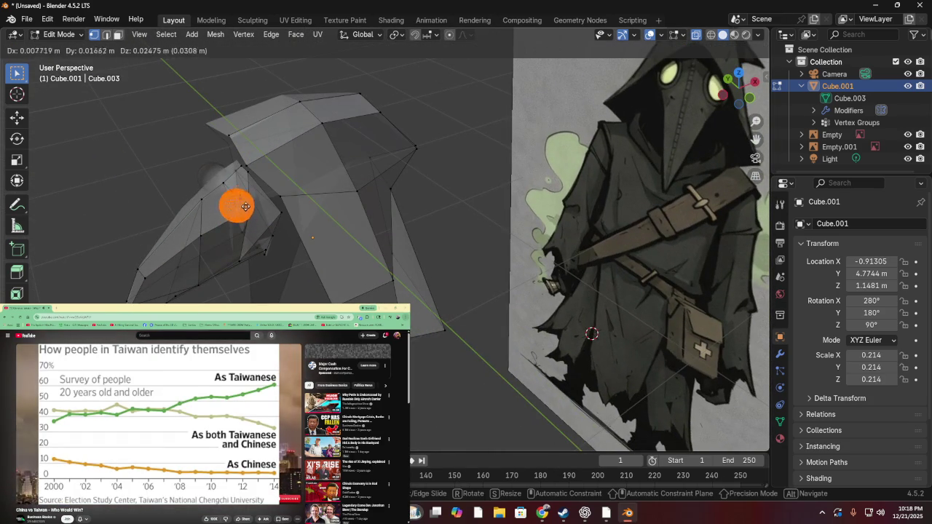
pyautogui.click(248, 213)
# - Enlarge the sphere about 2.3 times and move it against the hood's face
pyautogui.press('s')
pyautogui.click(262, 207)
pyautogui.moveTo(263, 208); pyautogui.dragTo(437, 198, button='middle')
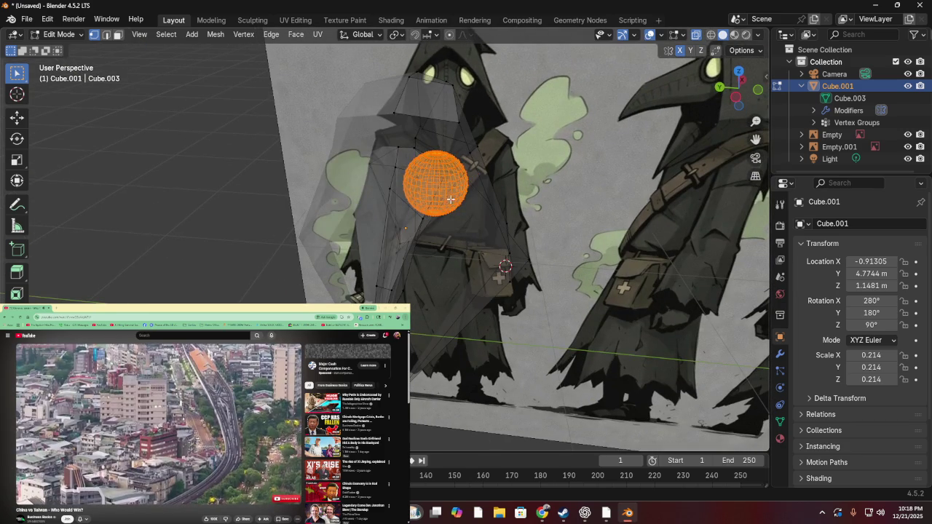
pyautogui.press('g')
pyautogui.click(437, 251)
pyautogui.moveTo(437, 251)
pyautogui.mouseDown(button='middle')
pyautogui.moveTo(385, 199)
pyautogui.moveTo(426, 185)
pyautogui.mouseUp(button='middle')
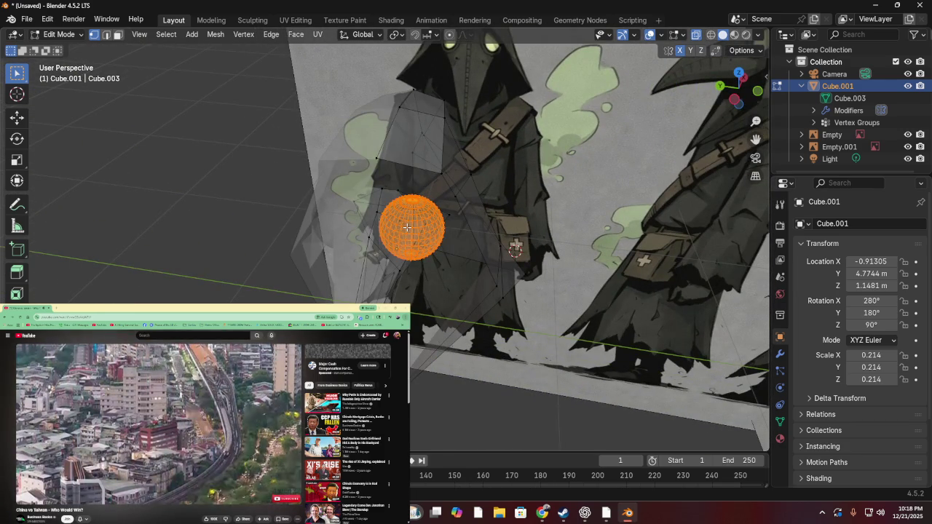
# - Scale the sphere along Z only to flatten it into a thin disc
pyautogui.press('r')
pyautogui.press('s')
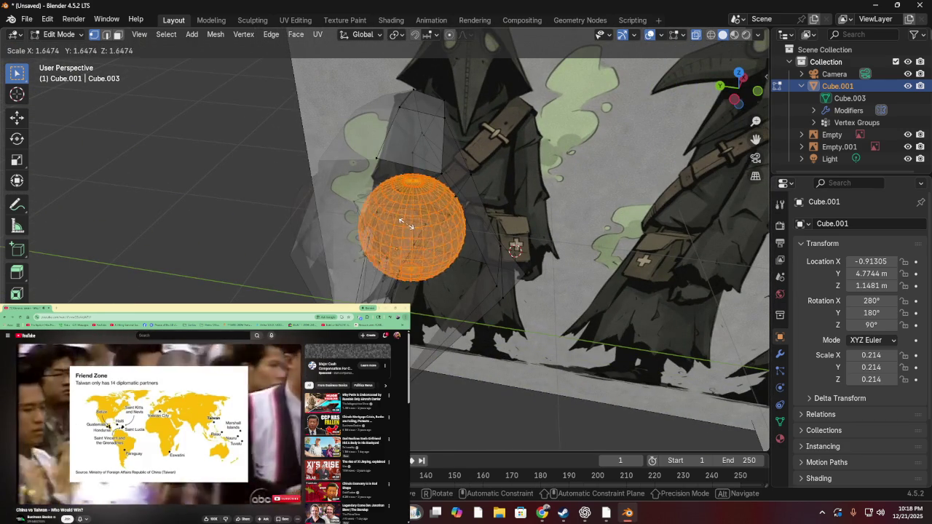
pyautogui.press('z')
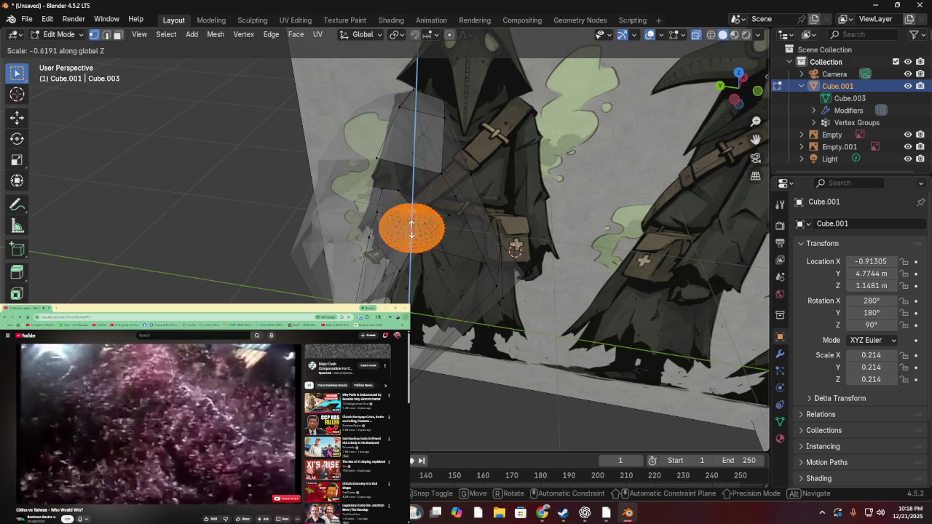
pyautogui.click(408, 224)
pyautogui.moveTo(408, 224)
pyautogui.mouseDown(button='middle')
pyautogui.moveTo(350, 160)
pyautogui.moveTo(336, 199)
pyautogui.mouseUp(button='middle')
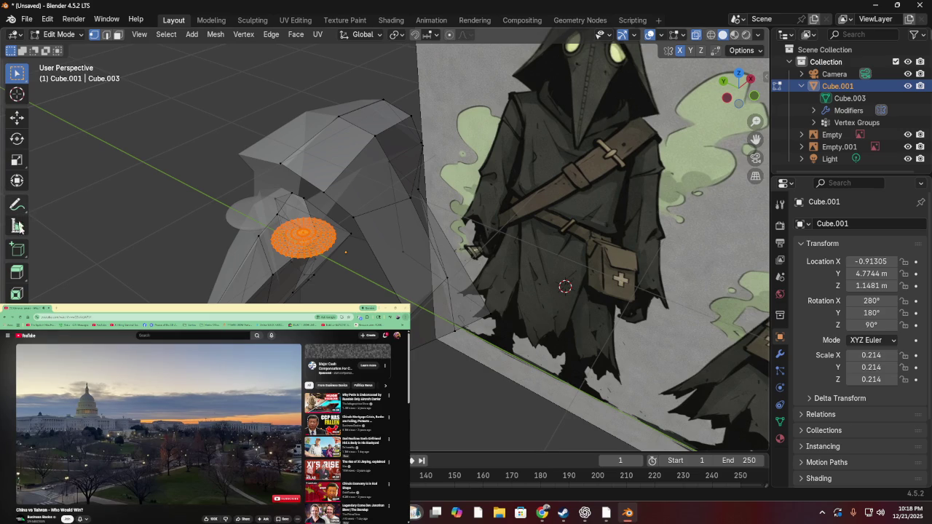
pyautogui.click(17, 140)
# - Tilt the eye disc around the X axis, then rotate it around Z
pyautogui.moveTo(321, 218)
pyautogui.mouseDown()
pyautogui.moveTo(339, 282)
pyautogui.moveTo(320, 243)
pyautogui.mouseUp()
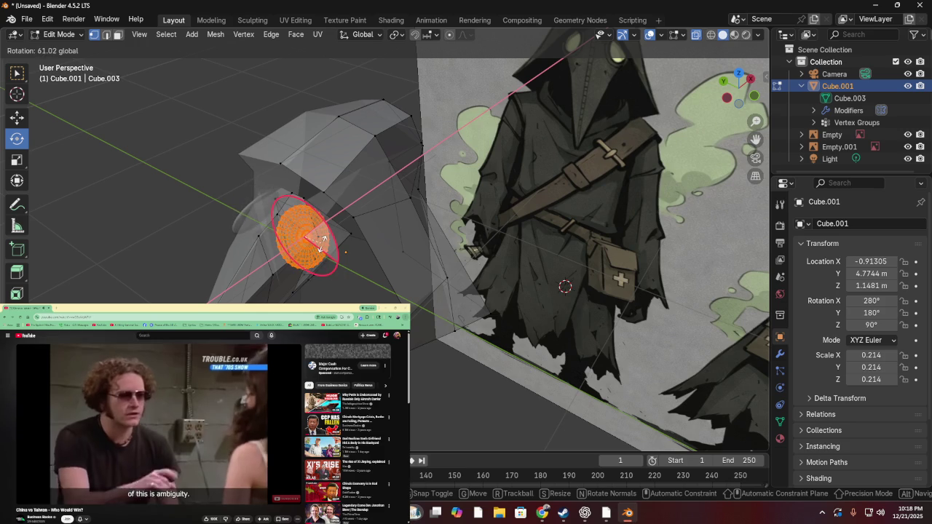
pyautogui.press('r')
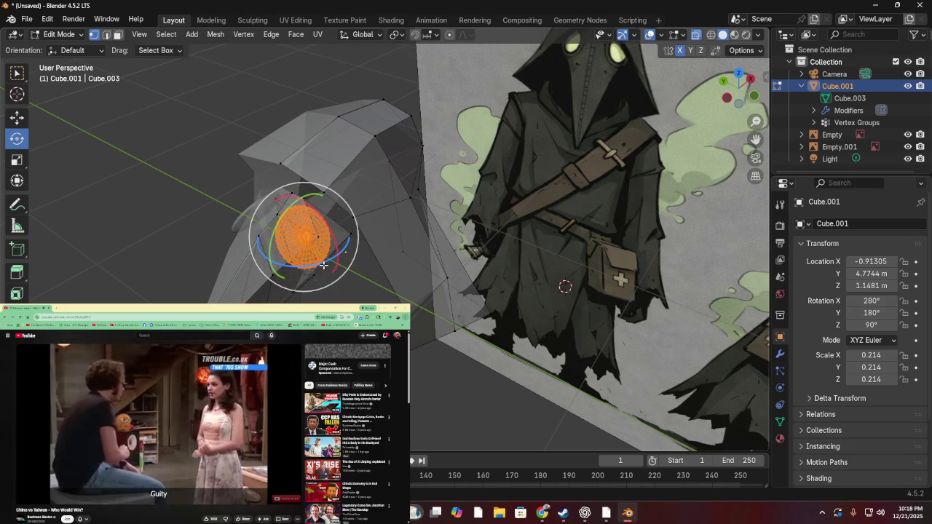
pyautogui.press('z')
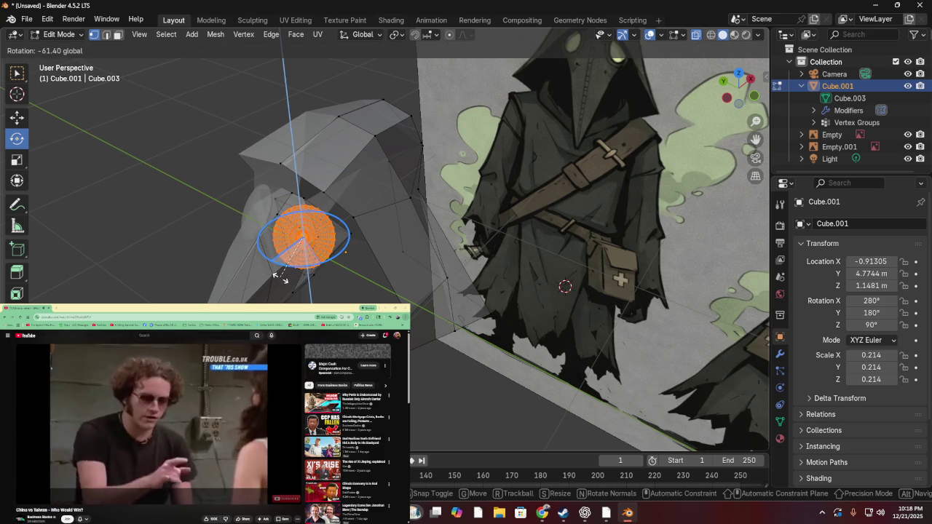
pyautogui.click(280, 276)
pyautogui.moveTo(280, 277); pyautogui.dragTo(273, 289, button='middle')
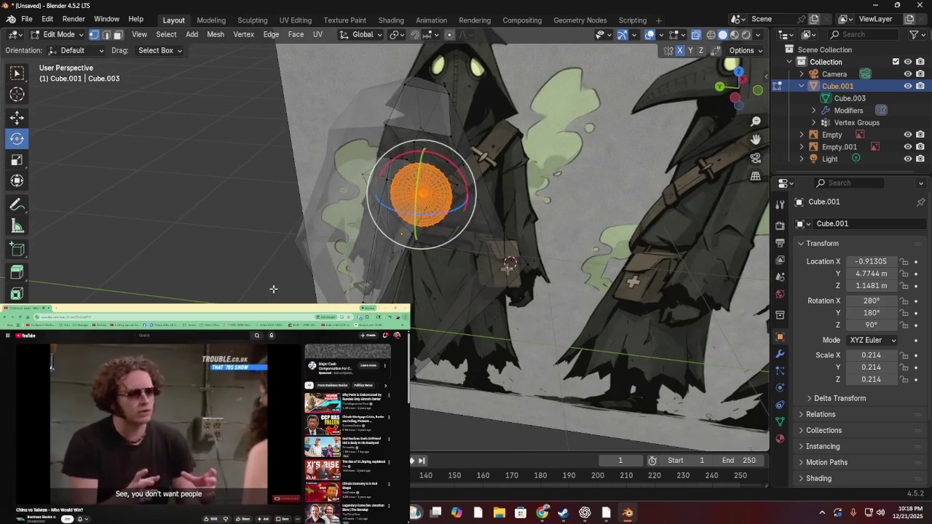
# - Turn the disc around the vertical axis and nudge it slightly along Y
pyautogui.moveTo(426, 214)
pyautogui.mouseDown()
pyautogui.moveTo(419, 215)
pyautogui.moveTo(456, 195)
pyautogui.mouseUp()
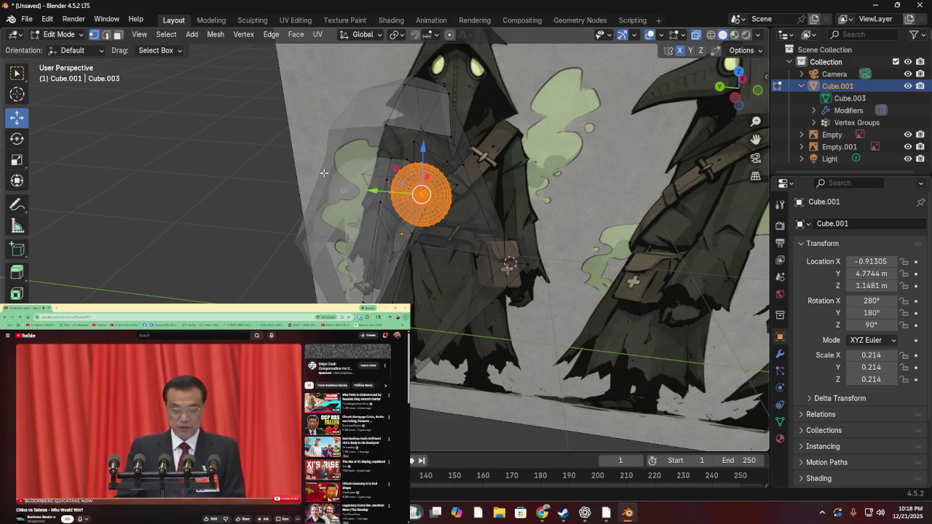
pyautogui.scroll(2, 366, 143)
pyautogui.scroll(3, 378, 117)
pyautogui.scroll(-2, 395, 94)
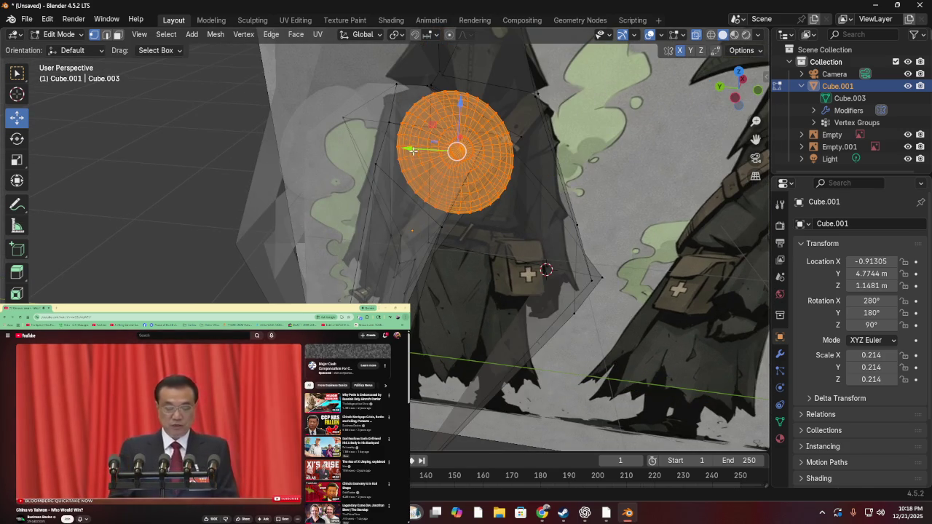
pyautogui.moveTo(413, 150); pyautogui.dragTo(409, 156)
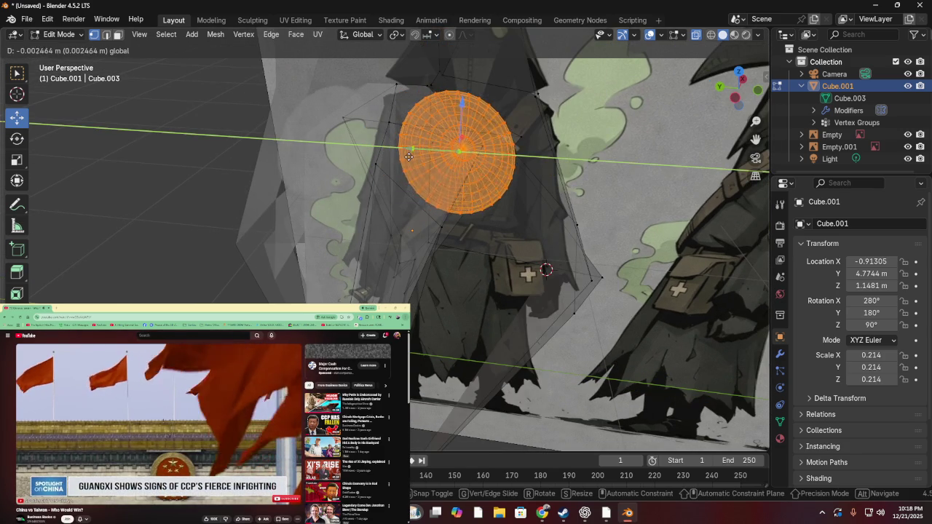
pyautogui.moveTo(408, 157); pyautogui.dragTo(437, 153)
pyautogui.moveTo(437, 153)
pyautogui.mouseDown(button='middle')
pyautogui.moveTo(476, 148)
pyautogui.moveTo(280, 189)
pyautogui.moveTo(222, 178)
pyautogui.moveTo(209, 190)
pyautogui.moveTo(253, 187)
pyautogui.moveTo(257, 197)
pyautogui.mouseUp(button='middle')
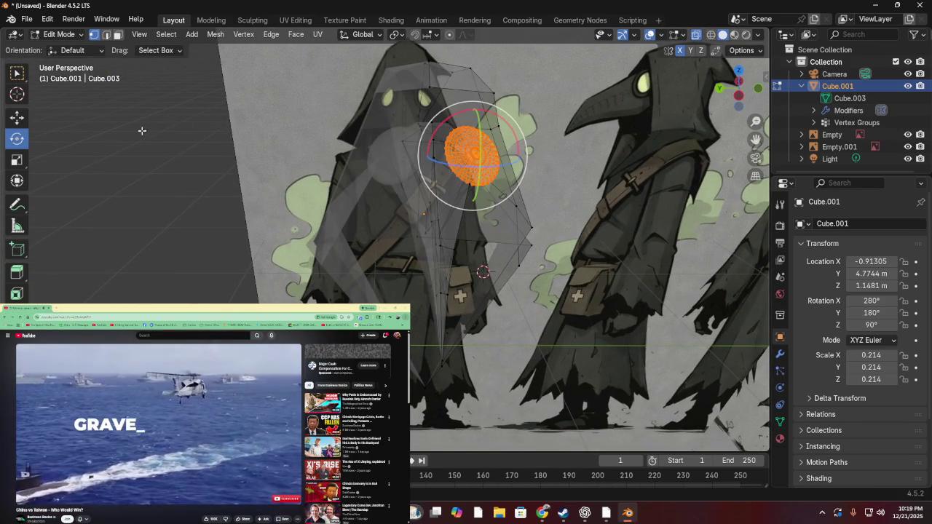
# - Tilt the eye disc and turn it around the vertical axis
pyautogui.moveTo(482, 137); pyautogui.dragTo(488, 151)
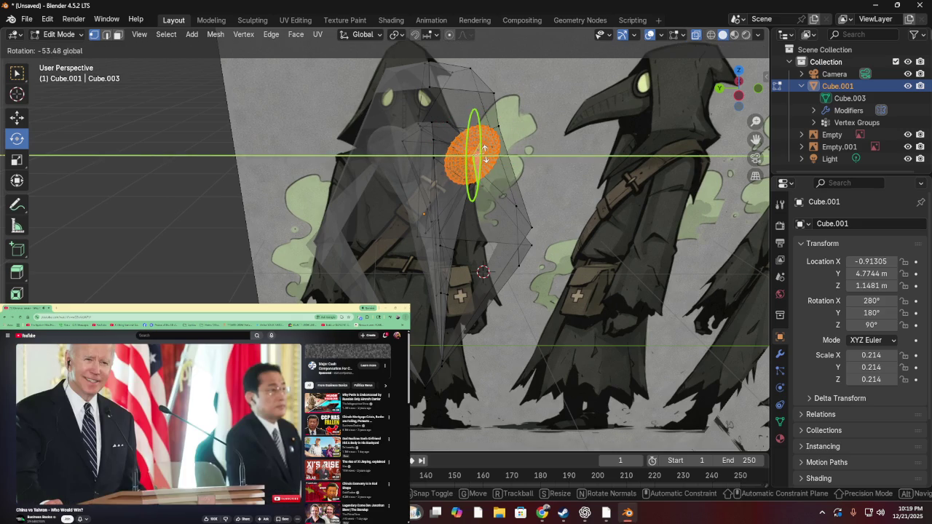
pyautogui.moveTo(485, 151); pyautogui.dragTo(485, 153)
pyautogui.moveTo(485, 153); pyautogui.dragTo(492, 180, button='middle')
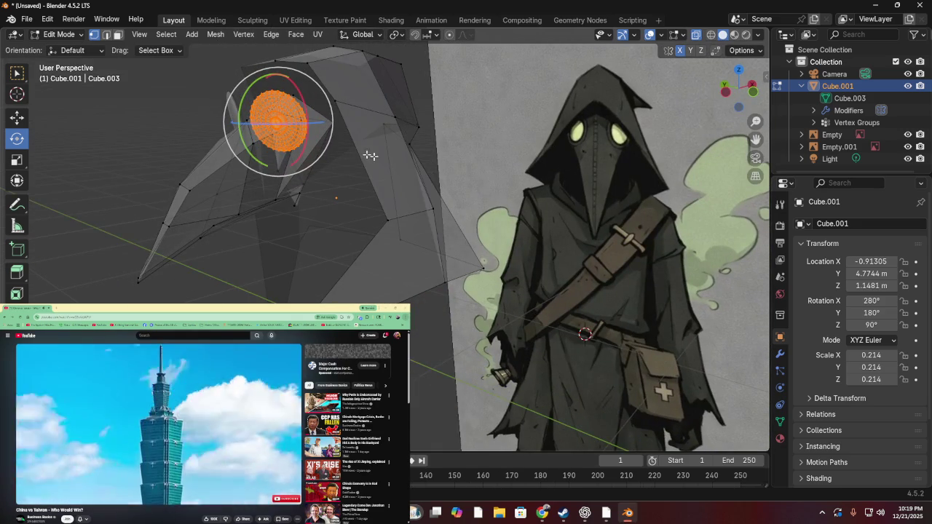
pyautogui.moveTo(371, 155); pyautogui.dragTo(366, 169, button='middle')
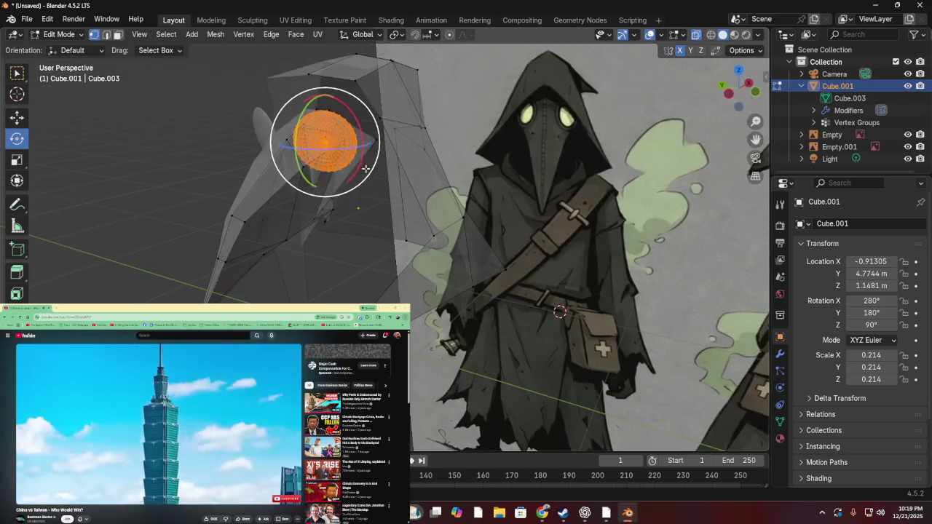
pyautogui.moveTo(346, 150); pyautogui.dragTo(347, 143)
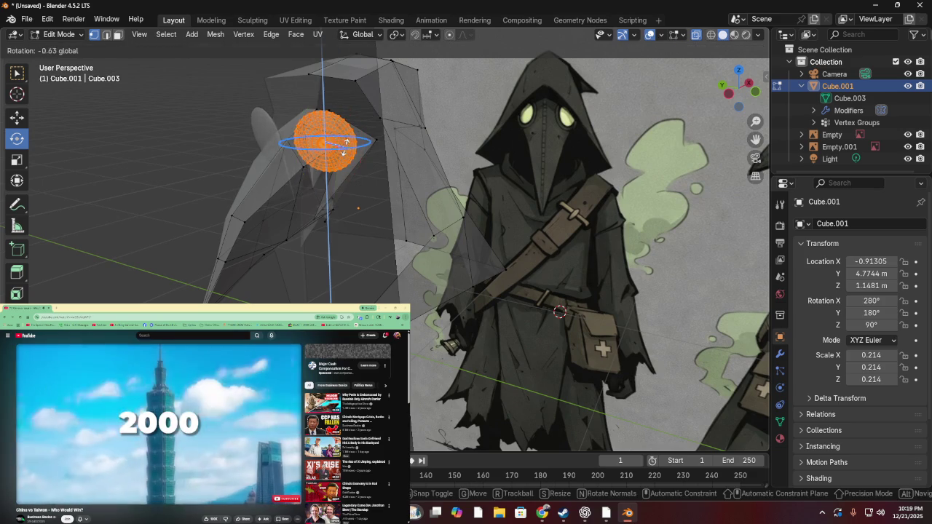
pyautogui.moveTo(667, 76)
pyautogui.mouseDown()
pyautogui.moveTo(370, 76)
pyautogui.moveTo(414, 88)
pyautogui.mouseUp()
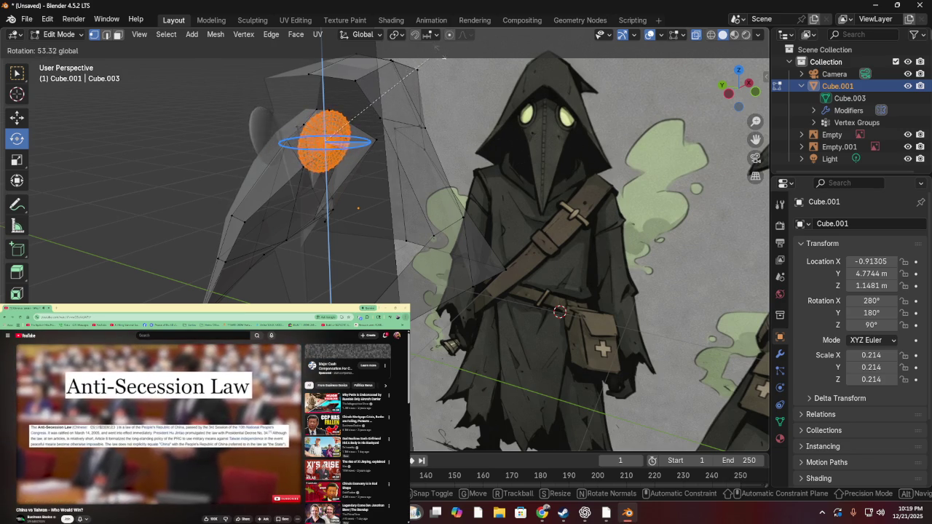
pyautogui.moveTo(553, 97); pyautogui.dragTo(553, 97)
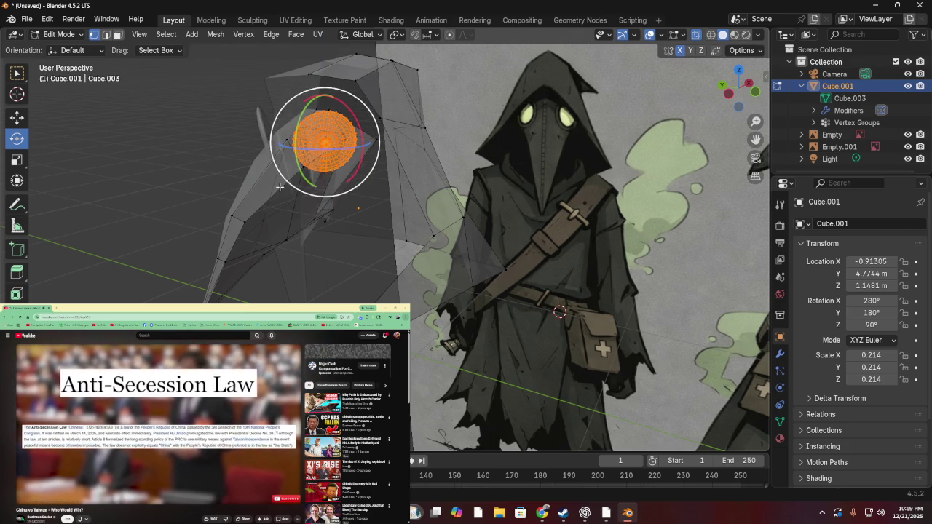
# - Tilt the disc around Y and turn it so it faces forward
pyautogui.moveTo(280, 187); pyautogui.dragTo(337, 152, button='middle')
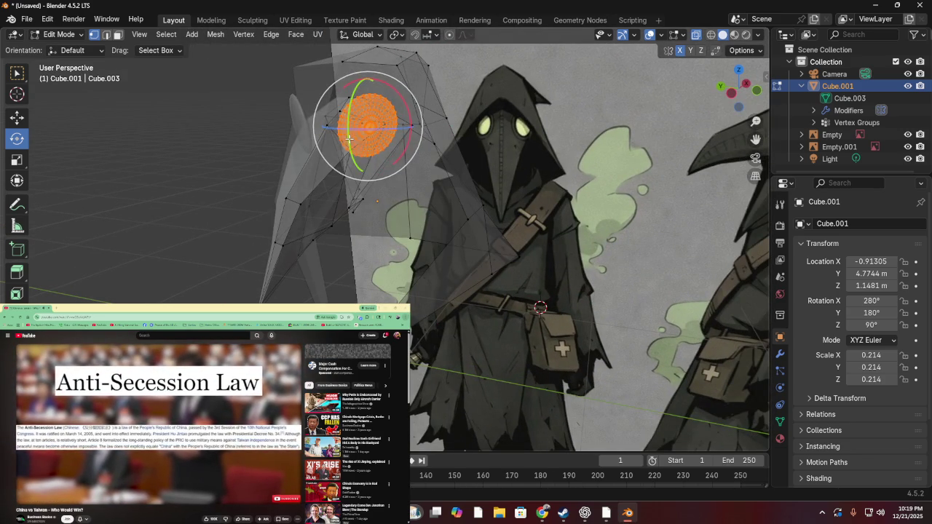
pyautogui.moveTo(348, 137); pyautogui.dragTo(351, 113)
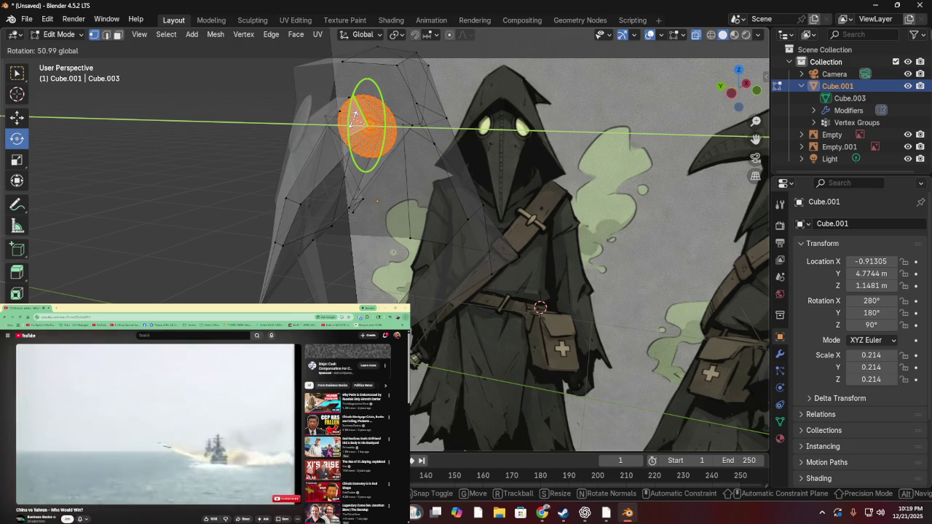
pyautogui.moveTo(357, 115); pyautogui.dragTo(370, 163)
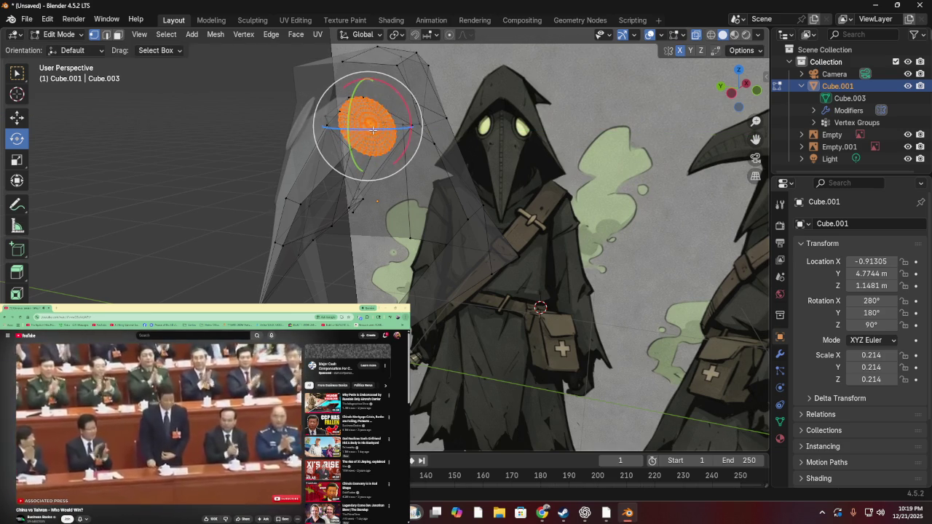
pyautogui.moveTo(373, 128); pyautogui.dragTo(379, 131)
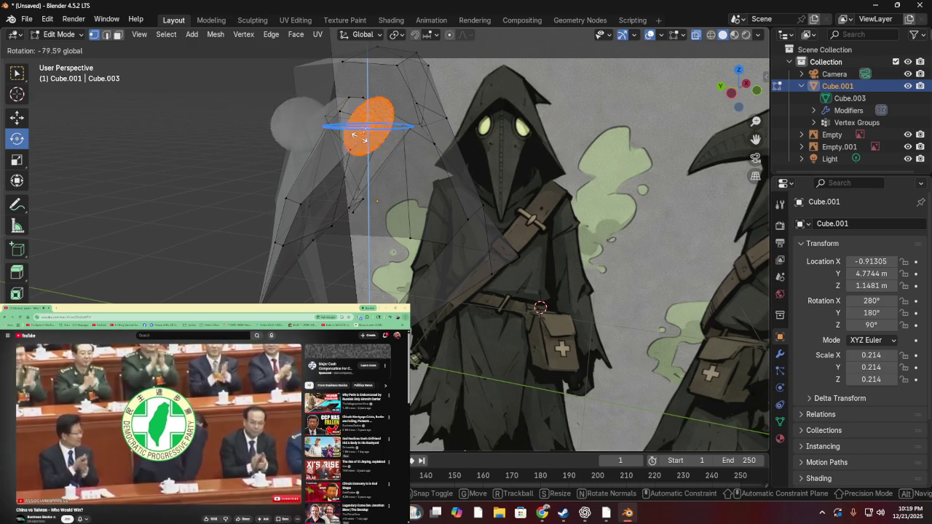
pyautogui.moveTo(380, 143); pyautogui.dragTo(383, 142)
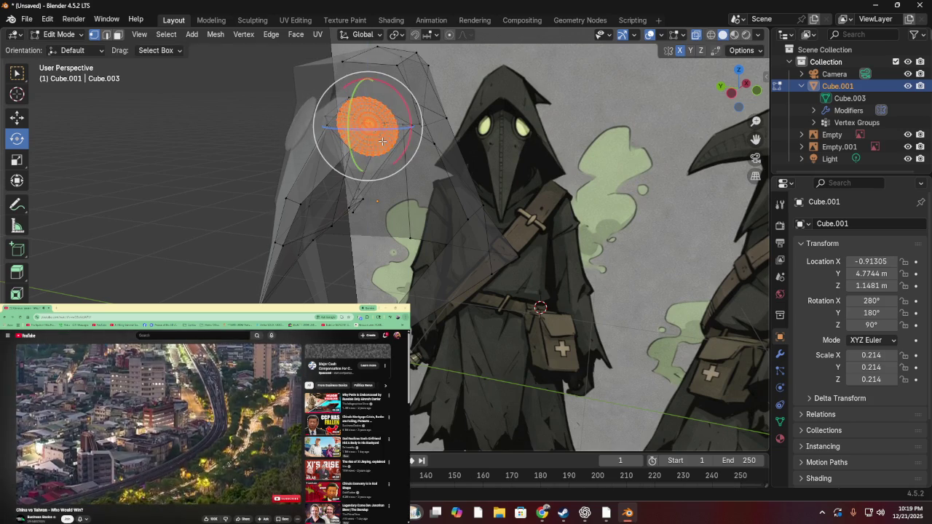
pyautogui.moveTo(240, 144)
pyautogui.mouseDown(button='middle')
pyautogui.moveTo(317, 162)
pyautogui.moveTo(382, 202)
pyautogui.mouseUp(button='middle')
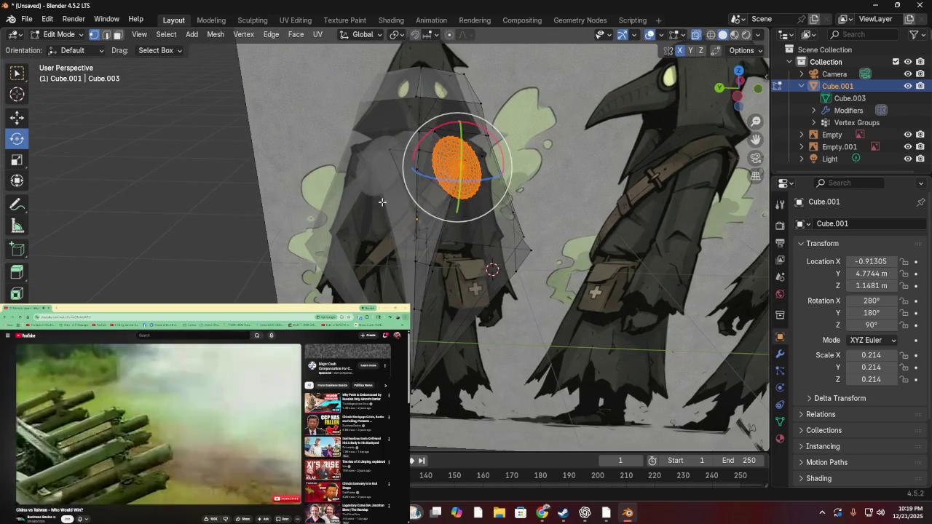
# - Move the eye disc onto the hood's face over several repositioning passes
pyautogui.press('g')
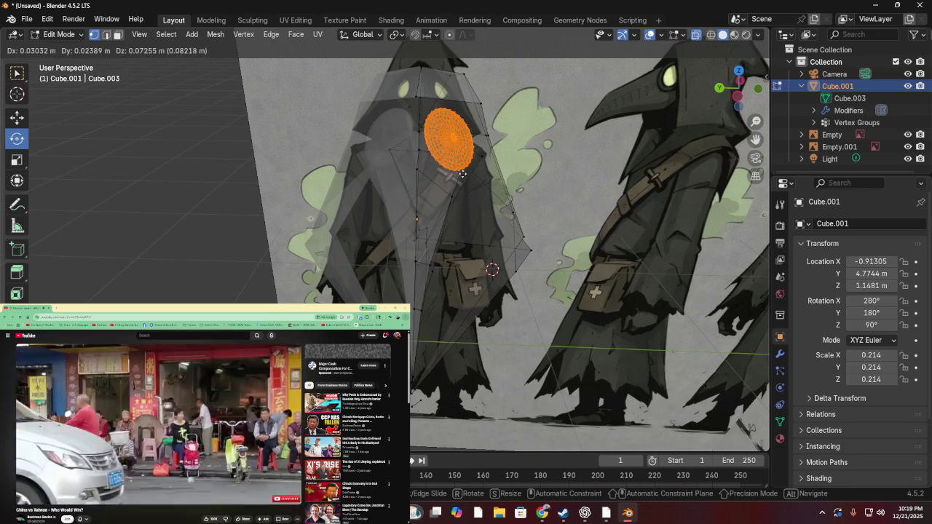
pyautogui.click(465, 171)
pyautogui.moveTo(464, 170)
pyautogui.mouseDown(button='middle')
pyautogui.moveTo(383, 205)
pyautogui.moveTo(430, 218)
pyautogui.moveTo(463, 209)
pyautogui.moveTo(423, 225)
pyautogui.moveTo(481, 201)
pyautogui.moveTo(437, 195)
pyautogui.moveTo(428, 183)
pyautogui.moveTo(396, 190)
pyautogui.mouseUp(button='middle')
pyautogui.press('g')
pyautogui.click(386, 227)
pyautogui.press('g')
pyautogui.click(444, 200)
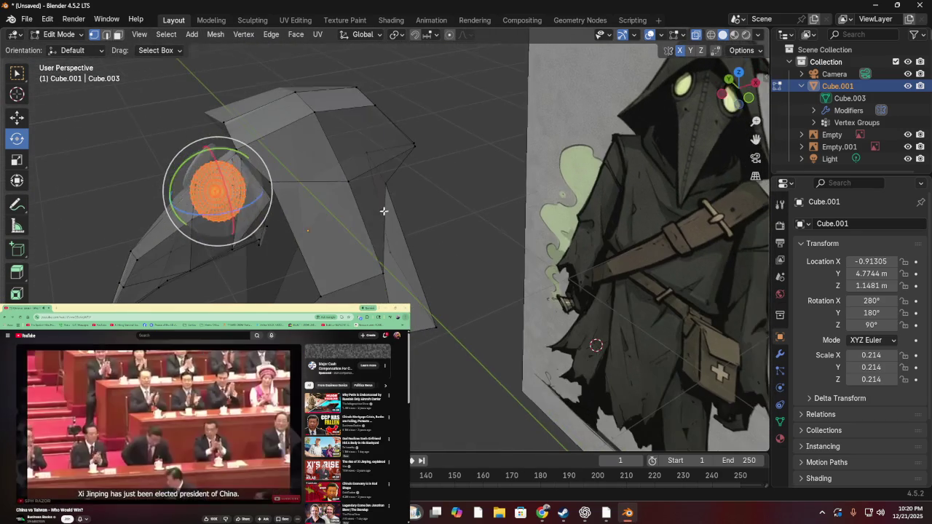
pyautogui.press('g')
pyautogui.click(239, 211)
pyautogui.moveTo(240, 208)
pyautogui.mouseDown(button='middle')
pyautogui.moveTo(477, 189)
pyautogui.moveTo(481, 207)
pyautogui.mouseUp(button='middle')
pyautogui.press('g')
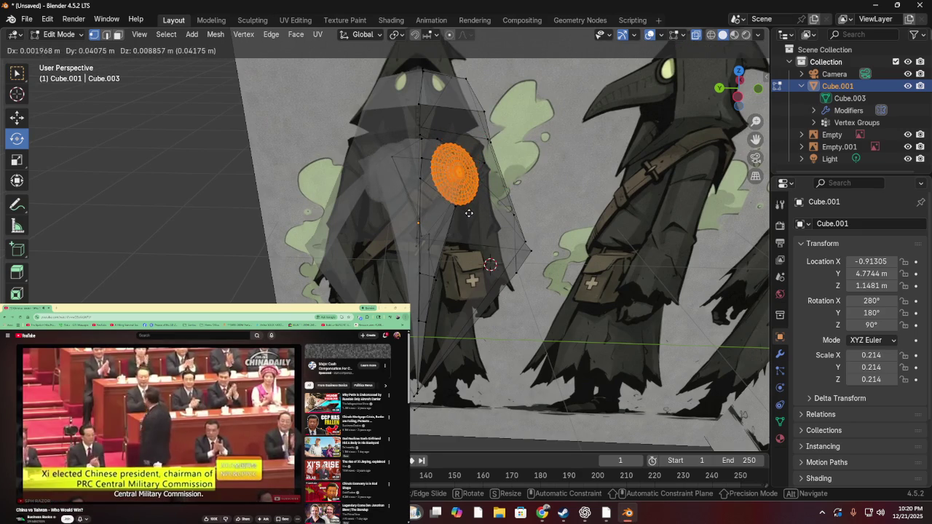
pyautogui.click(471, 210)
# - Enlarge the eye disc and place it on the hood
pyautogui.press('s')
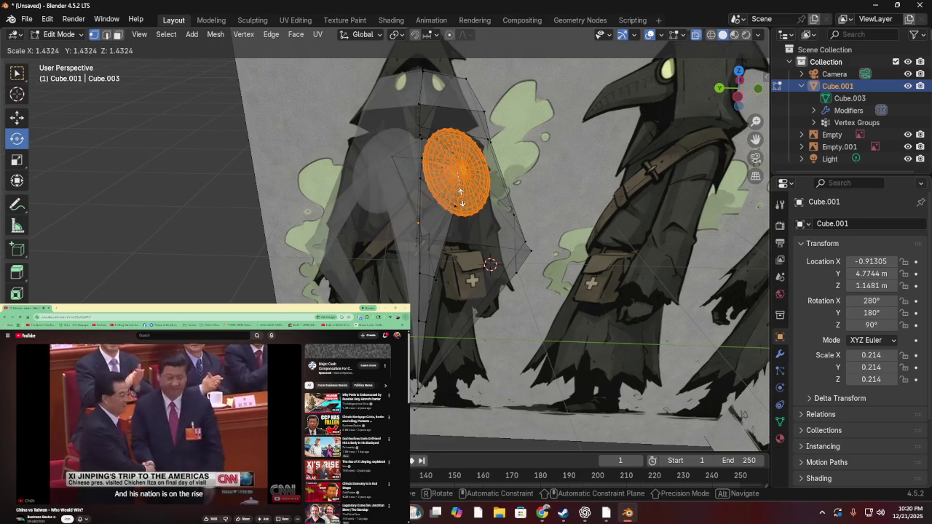
pyautogui.click(461, 182)
pyautogui.press('g')
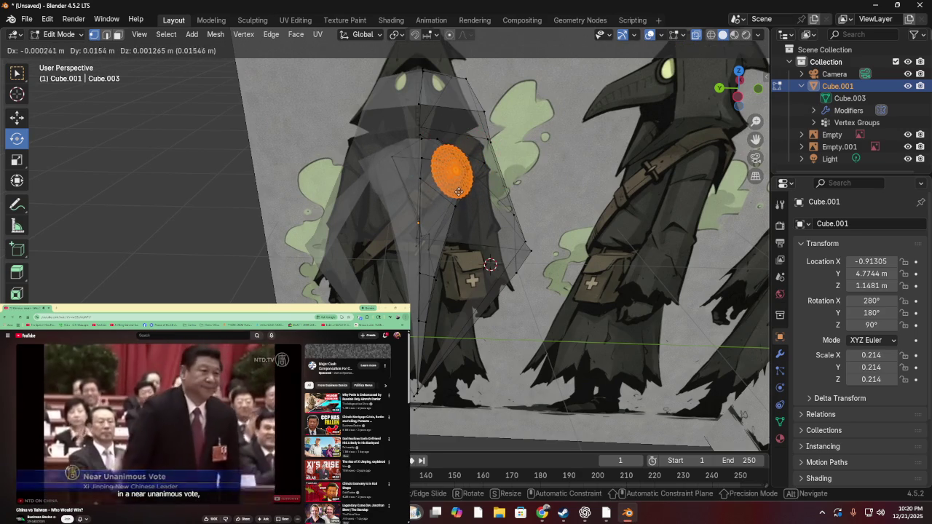
pyautogui.click(455, 190)
pyautogui.moveTo(456, 191)
pyautogui.mouseDown(button='middle')
pyautogui.moveTo(581, 225)
pyautogui.moveTo(102, 116)
pyautogui.mouseUp(button='middle')
pyautogui.scroll(3, 529, 217)
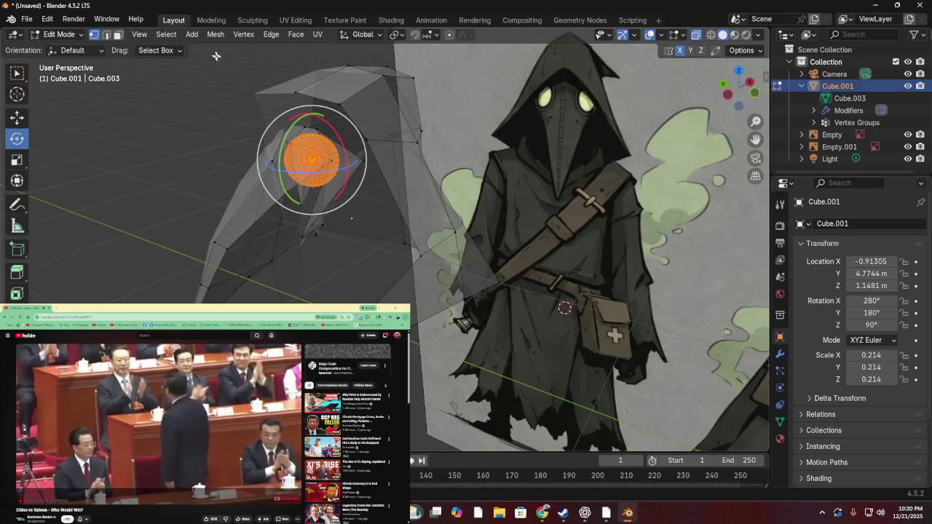
# - Switch to the Modeling workspace and slide the disc about 0.03 m along Y
pyautogui.click(210, 20)
pyautogui.moveTo(203, 88)
pyautogui.mouseDown(button='middle')
pyautogui.moveTo(199, 164)
pyautogui.moveTo(226, 143)
pyautogui.mouseUp(button='middle')
pyautogui.moveTo(114, 182); pyautogui.dragTo(148, 156)
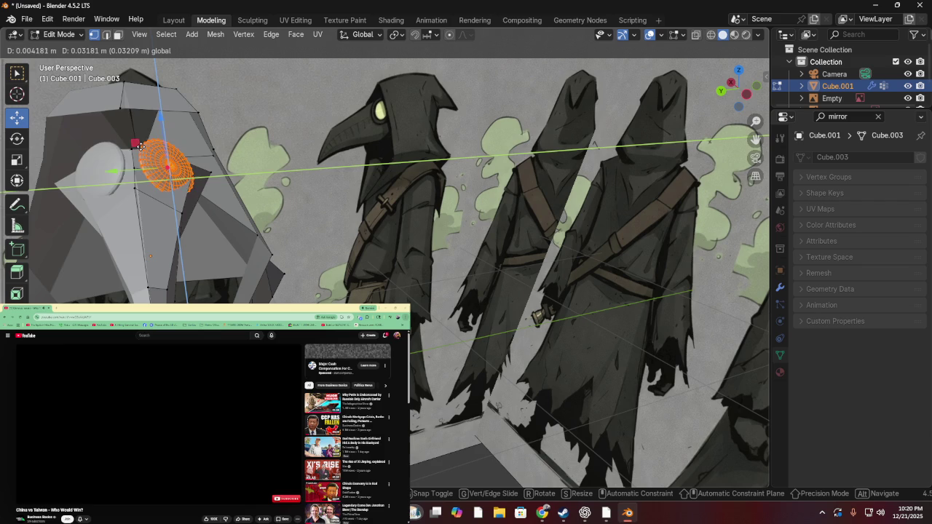
# - Fit the disc into the hood face with small Y, X and Z gizmo moves
pyautogui.moveTo(140, 147)
pyautogui.mouseDown()
pyautogui.moveTo(128, 173)
pyautogui.moveTo(138, 162)
pyautogui.mouseUp()
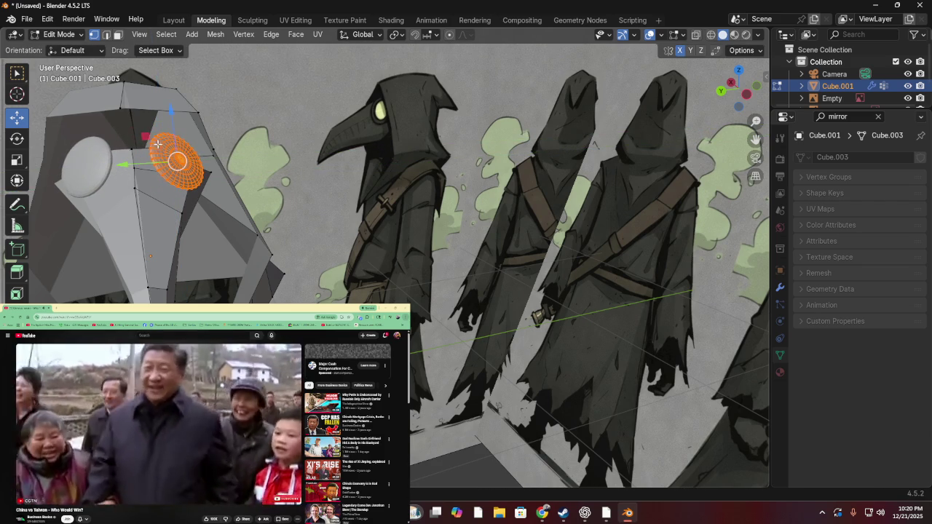
pyautogui.moveTo(158, 144); pyautogui.dragTo(175, 191, button='middle')
pyautogui.moveTo(240, 107); pyautogui.dragTo(227, 109)
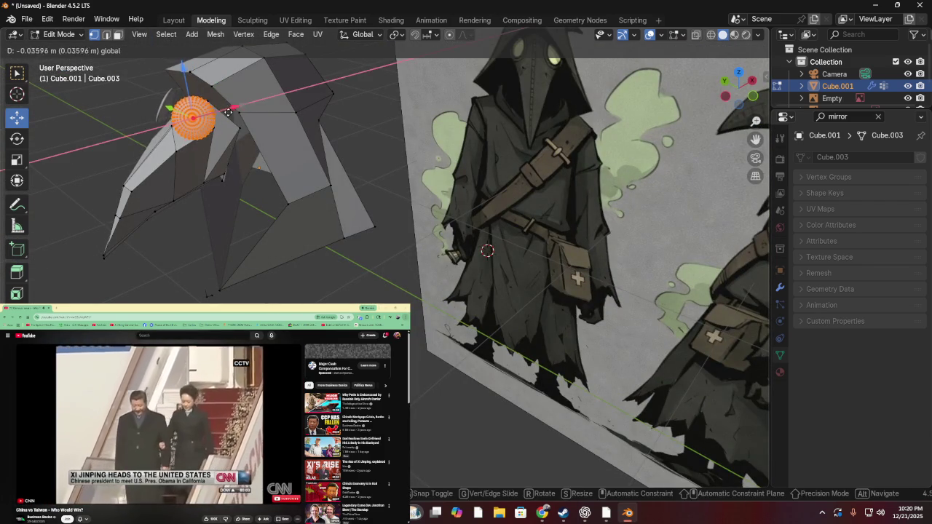
pyautogui.moveTo(175, 67); pyautogui.dragTo(182, 87)
pyautogui.moveTo(182, 87); pyautogui.dragTo(175, 162, button='middle')
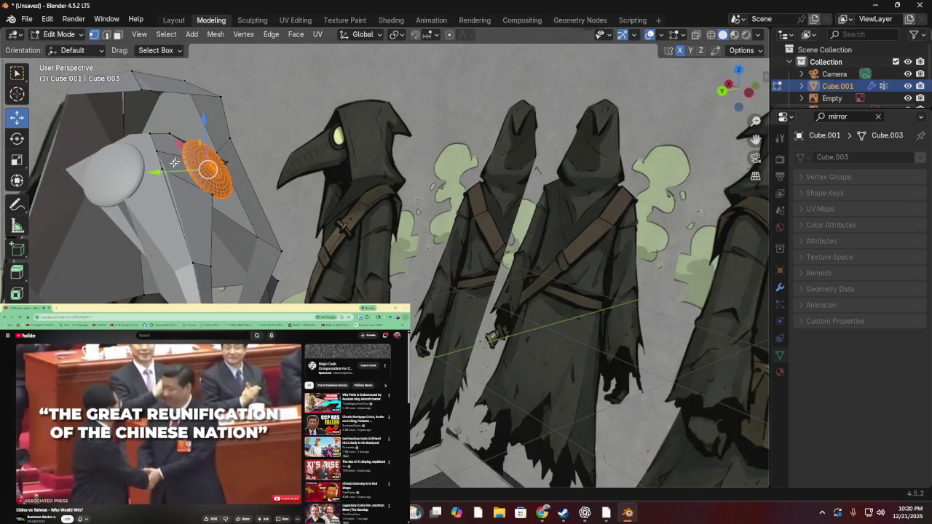
pyautogui.moveTo(153, 172); pyautogui.dragTo(147, 167)
pyautogui.moveTo(199, 119); pyautogui.dragTo(199, 105)
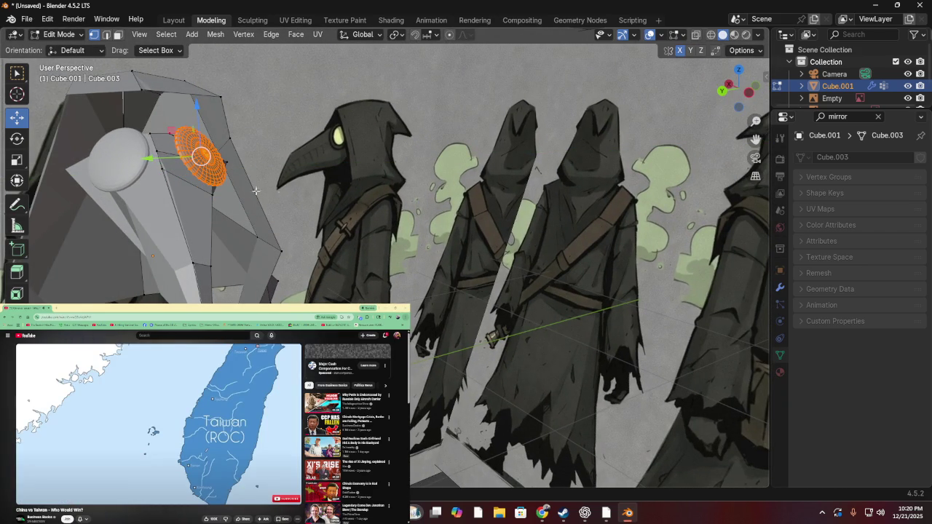
# - Shift the eye disc along X to settle it against the hood
pyautogui.moveTo(294, 144); pyautogui.dragTo(174, 140, button='middle')
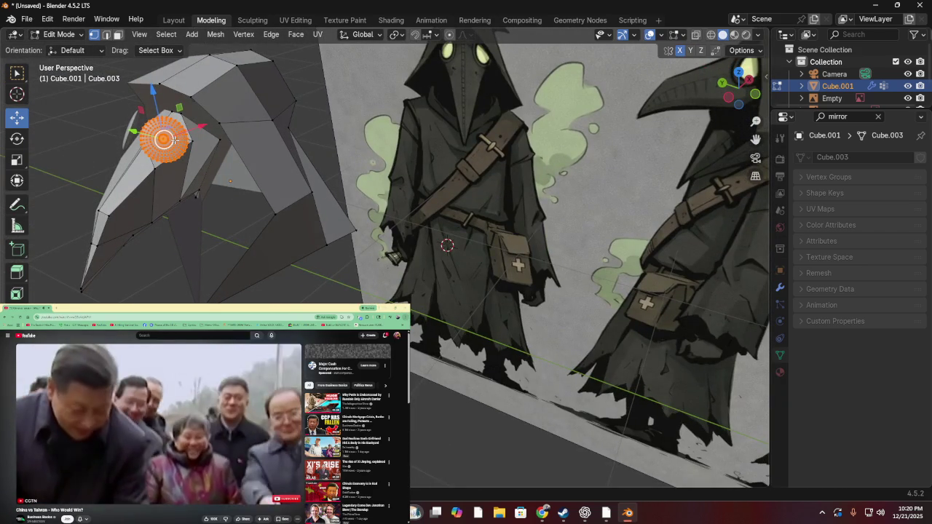
pyautogui.moveTo(133, 131); pyautogui.dragTo(136, 136)
pyautogui.moveTo(204, 129); pyautogui.dragTo(233, 139)
pyautogui.moveTo(233, 140)
pyautogui.mouseDown(button='middle')
pyautogui.moveTo(364, 126)
pyautogui.moveTo(250, 145)
pyautogui.moveTo(352, 129)
pyautogui.moveTo(209, 128)
pyautogui.moveTo(150, 115)
pyautogui.moveTo(243, 120)
pyautogui.moveTo(306, 139)
pyautogui.mouseUp(button='middle')
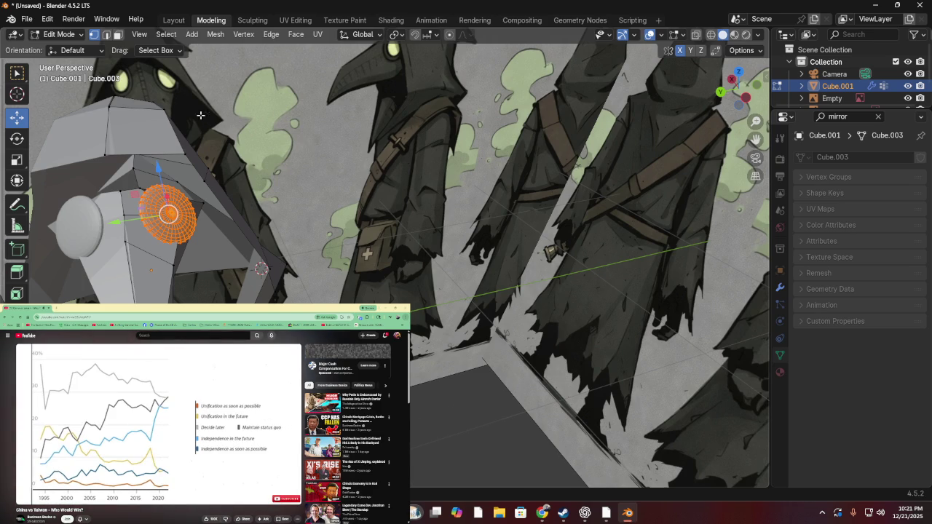
# - Zoom out to see the whole hood and deselect the eye disc
pyautogui.scroll(-3, 201, 116)
pyautogui.moveTo(185, 162); pyautogui.dragTo(204, 191, button='middle')
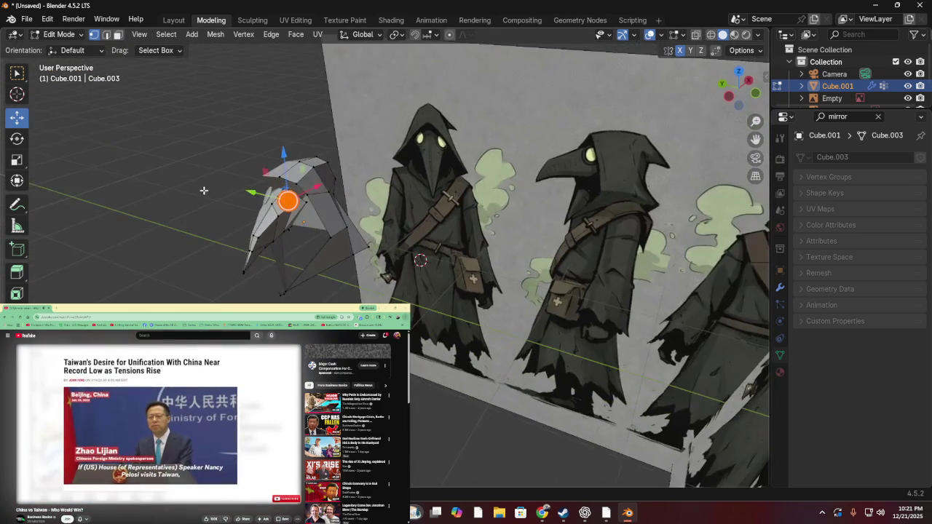
pyautogui.scroll(3, 204, 190)
pyautogui.scroll(2, 198, 152)
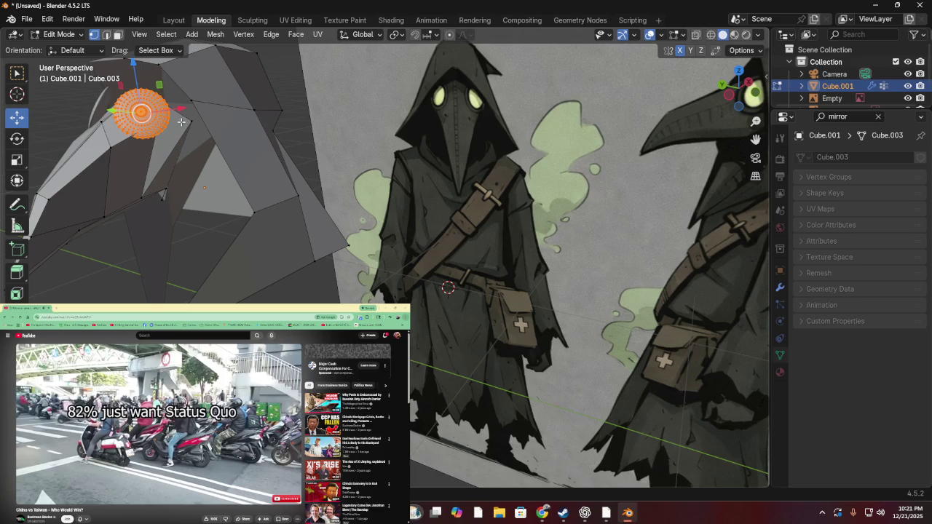
pyautogui.moveTo(208, 138); pyautogui.dragTo(191, 118)
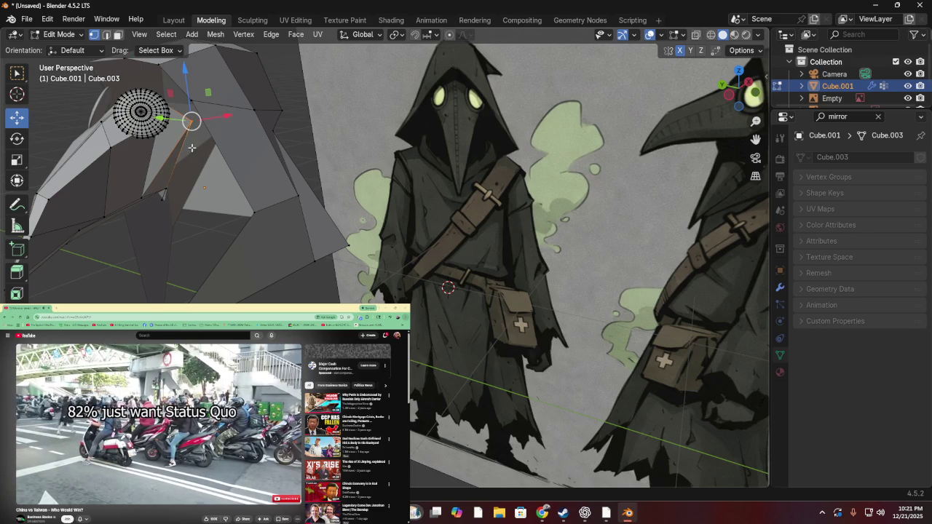
# - Reposition individual hood vertices to reshape the hood's front
pyautogui.press('g')
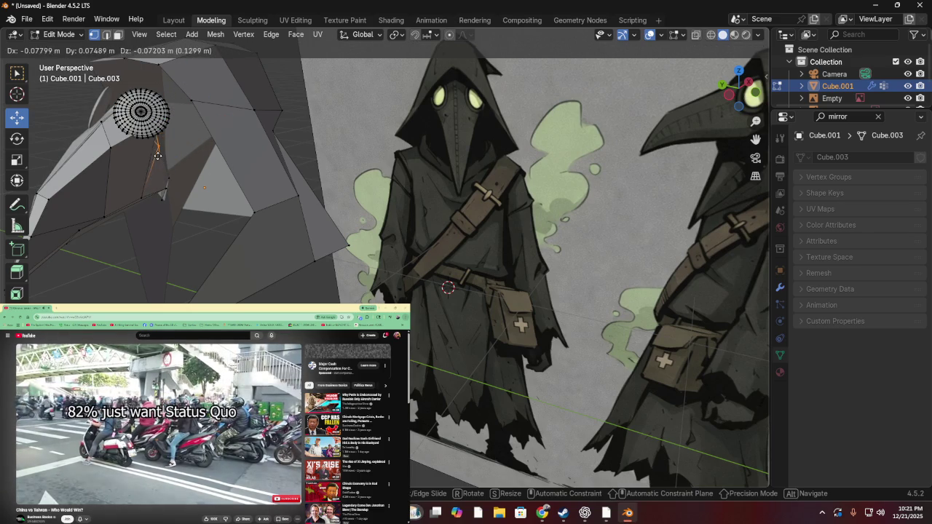
pyautogui.click(161, 150)
pyautogui.moveTo(162, 150)
pyautogui.mouseDown(button='middle')
pyautogui.moveTo(191, 159)
pyautogui.moveTo(307, 148)
pyautogui.moveTo(230, 167)
pyautogui.moveTo(341, 141)
pyautogui.moveTo(151, 164)
pyautogui.moveTo(313, 127)
pyautogui.moveTo(402, 240)
pyautogui.mouseUp(button='middle')
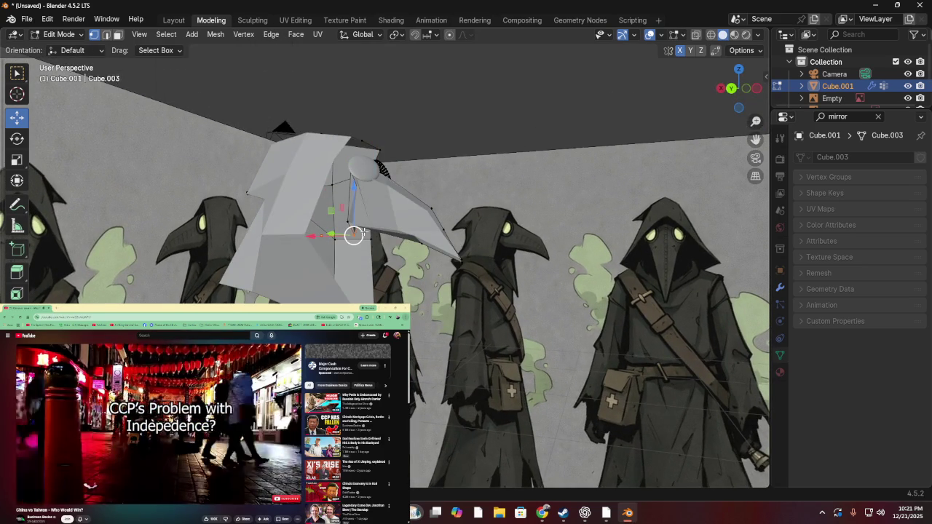
pyautogui.moveTo(364, 231); pyautogui.dragTo(348, 226)
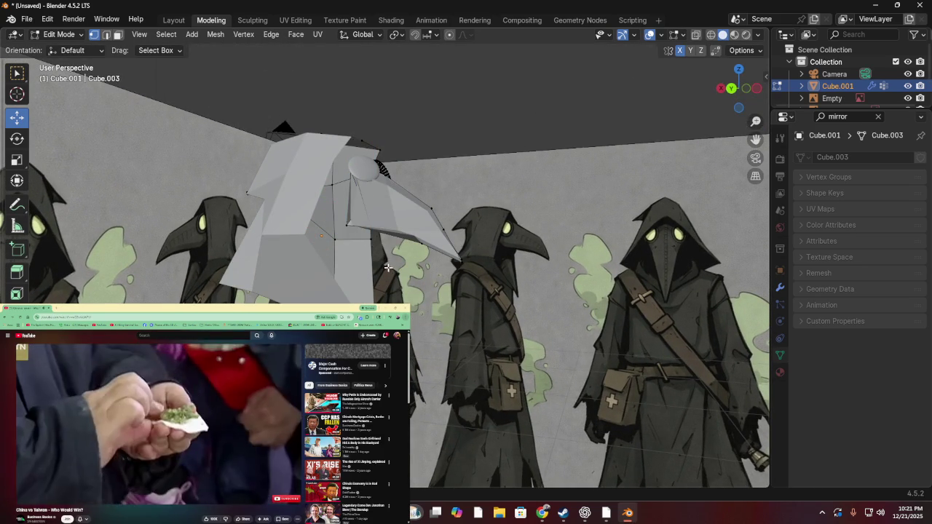
pyautogui.click(354, 223)
pyautogui.moveTo(354, 223)
pyautogui.mouseDown()
pyautogui.moveTo(351, 214)
pyautogui.moveTo(375, 195)
pyautogui.mouseUp()
pyautogui.moveTo(413, 233)
pyautogui.mouseDown(button='middle')
pyautogui.moveTo(297, 286)
pyautogui.moveTo(384, 241)
pyautogui.mouseUp(button='middle')
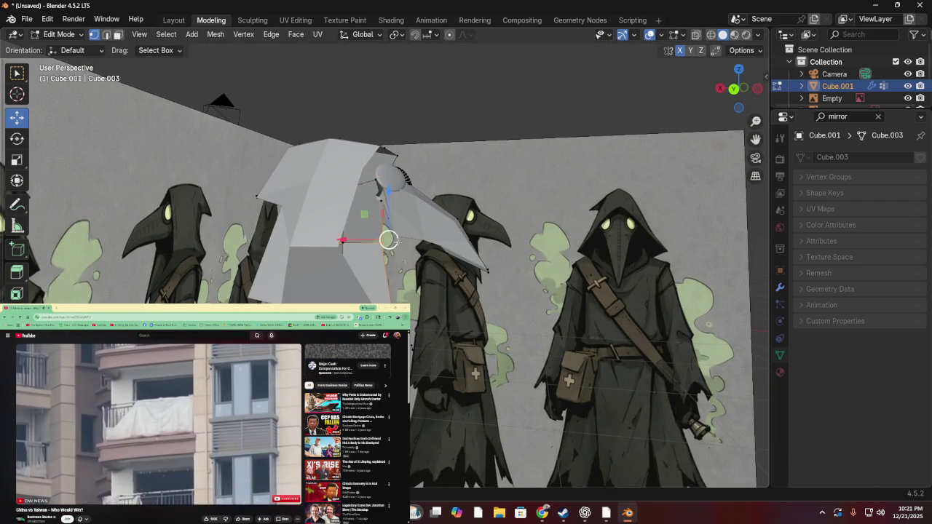
# - Box-select the vertices at the hood's top and raise them higher
pyautogui.scroll(2, 397, 241)
pyautogui.scroll(2, 393, 232)
pyautogui.scroll(1, 402, 209)
pyautogui.moveTo(441, 137); pyautogui.dragTo(507, 210)
pyautogui.press('g')
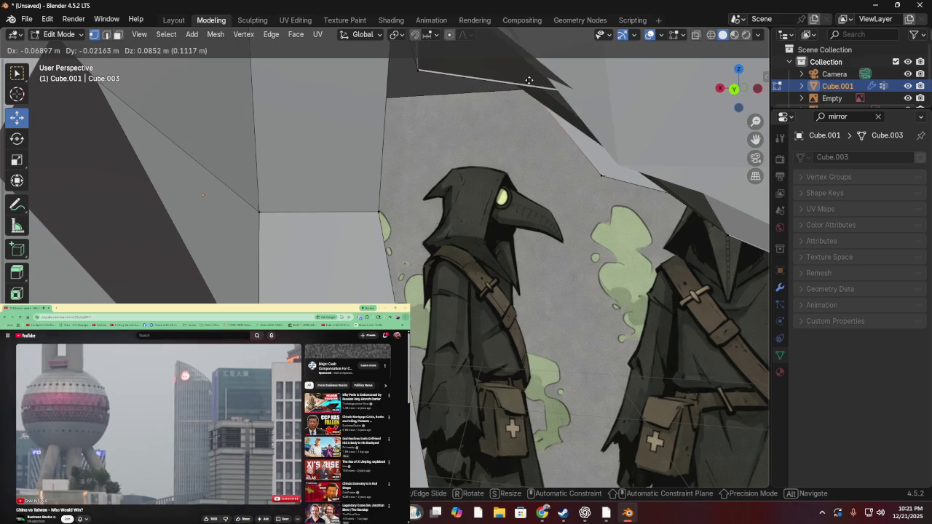
pyautogui.click(529, 81)
# - Orbit around the model to inspect the beak and hood from side and front
pyautogui.moveTo(530, 81); pyautogui.dragTo(439, 133, button='middle')
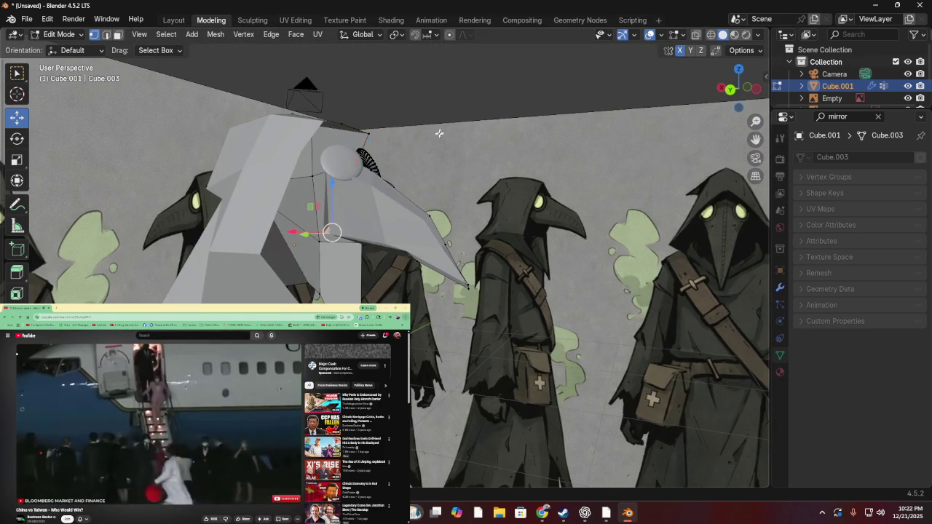
pyautogui.moveTo(440, 133)
pyautogui.mouseDown(button='middle')
pyautogui.moveTo(236, 188)
pyautogui.moveTo(369, 180)
pyautogui.moveTo(358, 185)
pyautogui.mouseUp(button='middle')
pyautogui.moveTo(252, 163)
pyautogui.mouseDown(button='middle')
pyautogui.moveTo(306, 148)
pyautogui.moveTo(277, 149)
pyautogui.moveTo(314, 148)
pyautogui.moveTo(353, 160)
pyautogui.moveTo(336, 178)
pyautogui.moveTo(372, 149)
pyautogui.moveTo(317, 167)
pyautogui.moveTo(223, 177)
pyautogui.moveTo(359, 196)
pyautogui.moveTo(470, 116)
pyautogui.mouseUp(button='middle')
pyautogui.moveTo(504, 91)
pyautogui.mouseDown(button='middle')
pyautogui.moveTo(517, 104)
pyautogui.moveTo(323, 129)
pyautogui.moveTo(278, 151)
pyautogui.moveTo(263, 188)
pyautogui.mouseUp(button='middle')
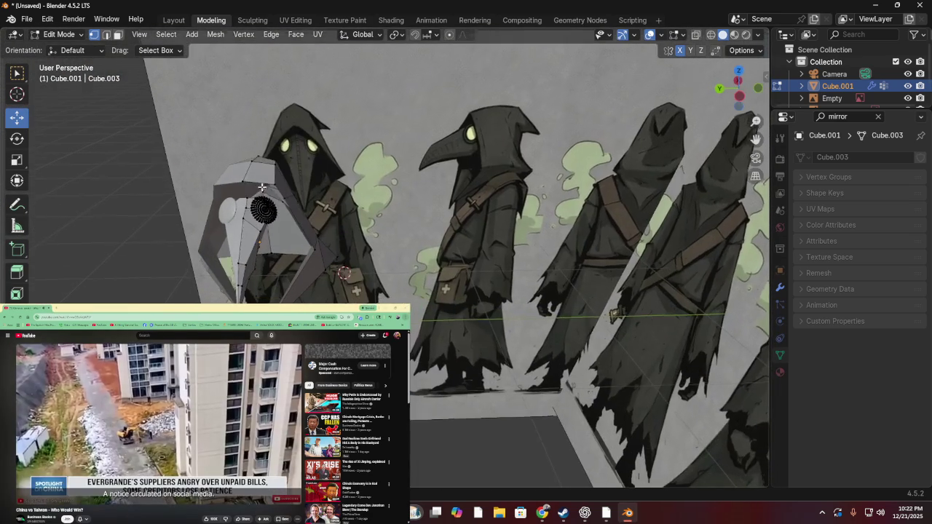
# - Raise the selected hood vertices along Z around the eye disc
pyautogui.moveTo(413, 198)
pyautogui.mouseDown(button='middle')
pyautogui.moveTo(369, 179)
pyautogui.moveTo(377, 181)
pyautogui.moveTo(351, 188)
pyautogui.moveTo(354, 177)
pyautogui.moveTo(401, 187)
pyautogui.moveTo(258, 174)
pyautogui.moveTo(169, 180)
pyautogui.mouseUp(button='middle')
pyautogui.scroll(5, 258, 174)
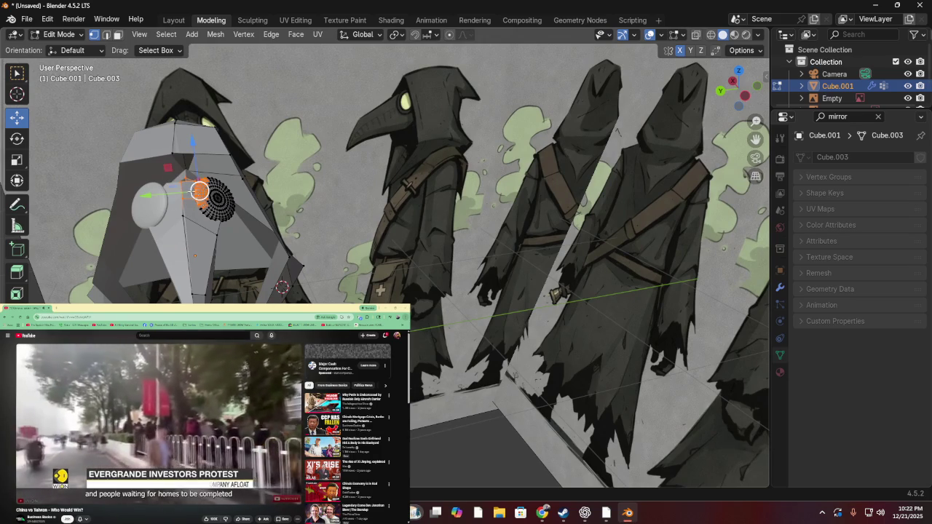
pyautogui.moveTo(180, 181); pyautogui.dragTo(196, 171)
pyautogui.moveTo(179, 136); pyautogui.dragTo(175, 116)
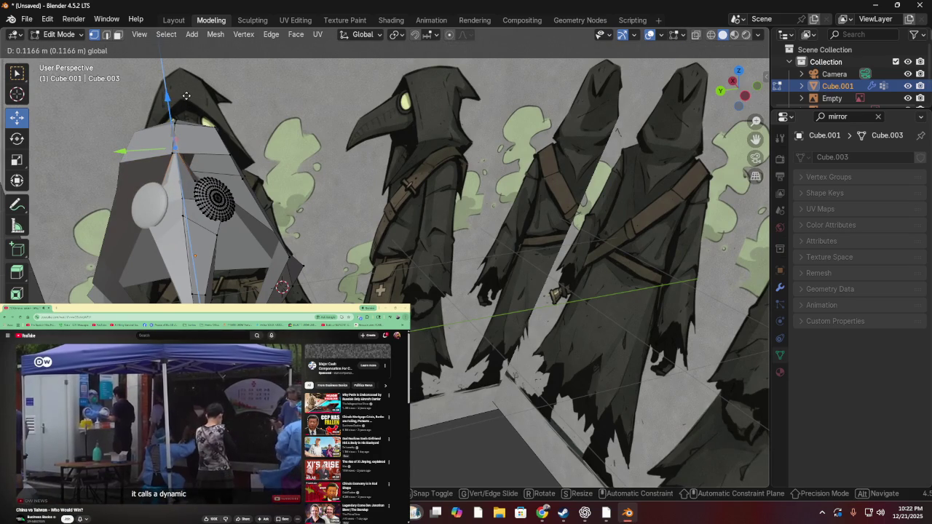
pyautogui.moveTo(186, 95); pyautogui.dragTo(206, 178)
pyautogui.moveTo(279, 211); pyautogui.dragTo(315, 199, button='middle')
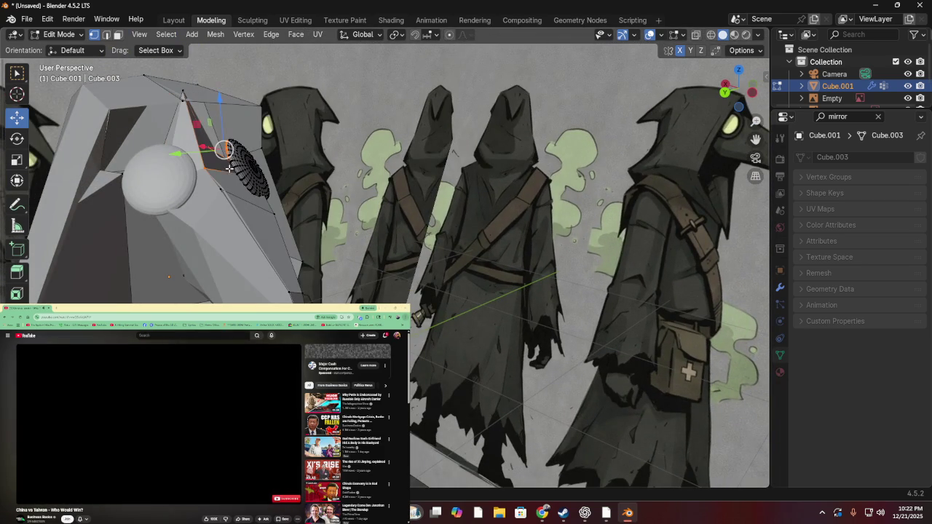
pyautogui.moveTo(229, 168)
pyautogui.mouseDown(button='middle')
pyautogui.moveTo(215, 190)
pyautogui.moveTo(173, 205)
pyautogui.moveTo(92, 204)
pyautogui.moveTo(131, 229)
pyautogui.mouseUp(button='middle')
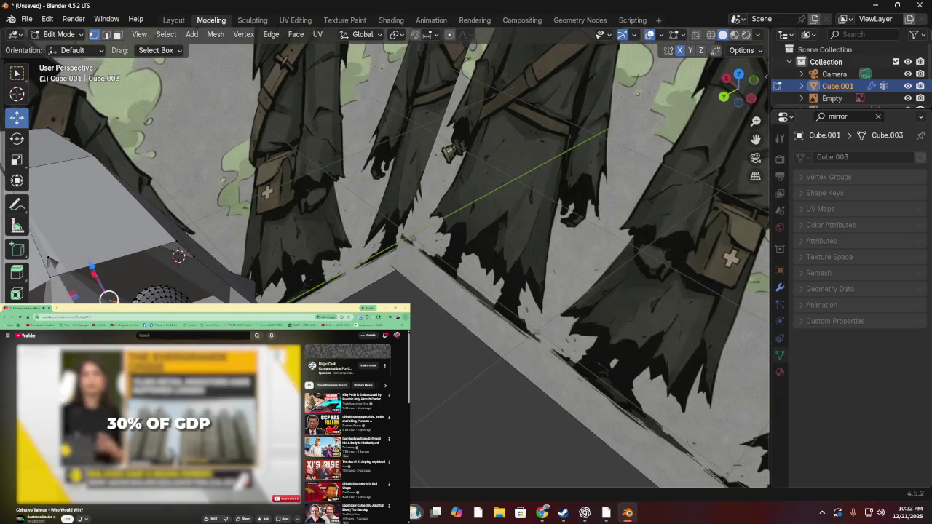
# - Shift the hood vertices beside the eye disc along X and Y toward the reference figure
pyautogui.moveTo(110, 299); pyautogui.dragTo(112, 300)
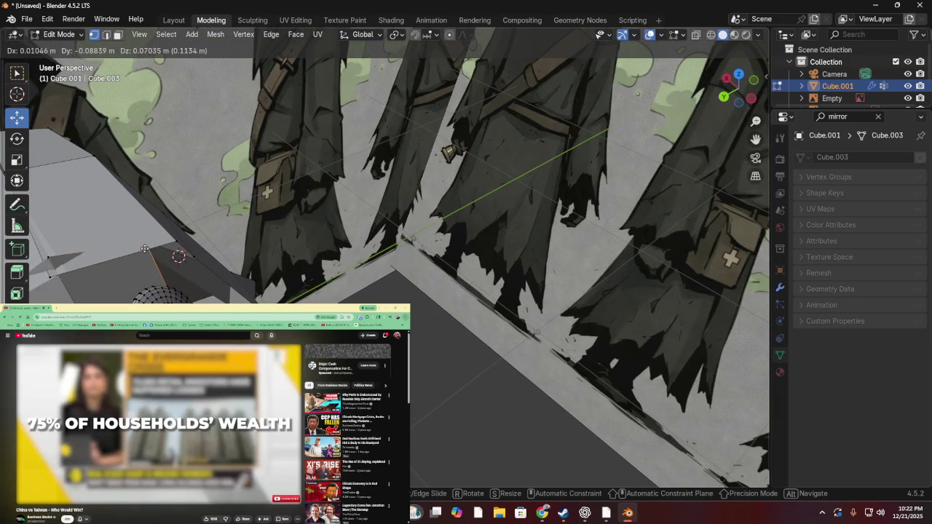
pyautogui.moveTo(145, 248)
pyautogui.mouseDown()
pyautogui.moveTo(168, 256)
pyautogui.moveTo(135, 224)
pyautogui.mouseUp()
pyautogui.moveTo(136, 225)
pyautogui.mouseDown(button='middle')
pyautogui.moveTo(83, 190)
pyautogui.moveTo(104, 196)
pyautogui.mouseUp(button='middle')
pyautogui.moveTo(162, 134); pyautogui.dragTo(179, 127)
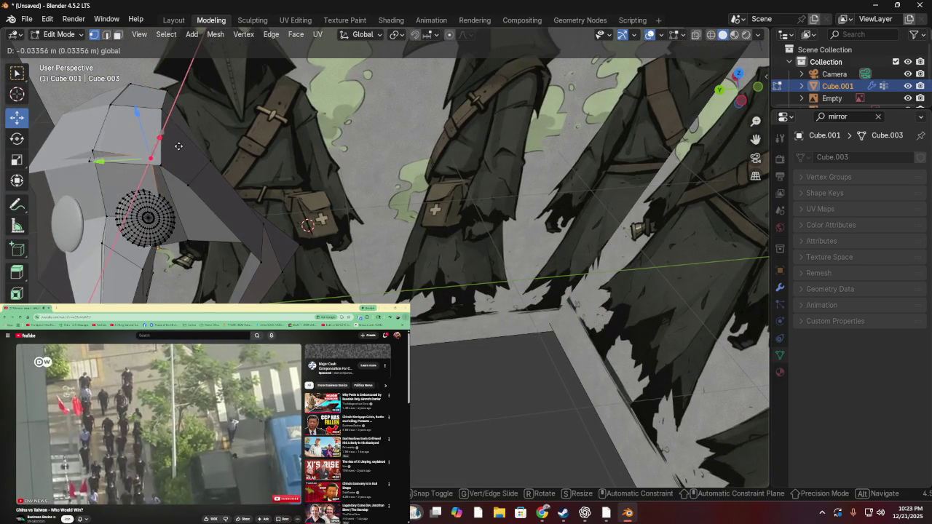
pyautogui.moveTo(190, 121); pyautogui.dragTo(181, 137)
pyautogui.moveTo(114, 139); pyautogui.dragTo(131, 146)
pyautogui.moveTo(131, 145)
pyautogui.mouseDown(button='middle')
pyautogui.moveTo(193, 160)
pyautogui.moveTo(210, 139)
pyautogui.mouseUp(button='middle')
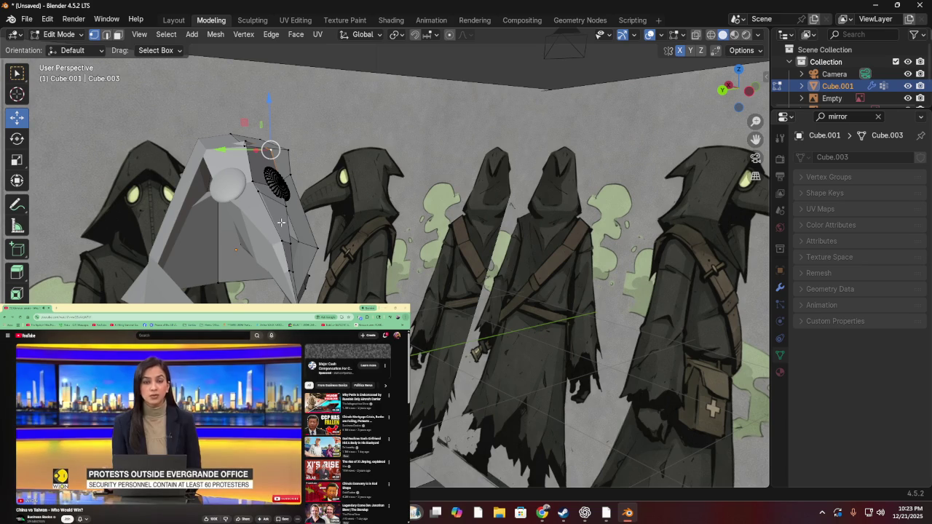
# - Nudge a selected hood vertex along X and Y, checking it from the side
pyautogui.moveTo(281, 222); pyautogui.dragTo(341, 200, button='middle')
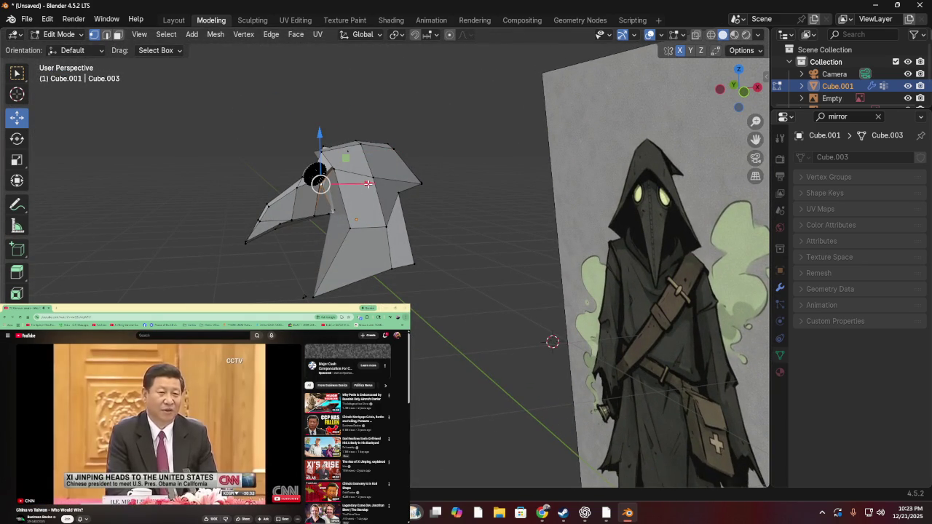
pyautogui.moveTo(368, 183); pyautogui.dragTo(386, 190)
pyautogui.click(392, 191)
pyautogui.moveTo(391, 190); pyautogui.dragTo(291, 187, button='middle')
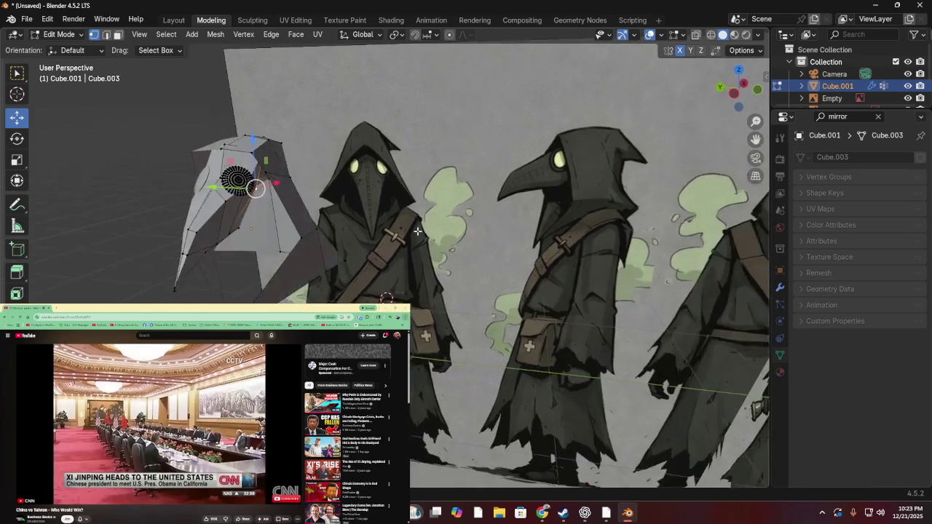
pyautogui.scroll(3, 250, 190)
pyautogui.moveTo(209, 190); pyautogui.dragTo(266, 207)
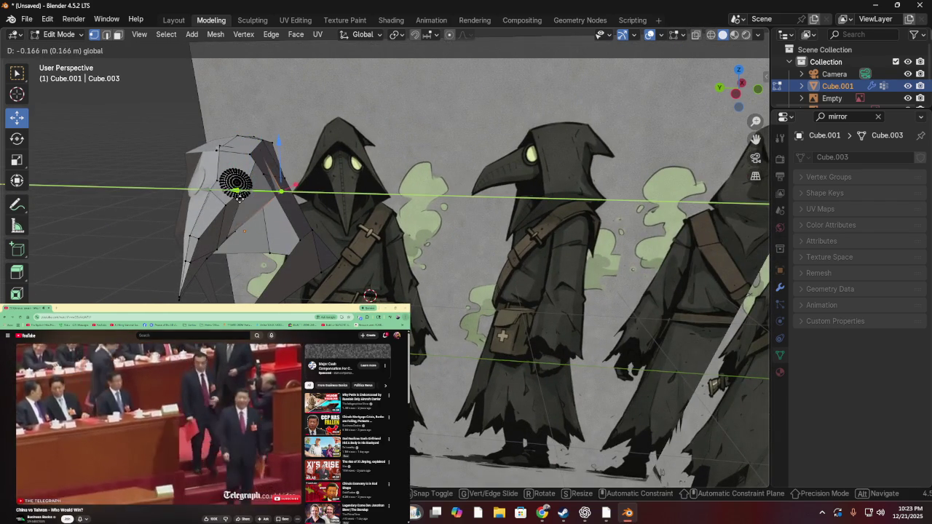
pyautogui.moveTo(266, 206)
pyautogui.mouseDown(button='middle')
pyautogui.moveTo(319, 221)
pyautogui.moveTo(359, 300)
pyautogui.mouseUp(button='middle')
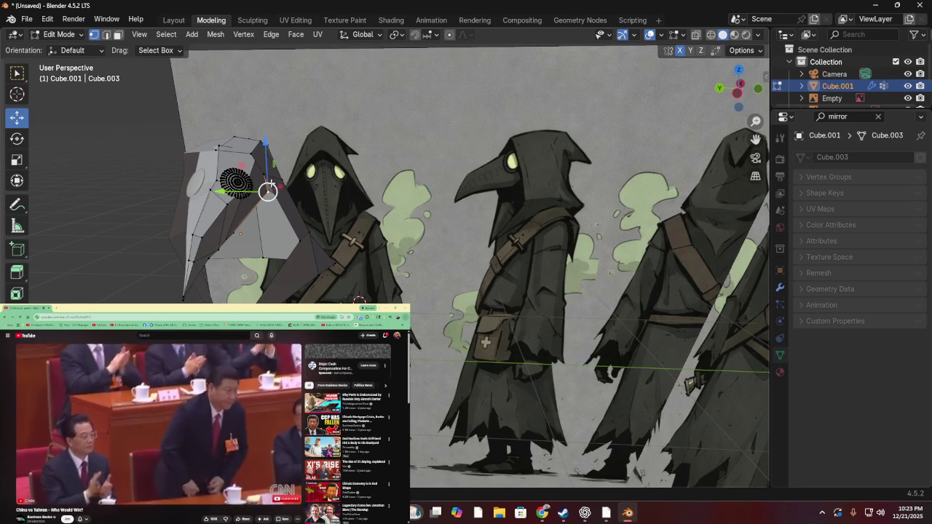
pyautogui.moveTo(277, 190); pyautogui.dragTo(258, 199)
pyautogui.moveTo(257, 200)
pyautogui.mouseDown(button='middle')
pyautogui.moveTo(202, 183)
pyautogui.moveTo(246, 158)
pyautogui.moveTo(304, 214)
pyautogui.moveTo(259, 213)
pyautogui.moveTo(308, 219)
pyautogui.moveTo(225, 217)
pyautogui.moveTo(180, 193)
pyautogui.moveTo(329, 193)
pyautogui.moveTo(321, 156)
pyautogui.moveTo(278, 119)
pyautogui.moveTo(236, 139)
pyautogui.moveTo(223, 182)
pyautogui.moveTo(217, 148)
pyautogui.moveTo(210, 182)
pyautogui.moveTo(166, 173)
pyautogui.moveTo(197, 186)
pyautogui.moveTo(183, 200)
pyautogui.moveTo(266, 209)
pyautogui.moveTo(256, 238)
pyautogui.mouseUp(button='middle')
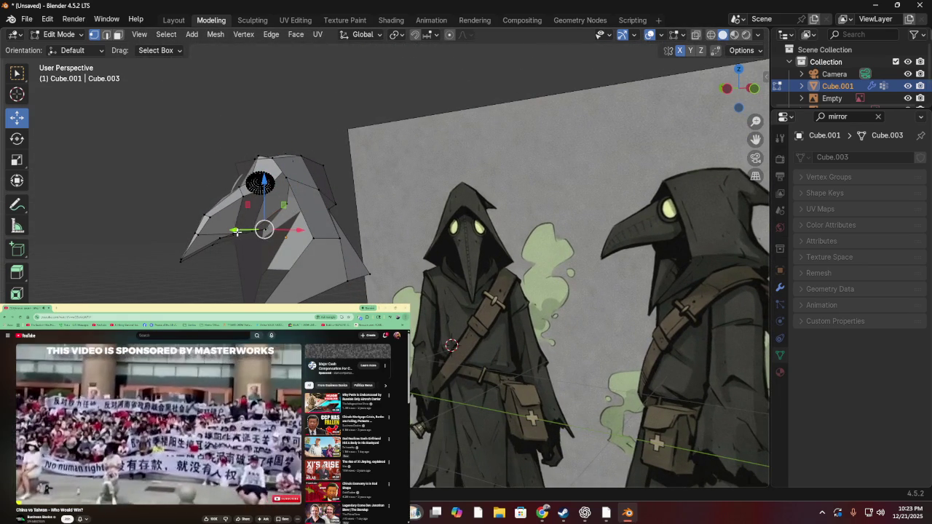
# - Move more hood and beak vertices along X and Y, comparing against the reference art
pyautogui.moveTo(237, 224); pyautogui.dragTo(230, 230)
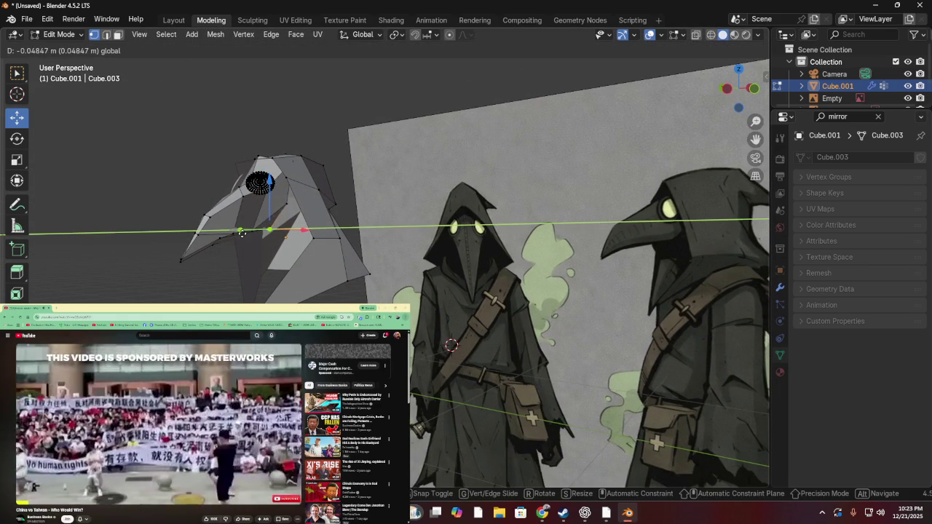
pyautogui.moveTo(240, 231); pyautogui.dragTo(244, 231)
pyautogui.moveTo(303, 230); pyautogui.dragTo(318, 231)
pyautogui.moveTo(318, 232)
pyautogui.mouseDown(button='middle')
pyautogui.moveTo(389, 206)
pyautogui.moveTo(410, 222)
pyautogui.moveTo(281, 225)
pyautogui.mouseUp(button='middle')
pyautogui.moveTo(191, 213); pyautogui.dragTo(209, 209)
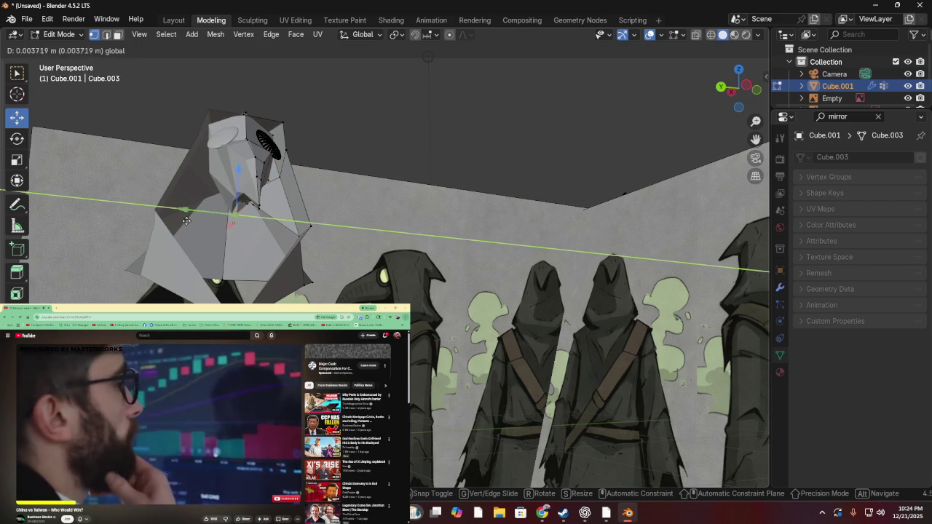
pyautogui.moveTo(191, 213); pyautogui.dragTo(182, 222)
pyautogui.moveTo(182, 222)
pyautogui.mouseDown(button='middle')
pyautogui.moveTo(100, 238)
pyautogui.moveTo(264, 238)
pyautogui.moveTo(92, 239)
pyautogui.moveTo(77, 216)
pyautogui.moveTo(194, 233)
pyautogui.moveTo(264, 256)
pyautogui.moveTo(202, 220)
pyautogui.moveTo(142, 222)
pyautogui.moveTo(131, 276)
pyautogui.moveTo(204, 241)
pyautogui.moveTo(244, 248)
pyautogui.moveTo(237, 227)
pyautogui.mouseUp(button='middle')
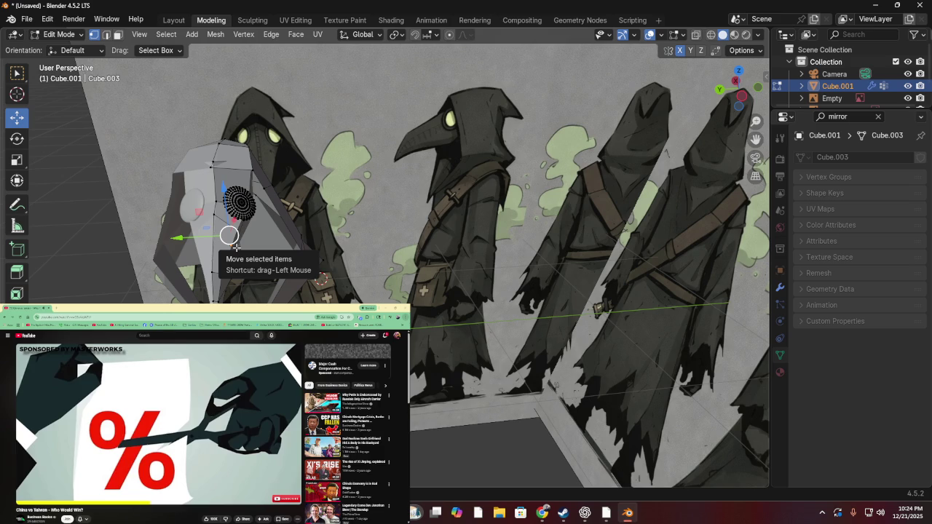
pyautogui.moveTo(228, 267)
pyautogui.mouseDown(button='middle')
pyautogui.moveTo(241, 252)
pyautogui.moveTo(283, 252)
pyautogui.moveTo(194, 260)
pyautogui.moveTo(241, 265)
pyautogui.mouseUp(button='middle')
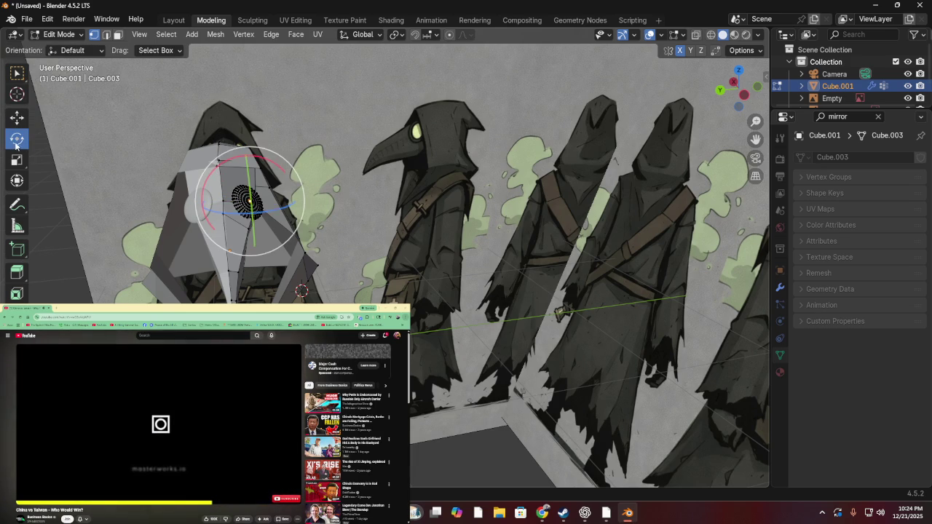
# - Rotate the eye disc slightly, cancelling a stray move and context menu
pyautogui.moveTo(251, 202); pyautogui.dragTo(247, 252)
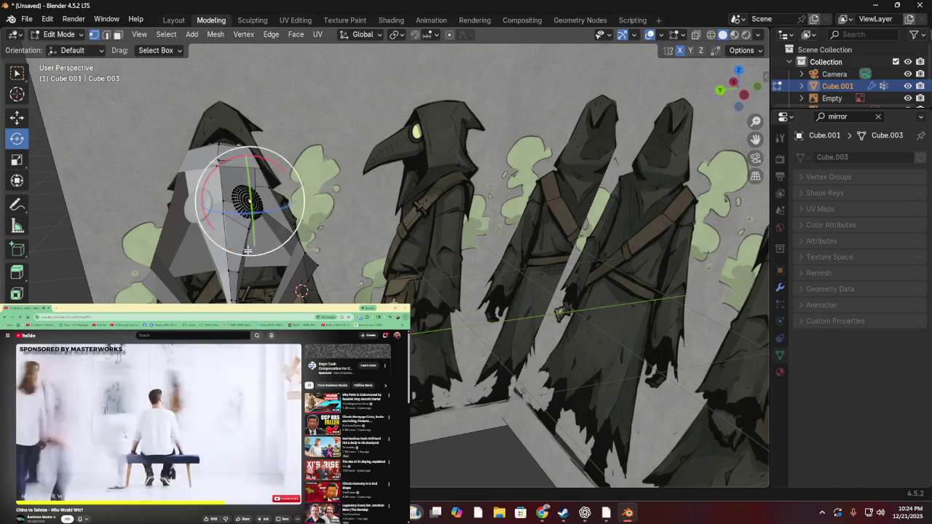
pyautogui.press('g')
pyautogui.rightClick(330, 178)
pyautogui.rightClick(306, 170)
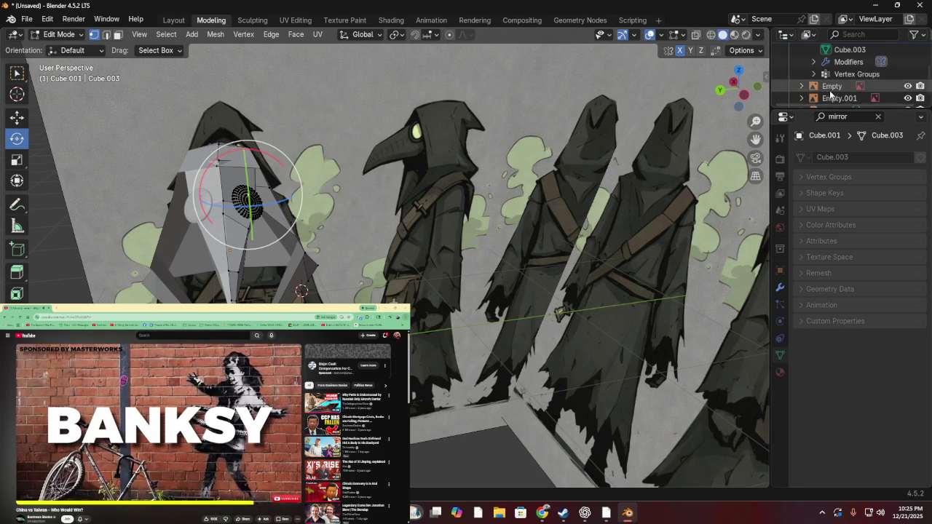
pyautogui.scroll(-1, 831, 94)
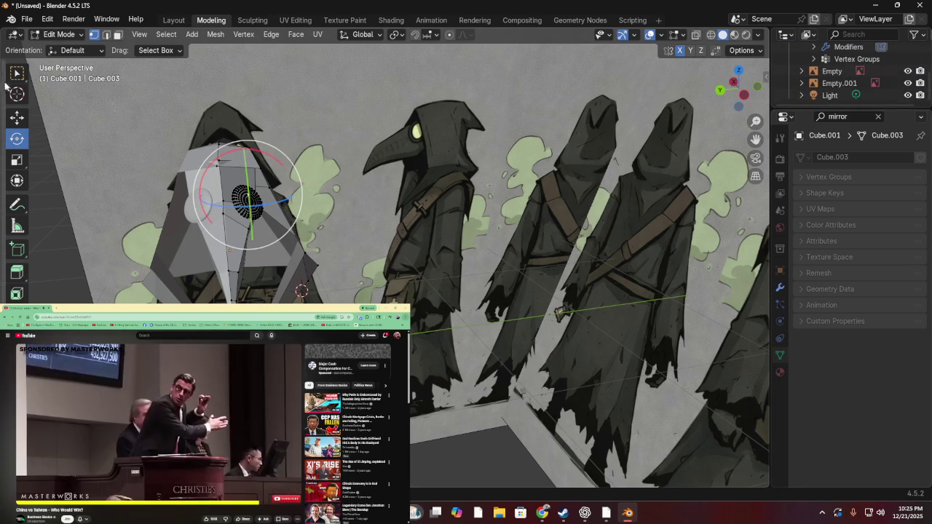
# - Box-select the eye disc geometry and return the hood to Object Mode
pyautogui.click(16, 73)
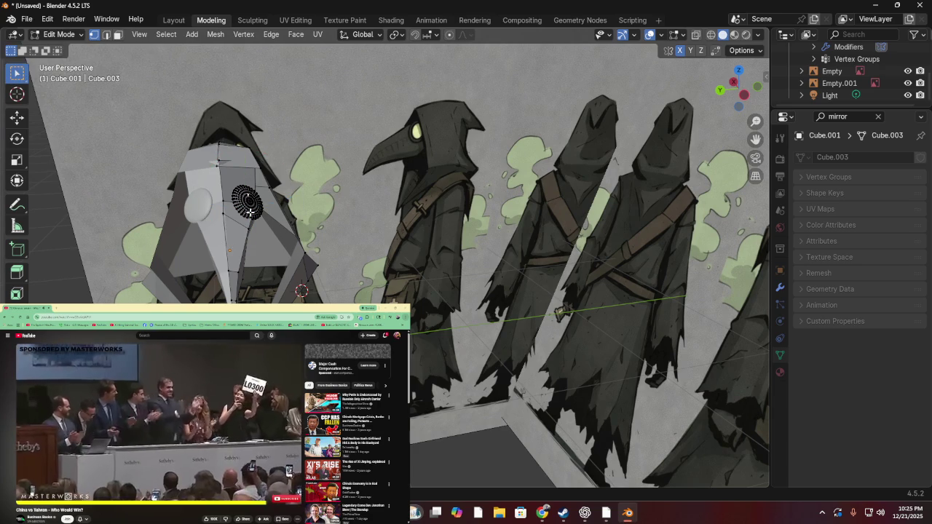
pyautogui.moveTo(245, 182); pyautogui.dragTo(269, 208)
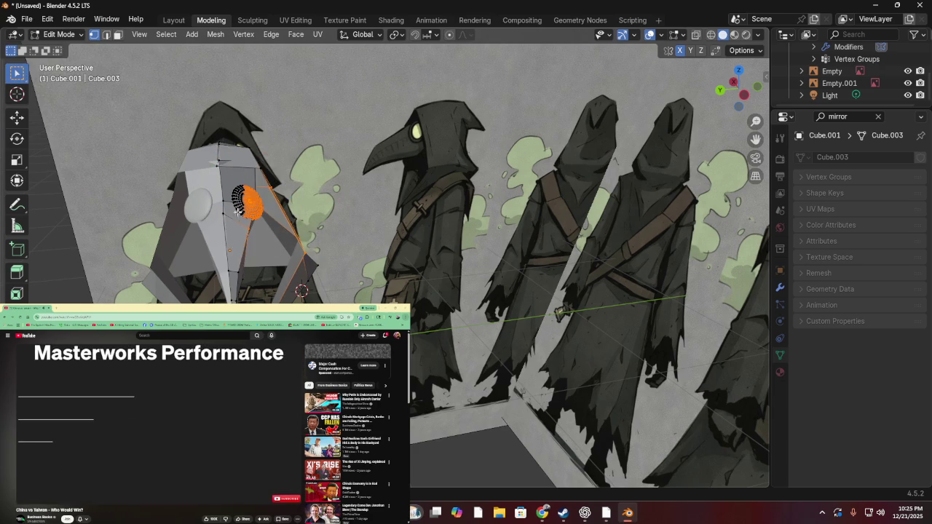
pyautogui.moveTo(239, 212); pyautogui.dragTo(219, 189, button='middle')
pyautogui.scroll(4, 189, 160)
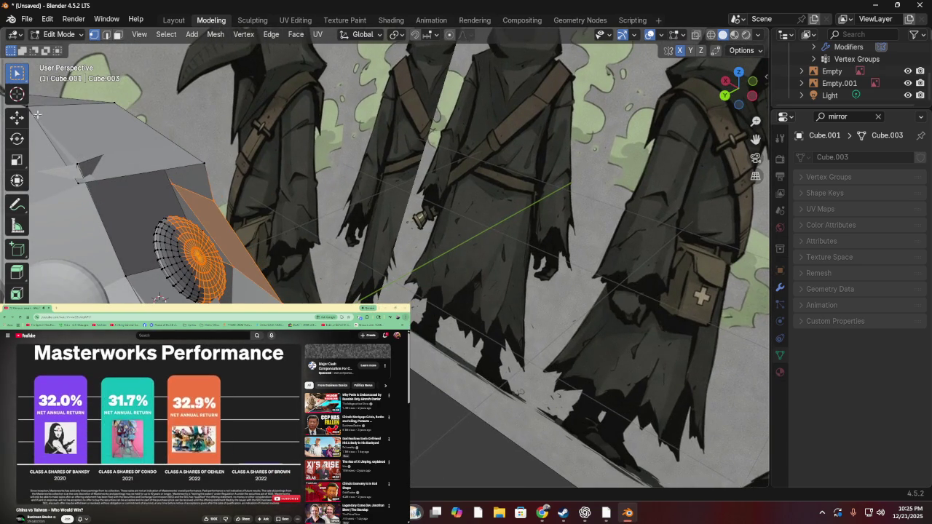
pyautogui.click(73, 36)
pyautogui.click(62, 46)
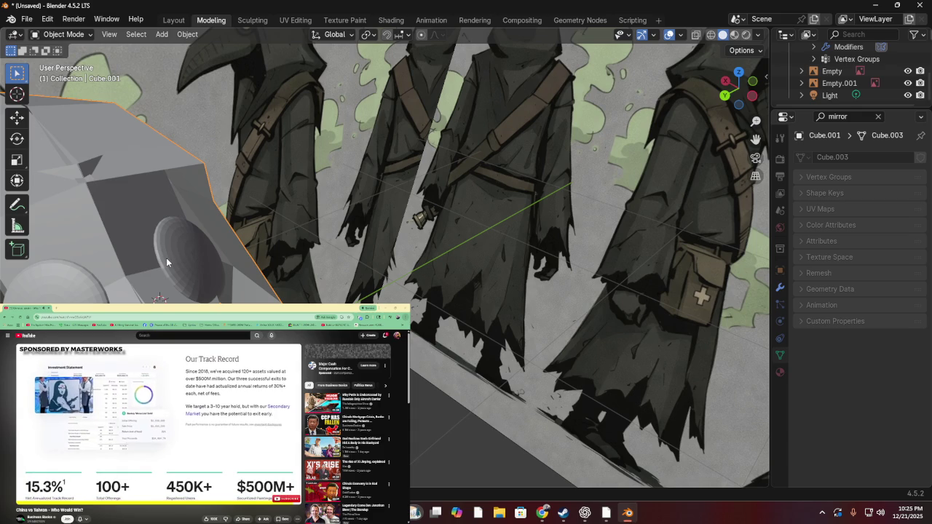
pyautogui.click(164, 20)
pyautogui.moveTo(519, 131); pyautogui.dragTo(563, 131, button='middle')
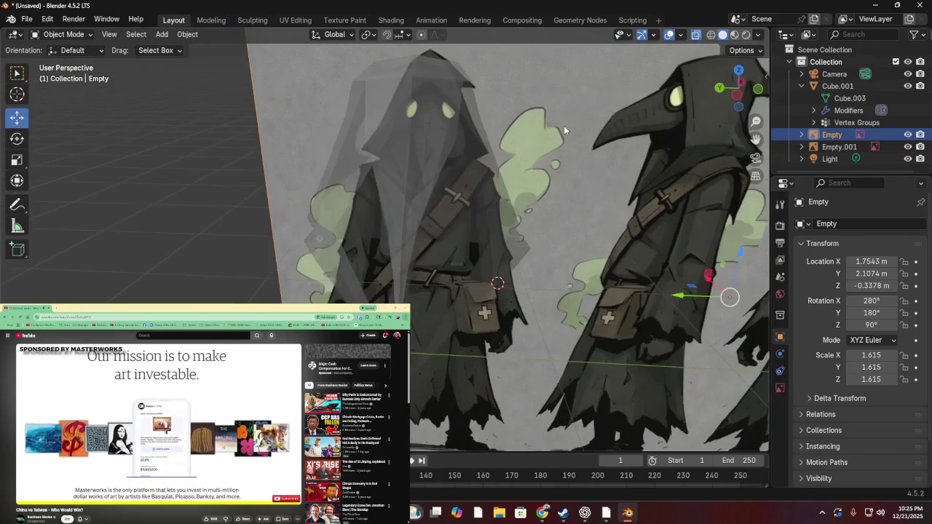
pyautogui.click(435, 152)
pyautogui.click(456, 135)
pyautogui.click(458, 135)
pyautogui.click(463, 137)
pyautogui.click(462, 137)
pyautogui.click(462, 137)
pyautogui.click(463, 137)
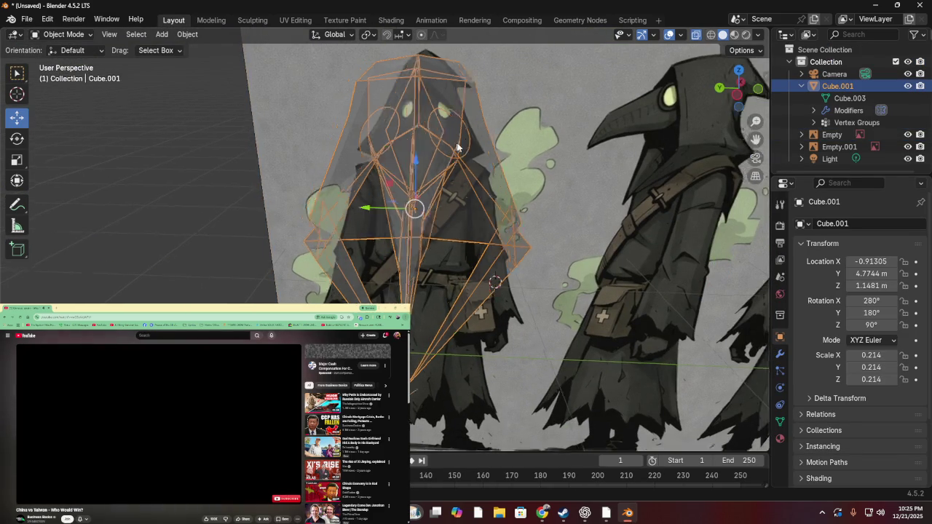
pyautogui.moveTo(462, 137); pyautogui.dragTo(550, 134, button='middle')
pyautogui.click(565, 111)
pyautogui.click(566, 100)
pyautogui.click(567, 98)
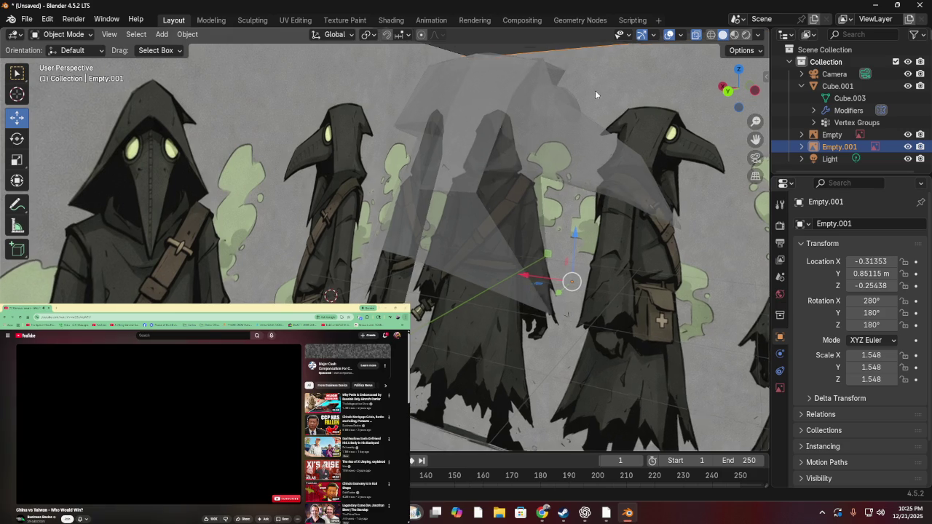
pyautogui.moveTo(567, 98); pyautogui.dragTo(114, 4, button='middle')
pyautogui.click(204, 20)
pyautogui.click(166, 249)
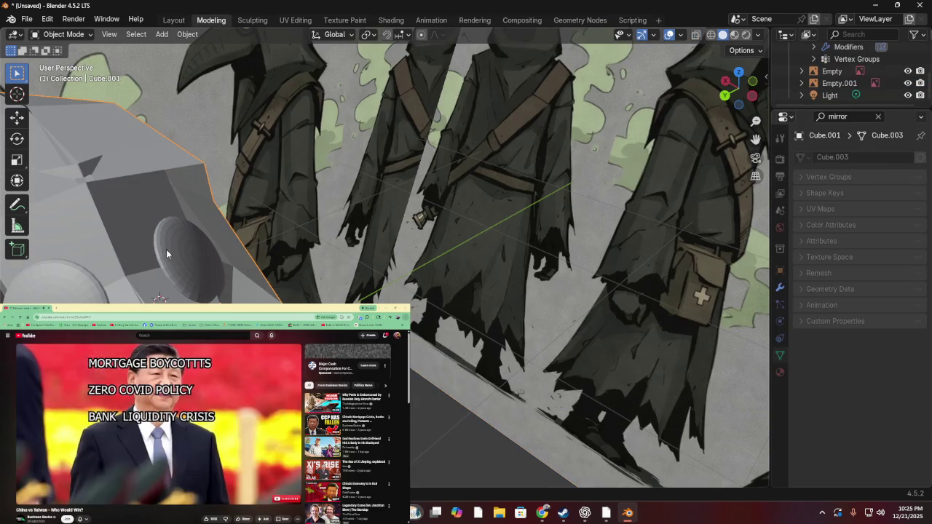
pyautogui.click(169, 249)
pyautogui.click(169, 250)
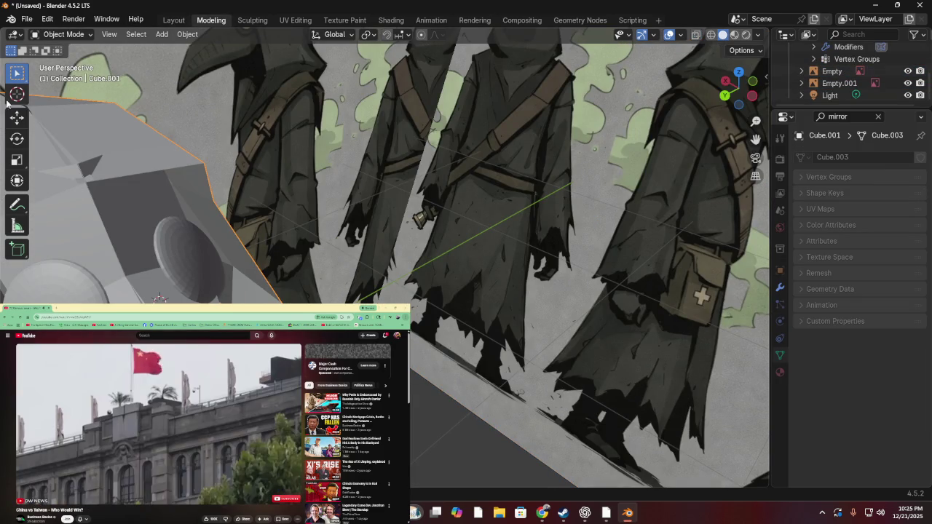
pyautogui.click(17, 118)
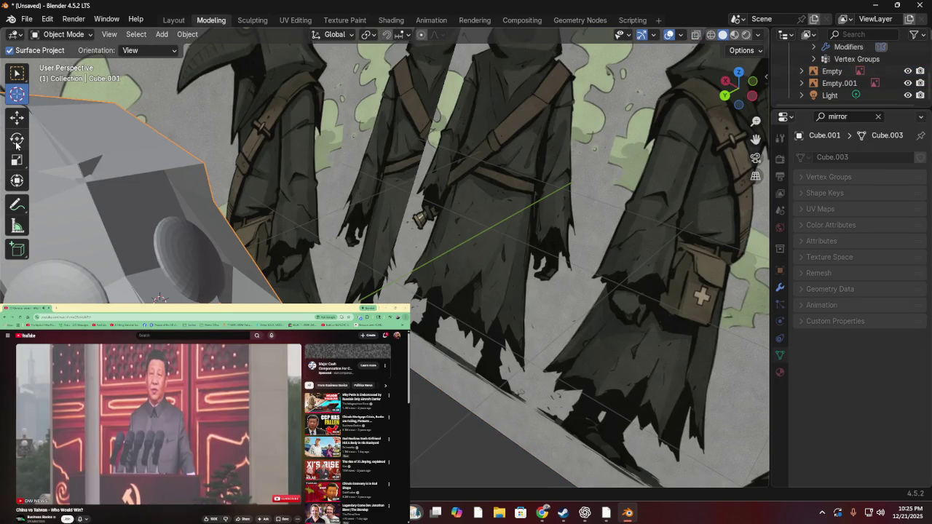
pyautogui.click(16, 145)
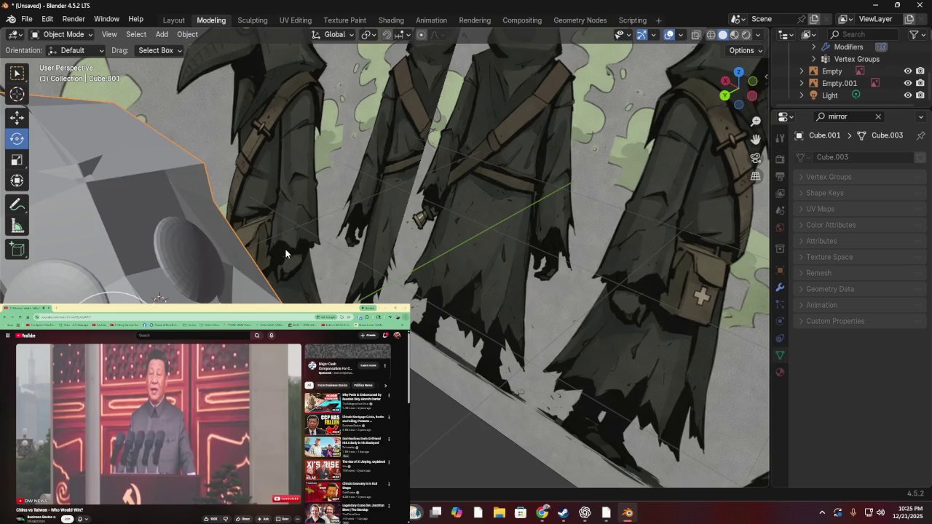
pyautogui.moveTo(175, 235); pyautogui.dragTo(96, 182, button='middle')
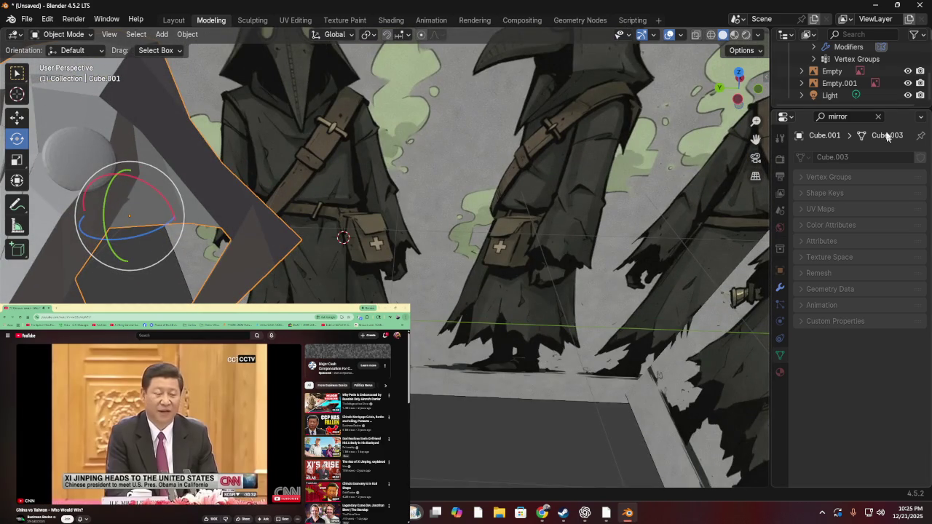
pyautogui.moveTo(327, 151); pyautogui.dragTo(342, 138, button='middle')
pyautogui.scroll(-3, 342, 137)
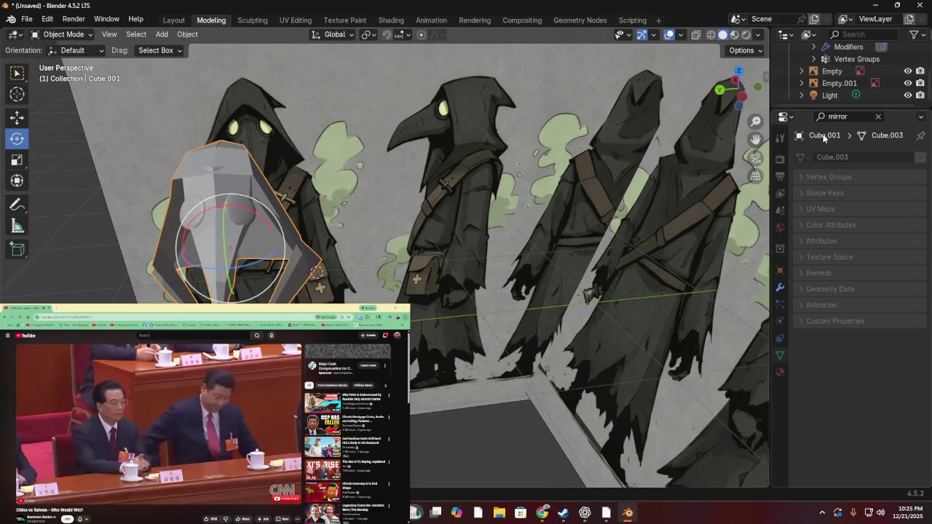
pyautogui.scroll(2, 820, 86)
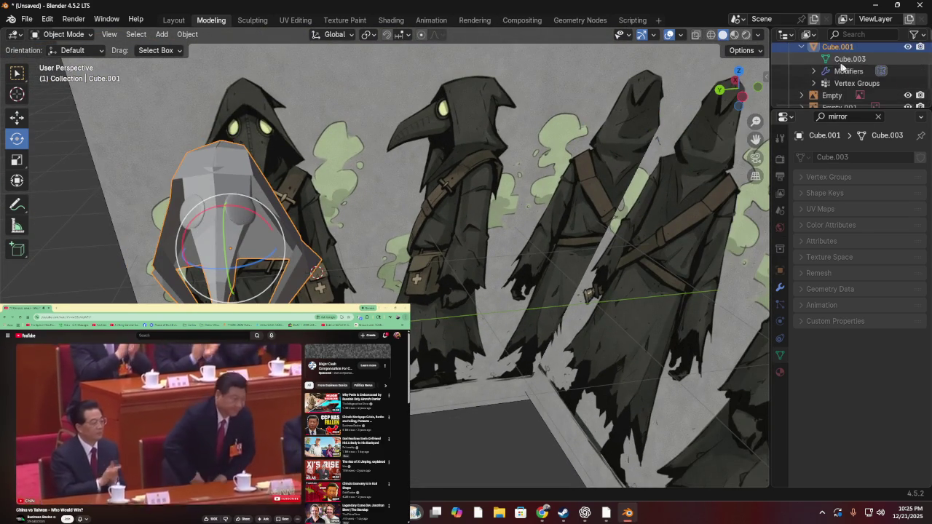
# - Expand the hood's Outliner entries to reveal its vertex groups and Mirror modifier
pyautogui.click(816, 83)
pyautogui.scroll(-2, 825, 78)
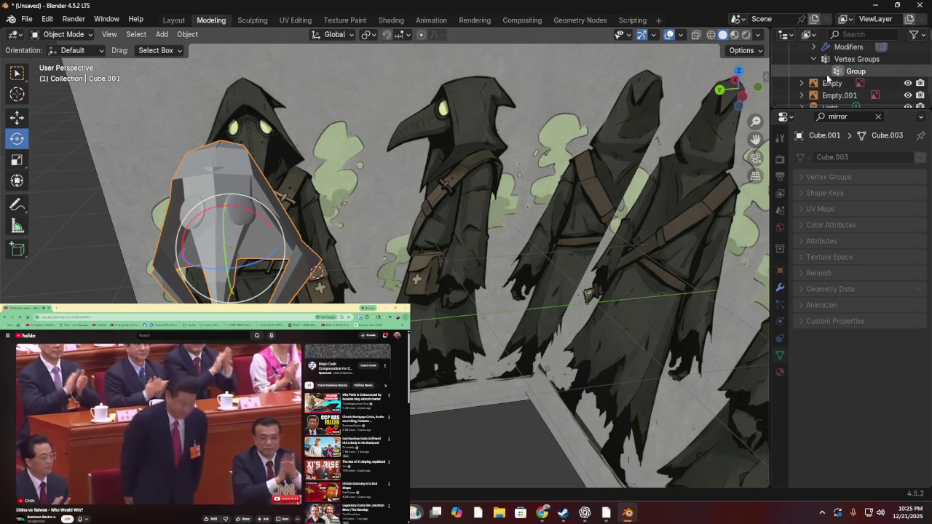
pyautogui.scroll(2, 828, 77)
pyautogui.click(813, 71)
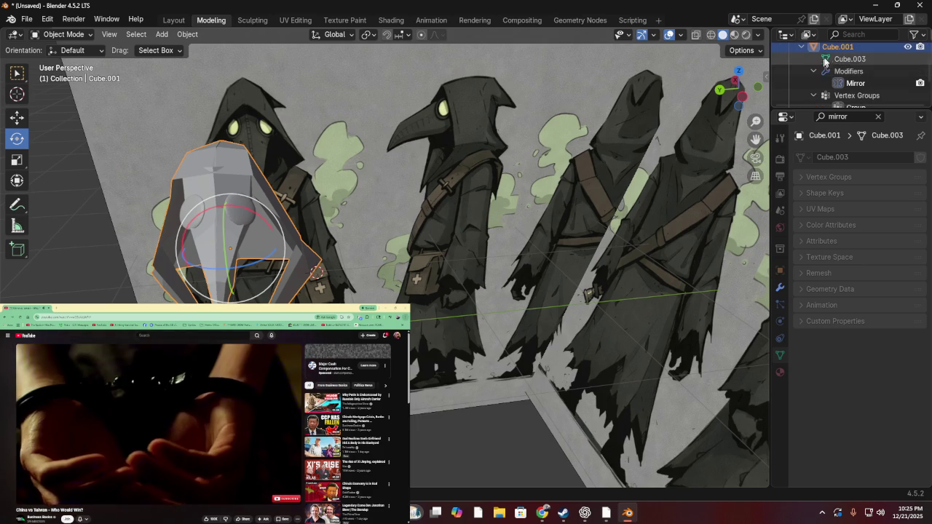
pyautogui.scroll(1, 828, 58)
pyautogui.scroll(2, 832, 64)
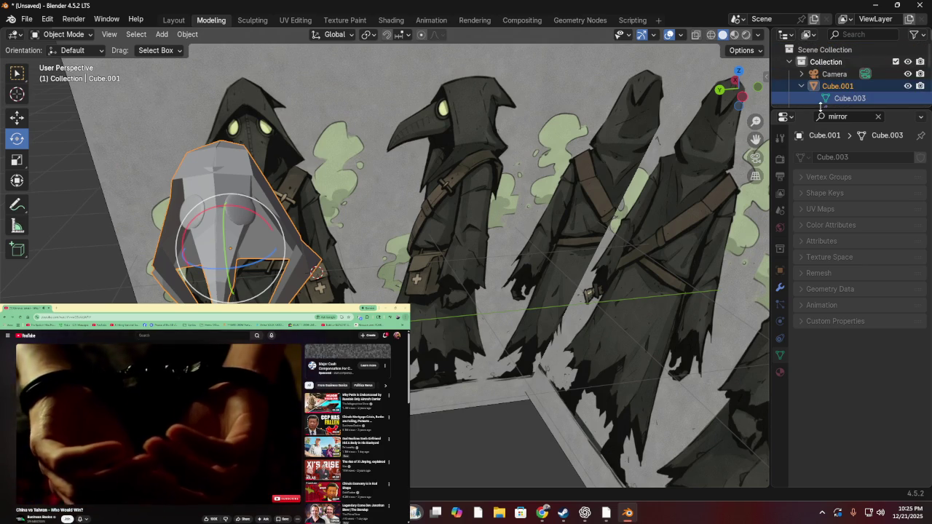
pyautogui.scroll(-2, 830, 80)
# - Reselect the Cube.001 hood object in the Outliner and viewport, keeping its name
pyautogui.keyDown('ctrl'); pyautogui.click(850, 62); pyautogui.keyUp('ctrl')
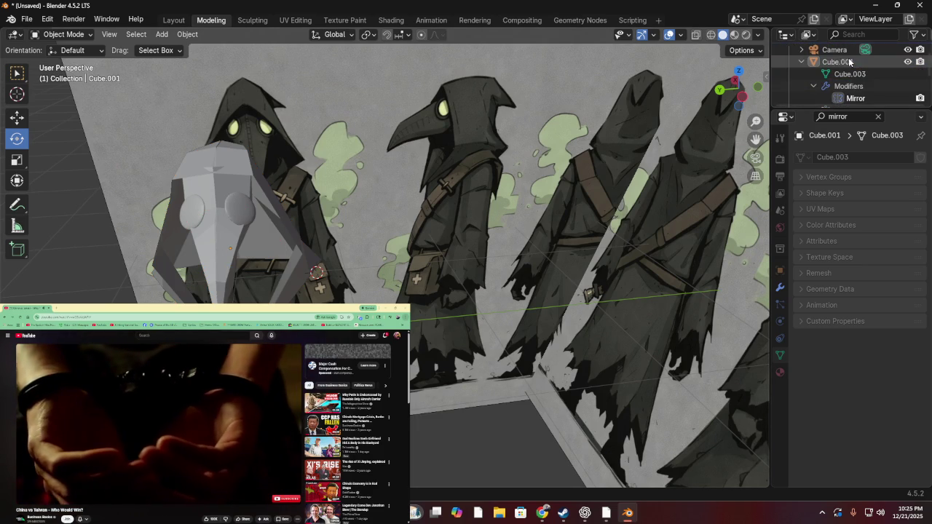
pyautogui.scroll(-3, 874, 91)
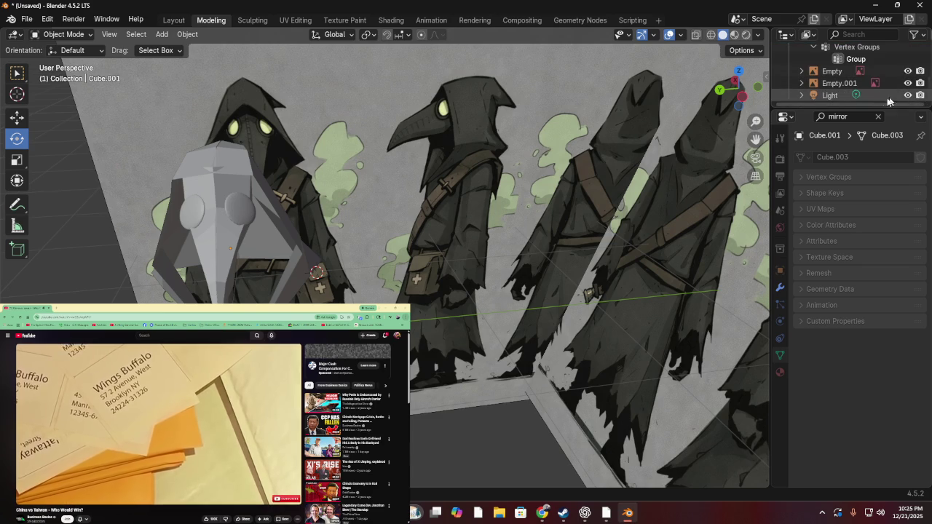
pyautogui.scroll(2, 844, 91)
pyautogui.scroll(2, 845, 84)
pyautogui.scroll(1, 846, 77)
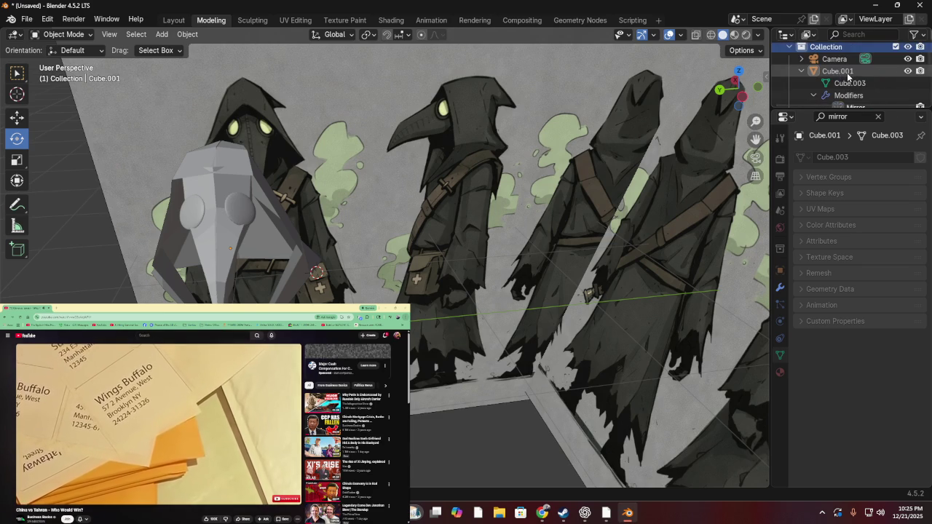
pyautogui.click(847, 72)
pyautogui.doubleClick(846, 71)
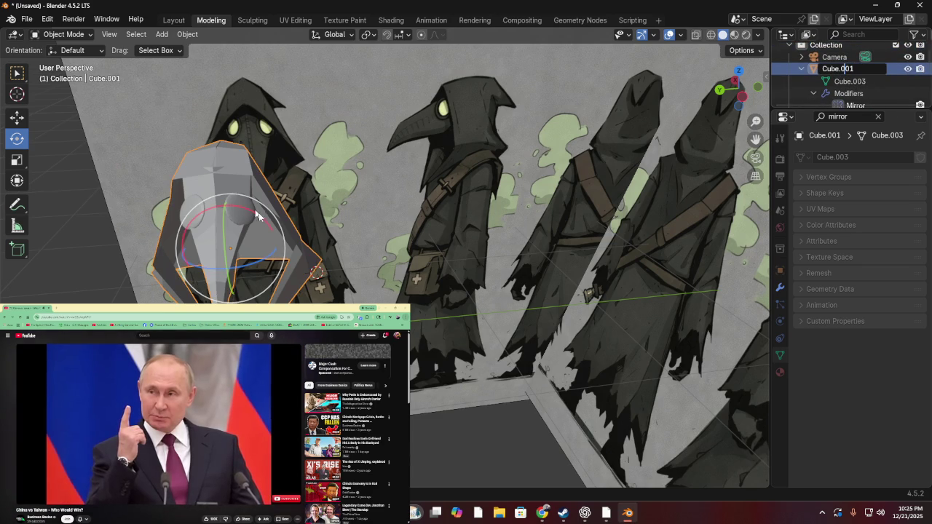
pyautogui.press('Escape')
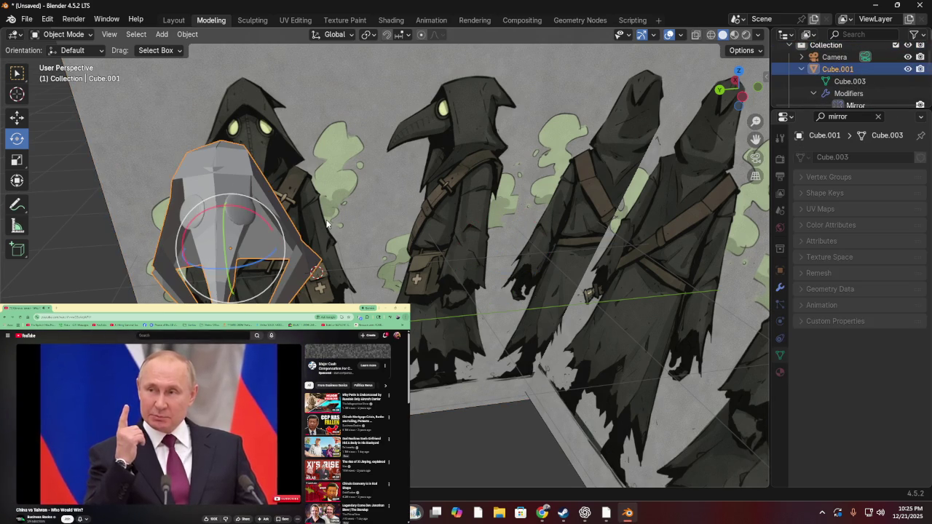
pyautogui.click(325, 226)
pyautogui.click(249, 213)
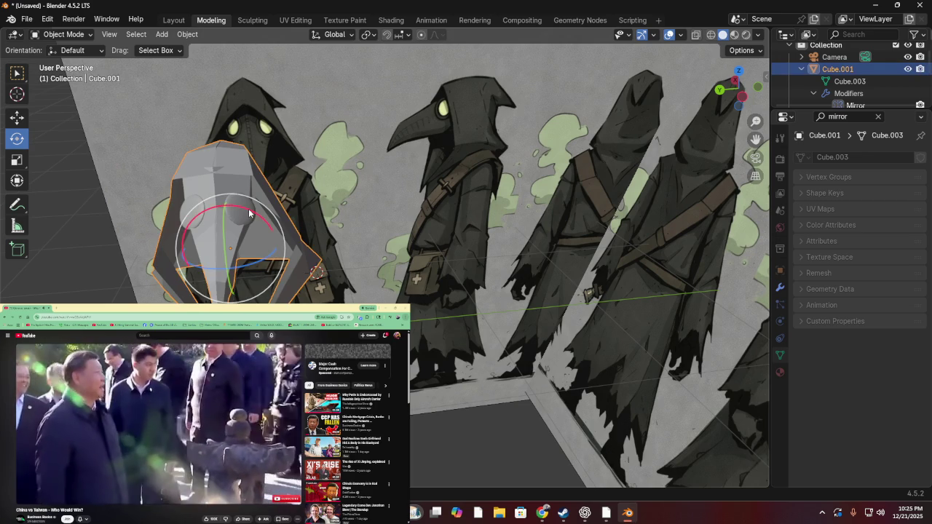
pyautogui.click(36, 36)
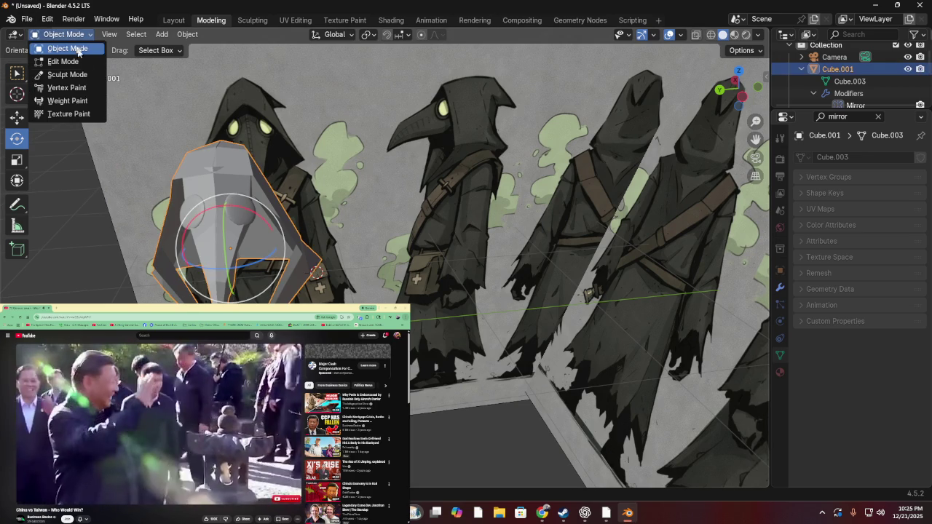
# - Put the hood mesh in Edit Mode with the Rotate tool active
pyautogui.click(87, 63)
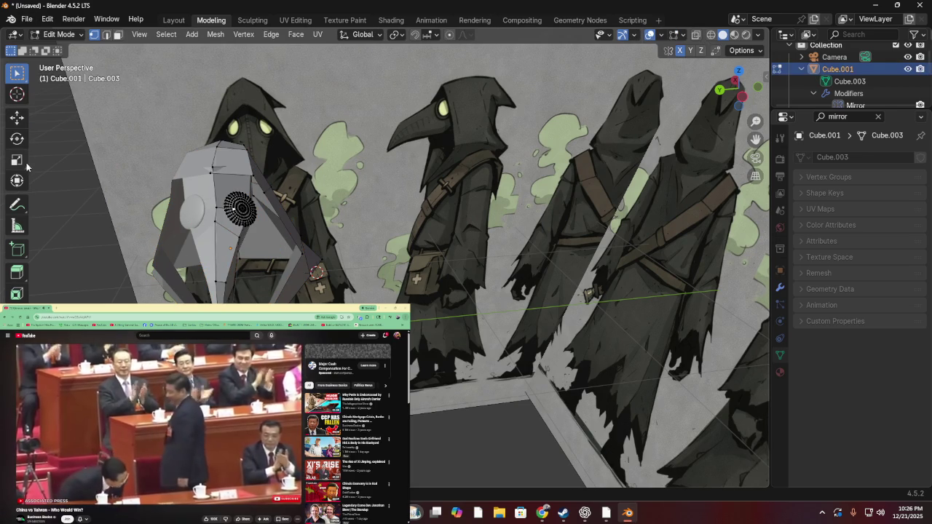
pyautogui.click(17, 138)
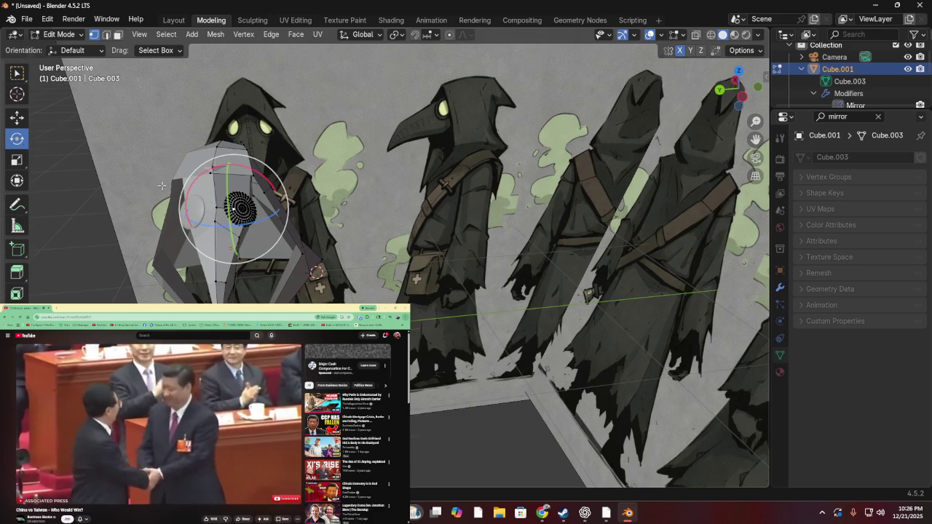
pyautogui.scroll(2, 161, 186)
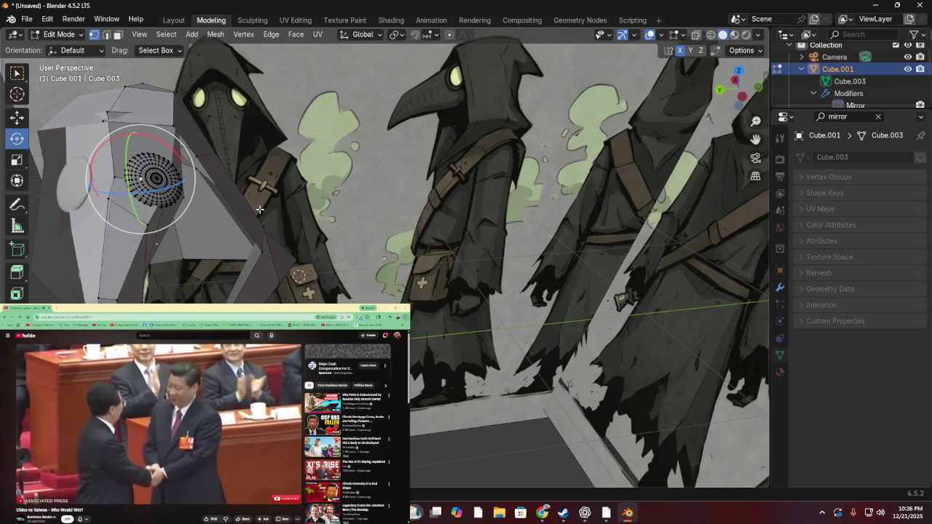
pyautogui.hotkey('shift', 'a')
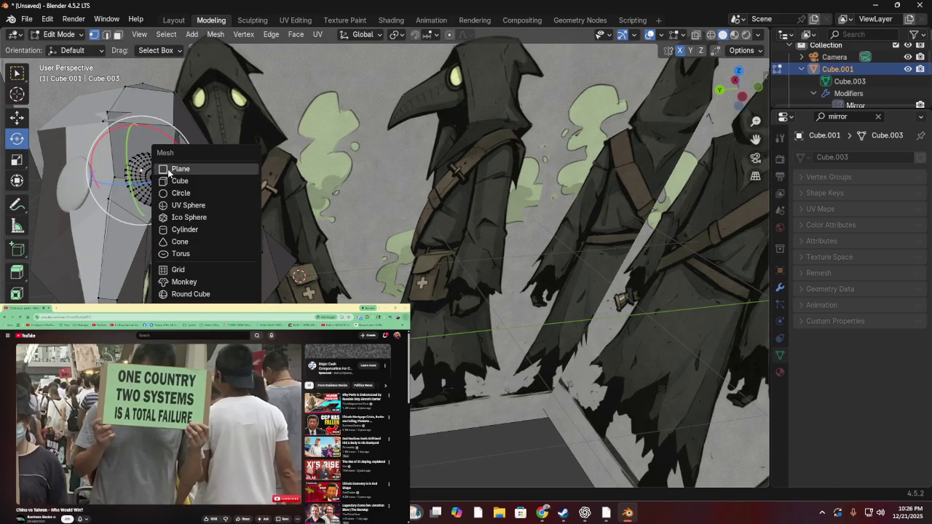
pyautogui.click(328, 168)
# - Rotate the disc eye to a new angle, then box-select it with nearby edges
pyautogui.click(141, 172)
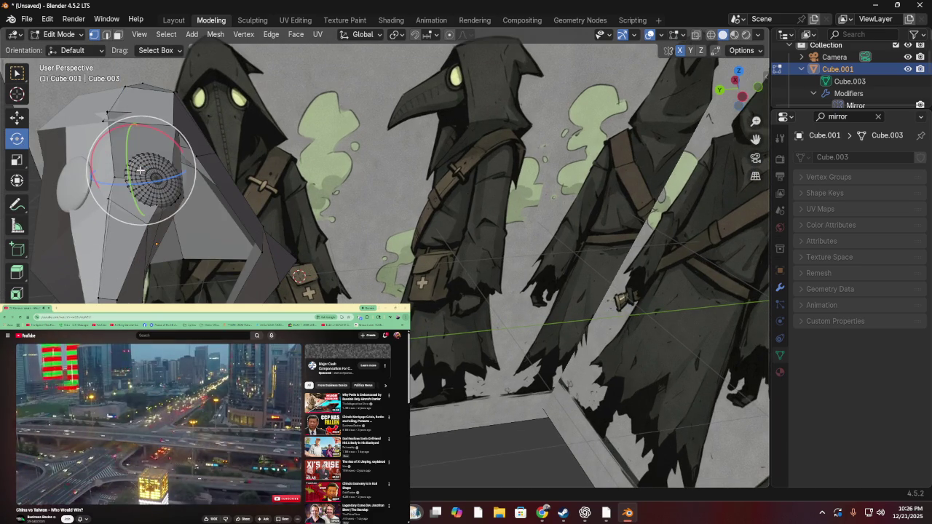
pyautogui.moveTo(110, 140); pyautogui.dragTo(190, 217)
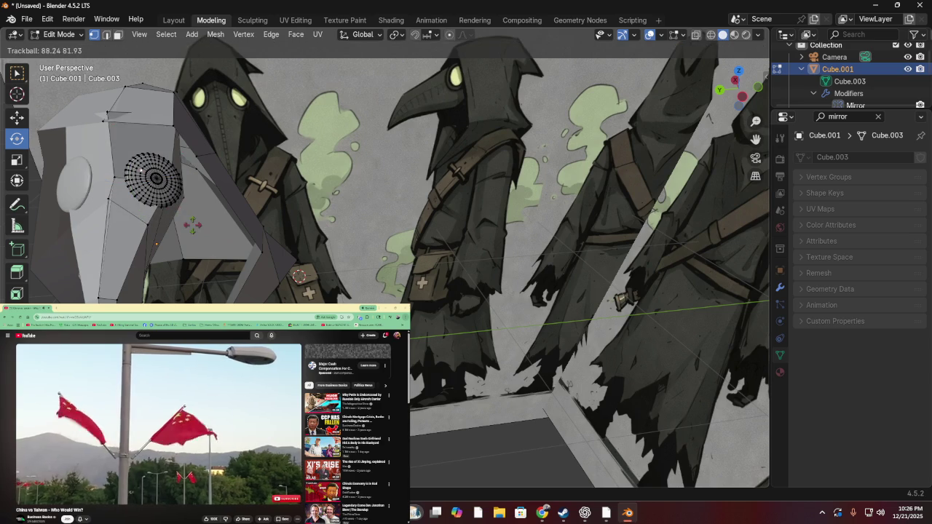
pyautogui.moveTo(142, 169); pyautogui.dragTo(157, 167)
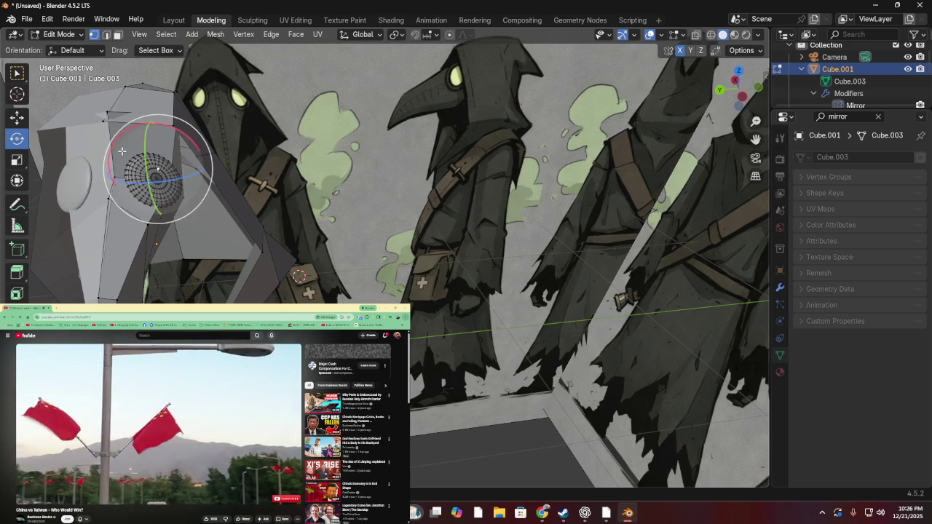
pyautogui.click(117, 150)
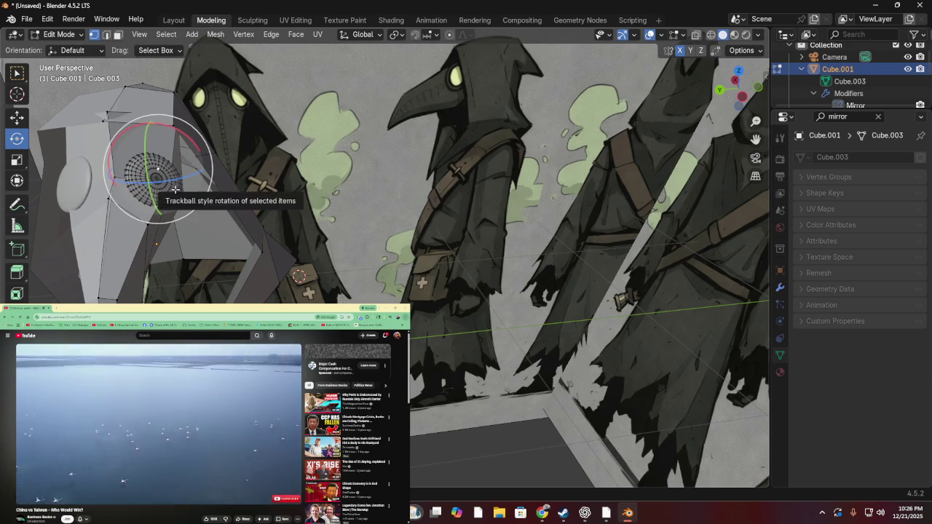
pyautogui.moveTo(123, 153)
pyautogui.mouseDown()
pyautogui.moveTo(181, 218)
pyautogui.moveTo(118, 191)
pyautogui.mouseUp()
pyautogui.click(24, 77)
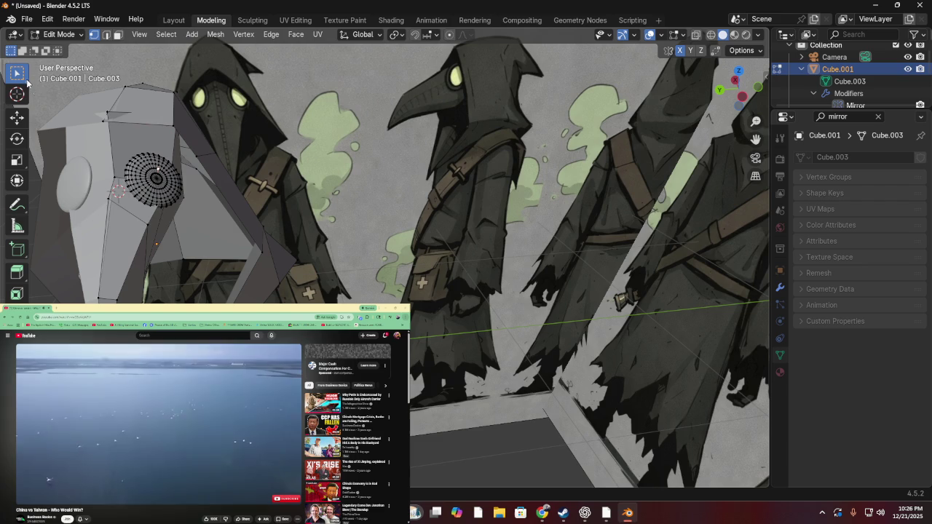
pyautogui.moveTo(115, 144); pyautogui.dragTo(194, 223)
pyautogui.moveTo(173, 187)
pyautogui.mouseDown(button='middle')
pyautogui.moveTo(255, 146)
pyautogui.moveTo(175, 93)
pyautogui.mouseUp(button='middle')
# - Box-select the disc eye mesh after cancelling a first move attempt
pyautogui.press('g')
pyautogui.press('Escape')
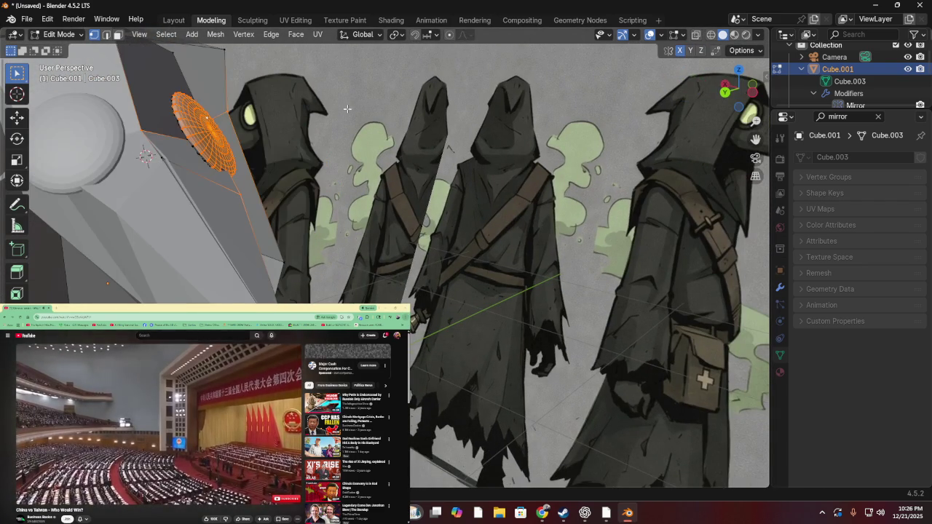
pyautogui.moveTo(160, 80); pyautogui.dragTo(238, 188)
pyautogui.scroll(3, 146, 167)
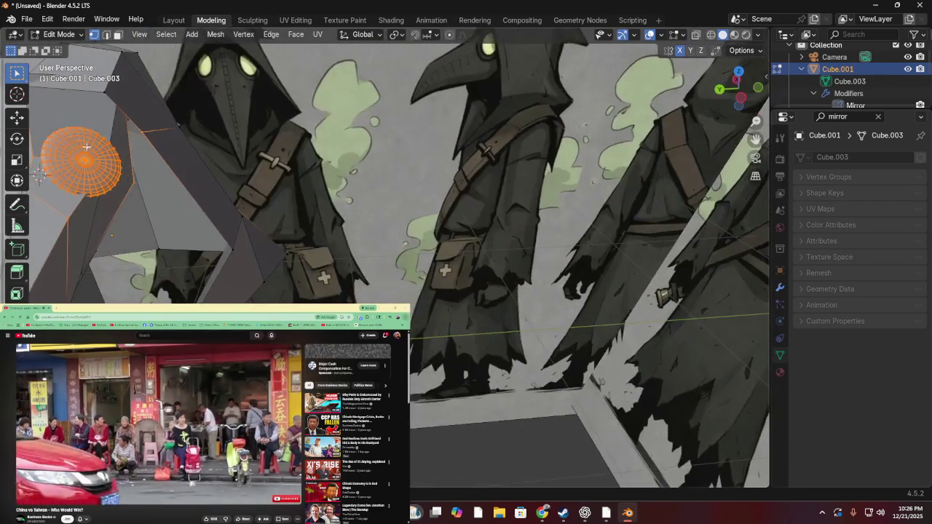
pyautogui.moveTo(87, 175); pyautogui.dragTo(54, 136)
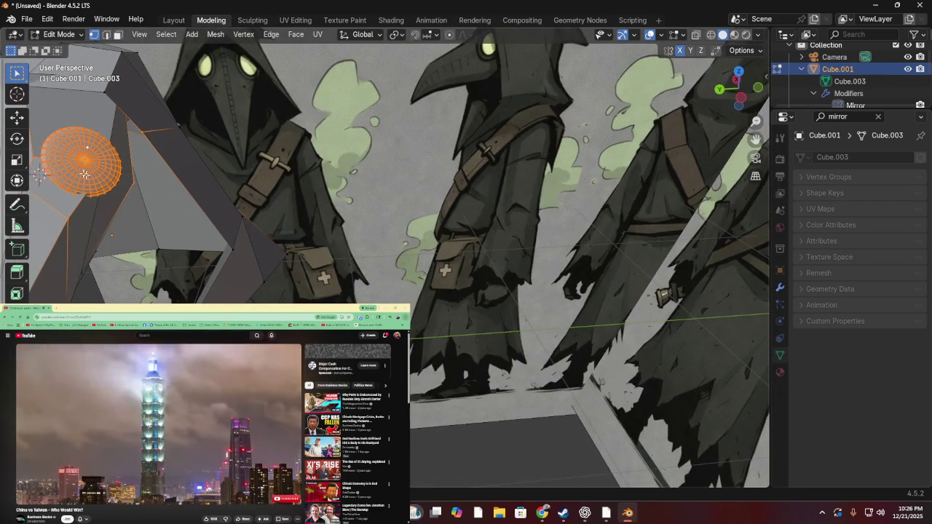
pyautogui.moveTo(85, 174); pyautogui.dragTo(54, 187, button='middle')
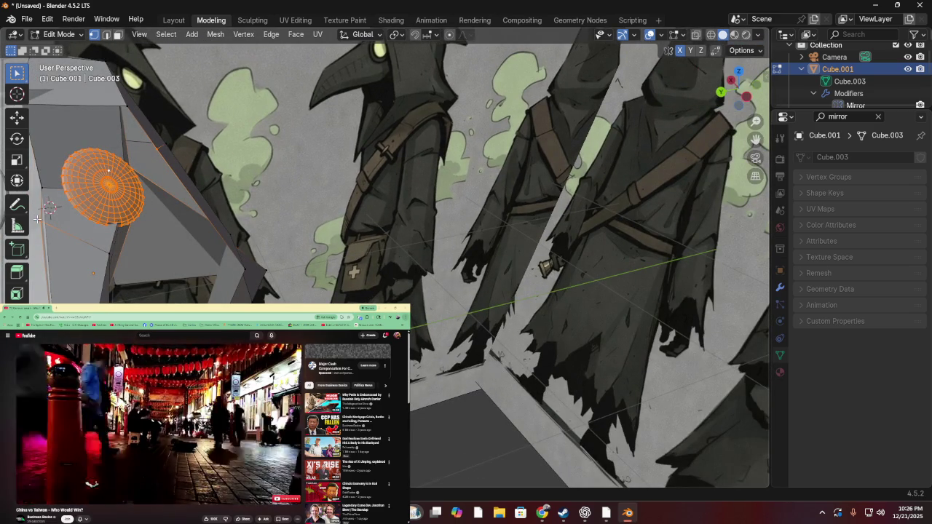
pyautogui.scroll(-3, 66, 231)
pyautogui.scroll(2, 66, 232)
# - Move the disc eye to a new spot against the hood and orbit to check it
pyautogui.press('g')
pyautogui.click(187, 134)
pyautogui.scroll(3, 163, 111)
pyautogui.scroll(-3, 163, 110)
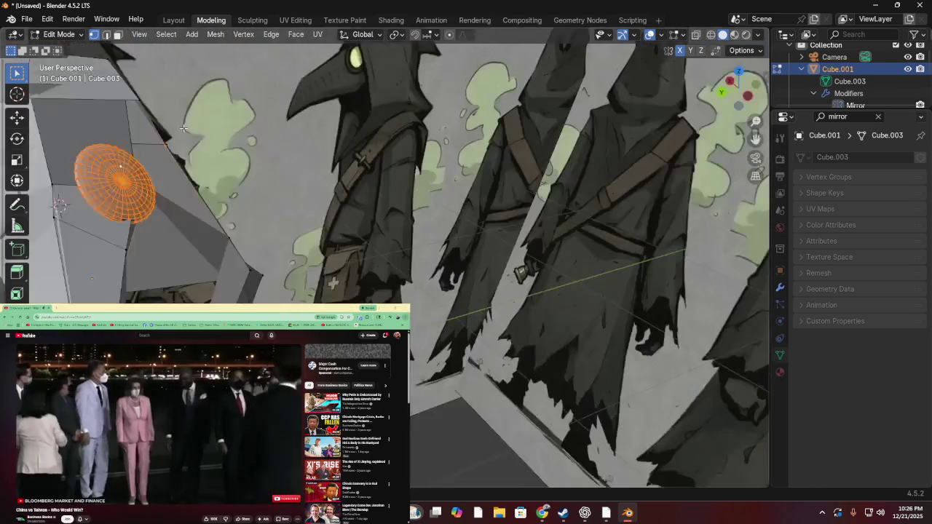
pyautogui.moveTo(163, 111); pyautogui.dragTo(184, 119, button='middle')
pyautogui.moveTo(287, 142)
pyautogui.mouseDown(button='middle')
pyautogui.moveTo(435, 107)
pyautogui.moveTo(377, 158)
pyautogui.moveTo(235, 148)
pyautogui.moveTo(462, 148)
pyautogui.moveTo(432, 112)
pyautogui.moveTo(356, 102)
pyautogui.moveTo(420, 134)
pyautogui.mouseUp(button='middle')
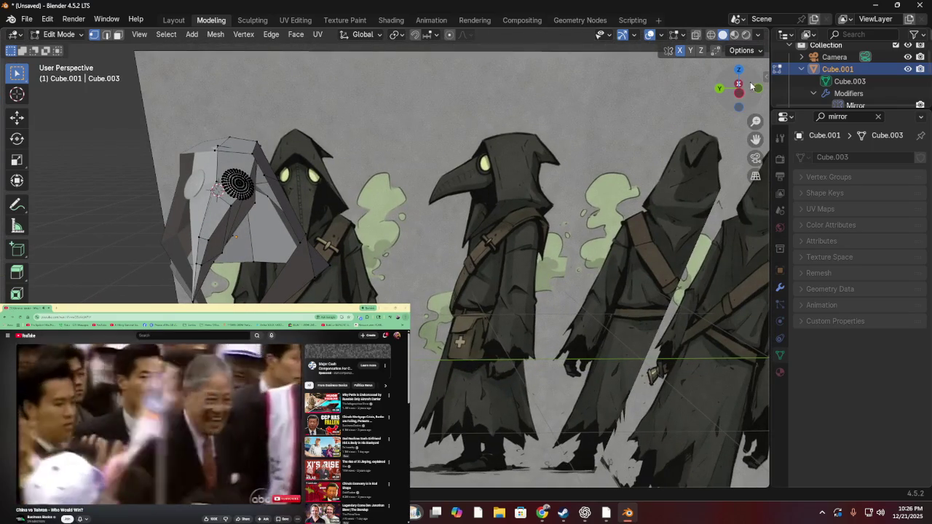
# - Line the hood up over the reference art in zoomed-out Back Orthographic view
pyautogui.click(739, 94)
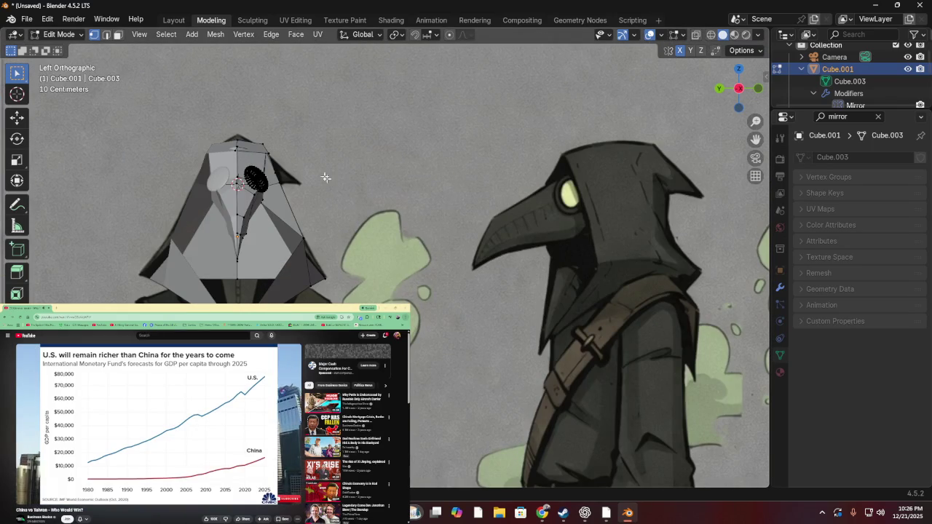
pyautogui.moveTo(358, 93)
pyautogui.mouseDown(button='middle')
pyautogui.moveTo(298, 109)
pyautogui.moveTo(240, 92)
pyautogui.moveTo(402, 118)
pyautogui.mouseUp(button='middle')
pyautogui.click(739, 90)
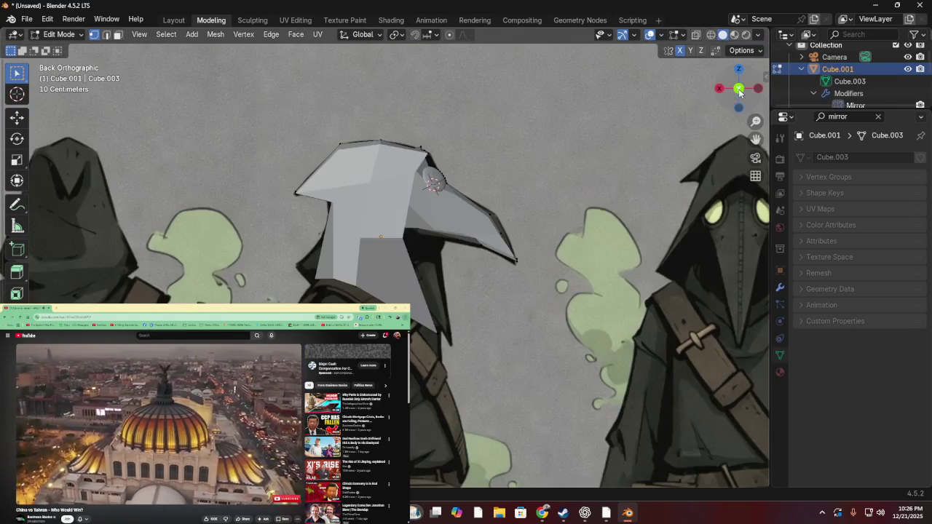
pyautogui.press('KP_5')
pyautogui.press('KP_5')
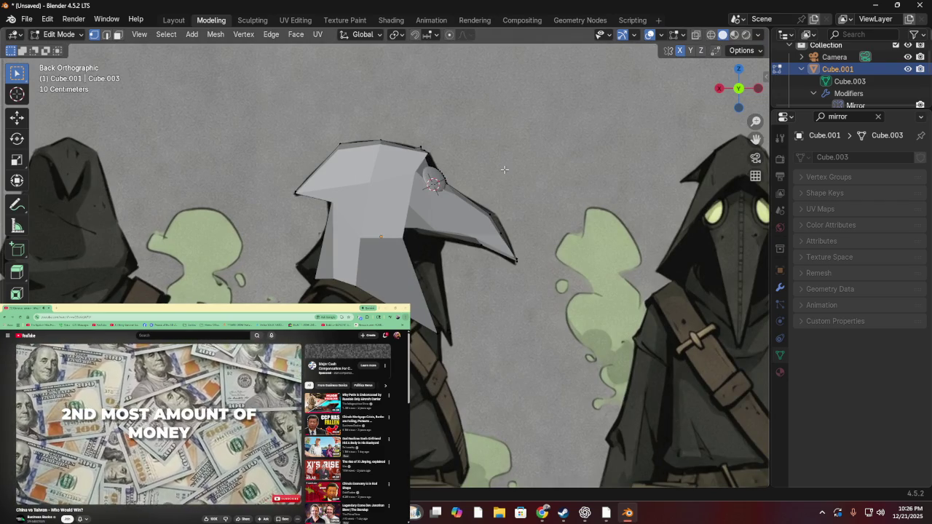
pyautogui.scroll(-2, 359, 265)
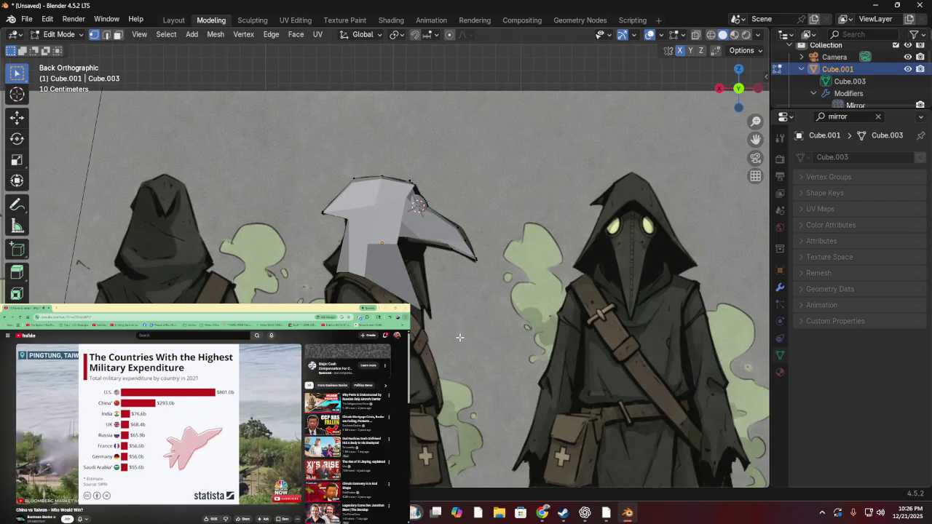
# - Collapse Cube.001's children in the Outliner and browse the scene list
pyautogui.scroll(-1, 459, 337)
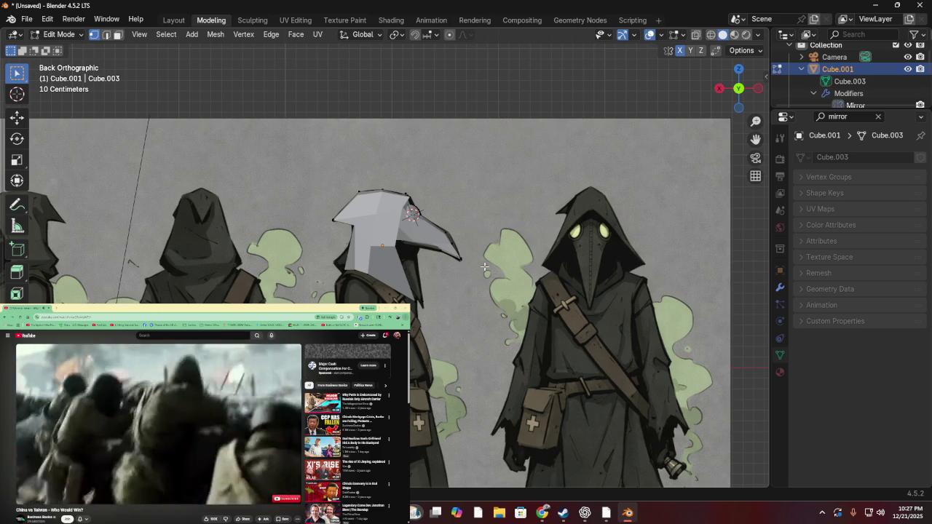
pyautogui.click(801, 69)
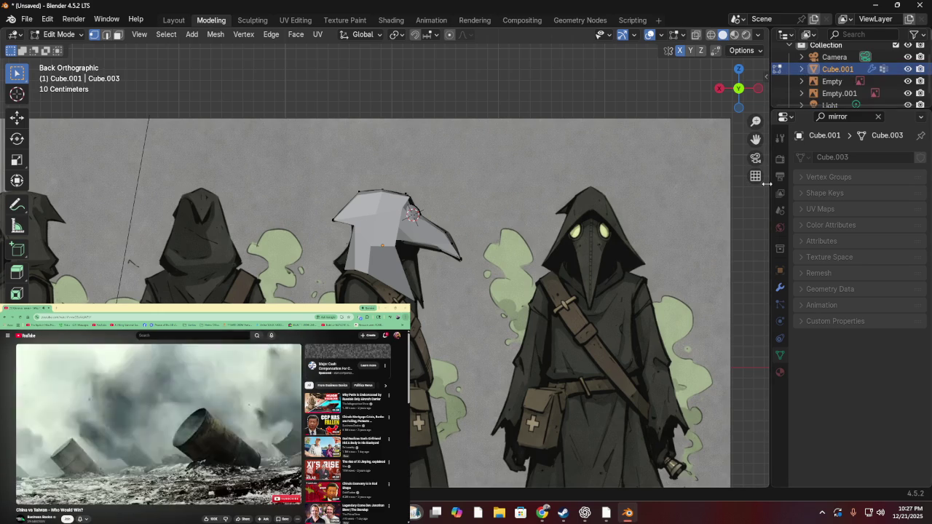
pyautogui.scroll(-1, 849, 70)
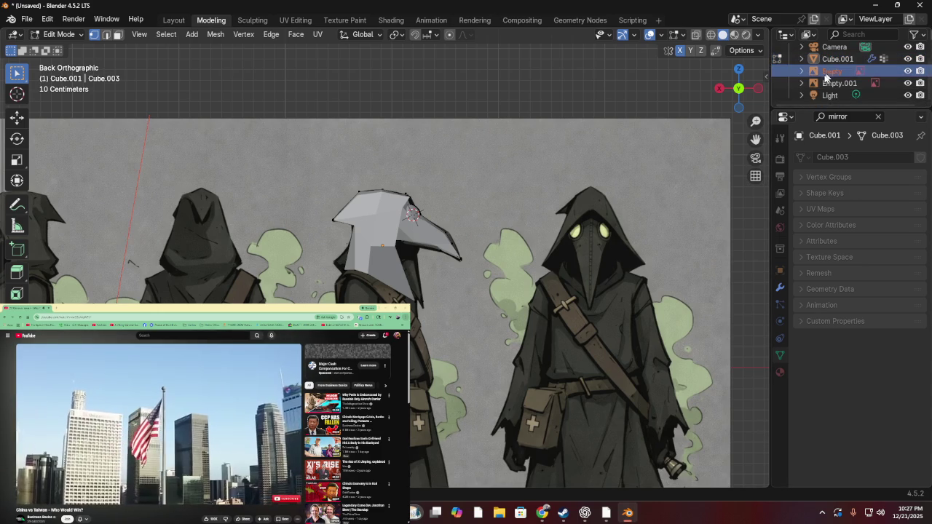
pyautogui.rightClick(822, 83)
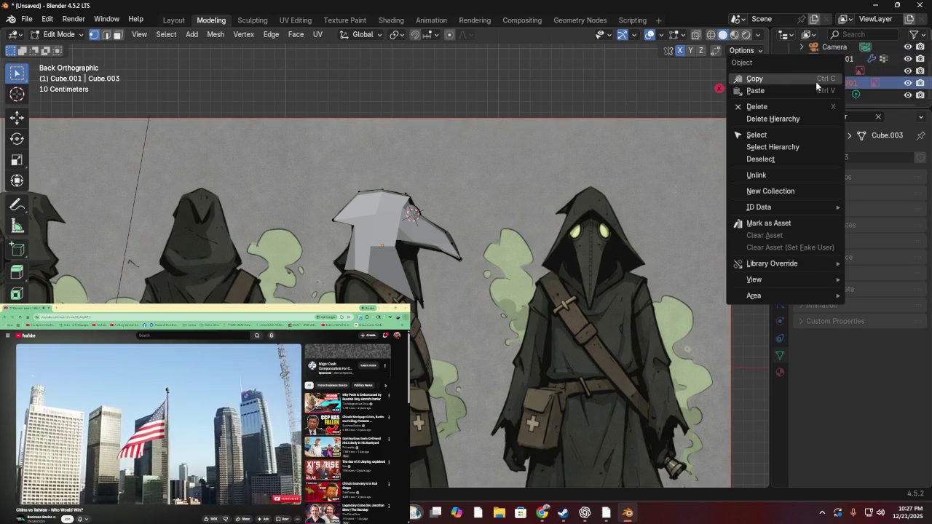
pyautogui.scroll(1, 838, 80)
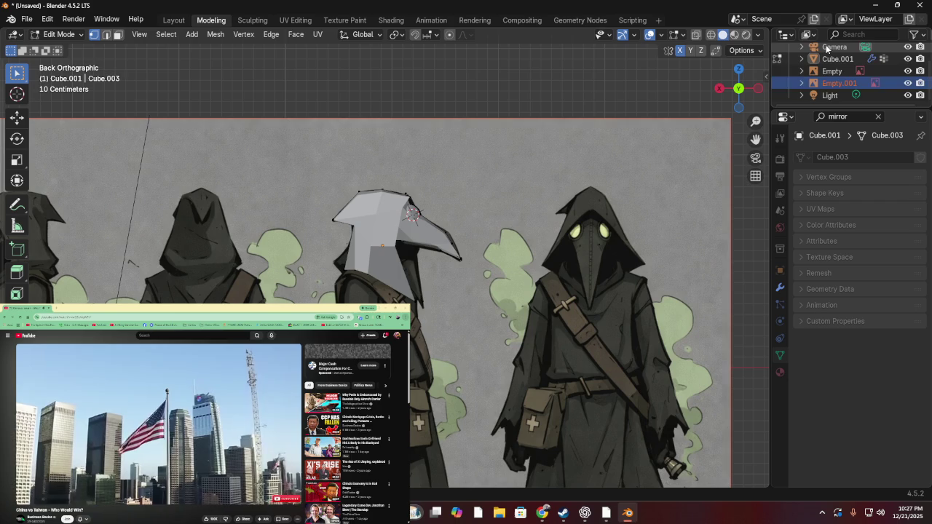
pyautogui.scroll(1, 840, 77)
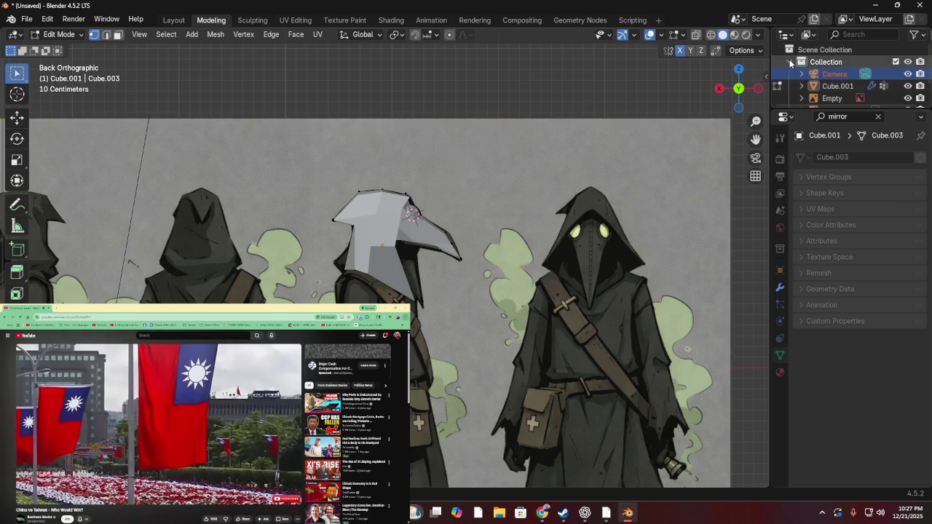
pyautogui.scroll(-3, 837, 77)
# - Add a new Collection 2 to the scene and switch to the Layout workspace
pyautogui.rightClick(832, 46)
pyautogui.click(832, 47)
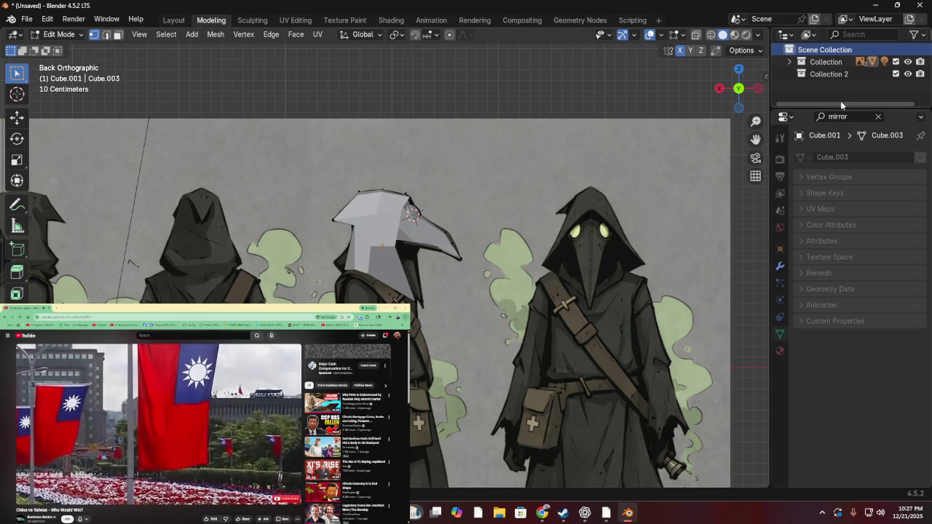
pyautogui.click(826, 76)
pyautogui.doubleClick(825, 77)
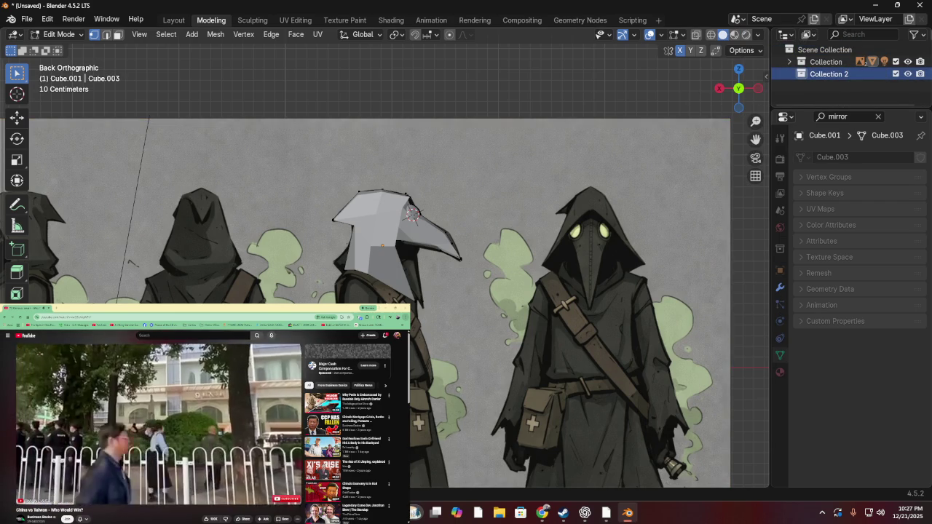
pyautogui.rightClick(302, 271)
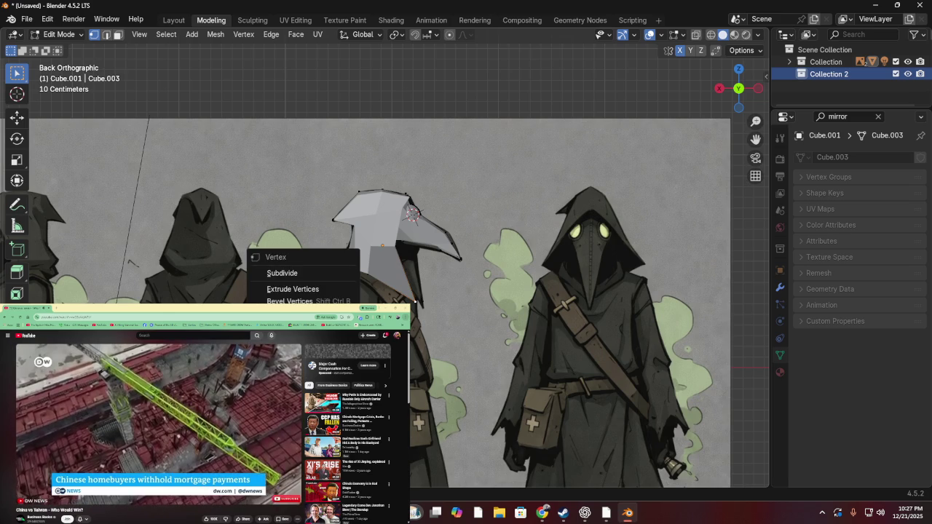
pyautogui.click(437, 291)
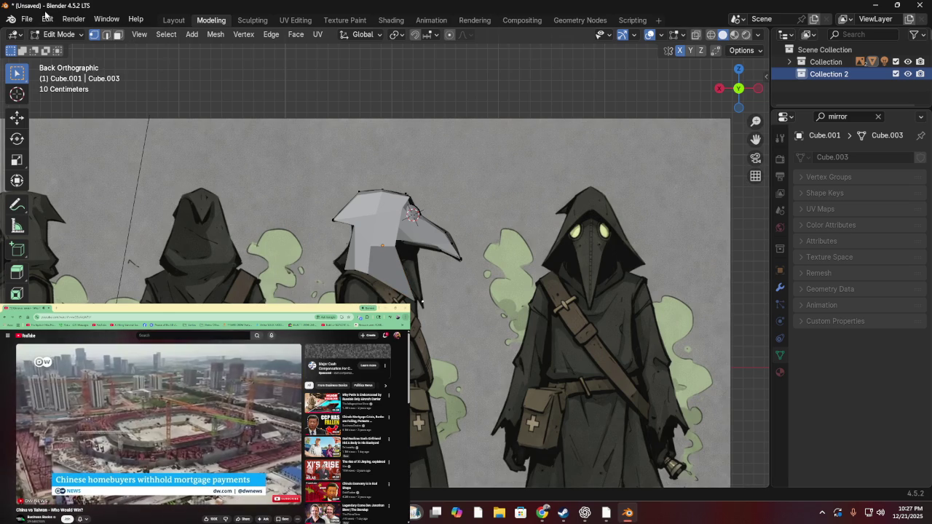
pyautogui.click(182, 20)
pyautogui.moveTo(378, 233)
pyautogui.mouseDown(button='middle')
pyautogui.moveTo(404, 155)
pyautogui.moveTo(448, 161)
pyautogui.mouseUp(button='middle')
pyautogui.rightClick(495, 292)
pyautogui.click(472, 290)
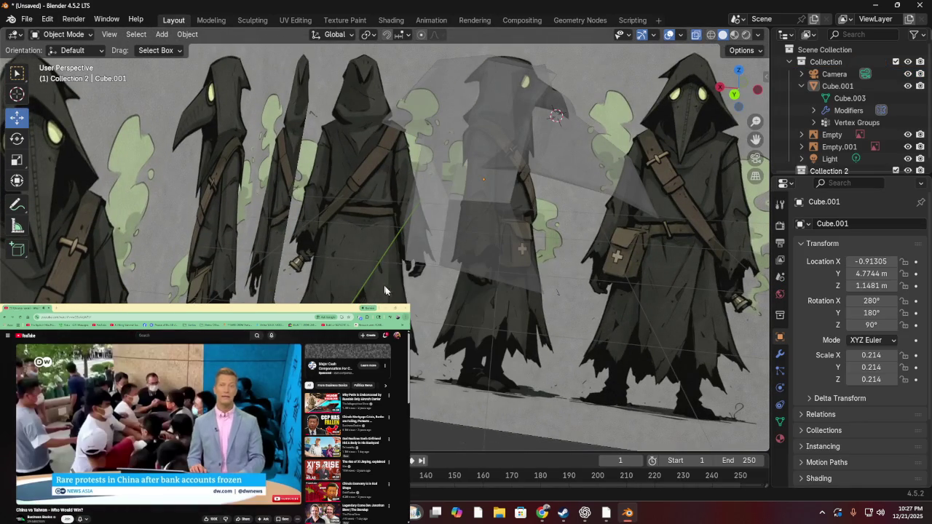
pyautogui.hotkey('ctrl', 'a')
pyautogui.moveTo(321, 211)
pyautogui.mouseDown(button='middle')
pyautogui.moveTo(357, 233)
pyautogui.moveTo(379, 190)
pyautogui.moveTo(364, 277)
pyautogui.moveTo(330, 210)
pyautogui.moveTo(553, 165)
pyautogui.mouseUp(button='middle')
pyautogui.scroll(3, 329, 211)
pyautogui.click(733, 90)
pyautogui.scroll(-1, 414, 265)
pyautogui.scroll(-2, 414, 265)
pyautogui.scroll(4, 414, 265)
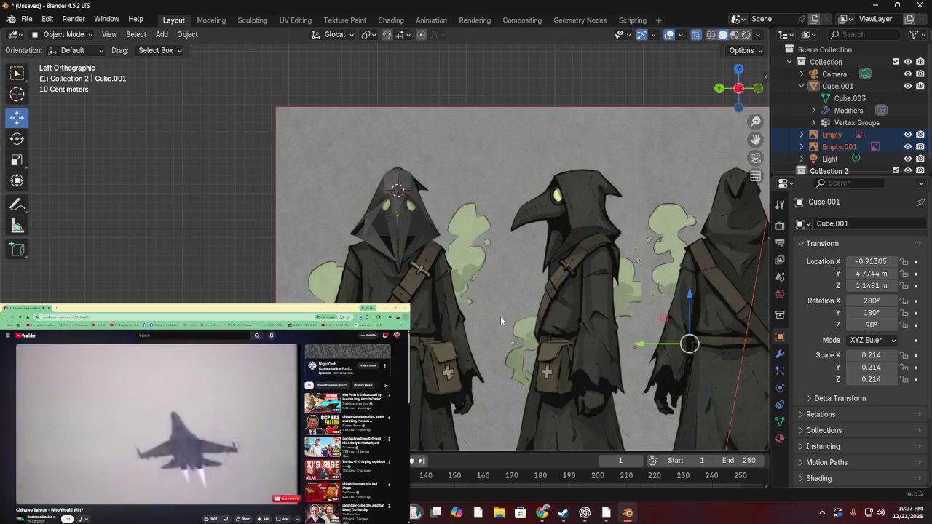
pyautogui.scroll(-3, 485, 364)
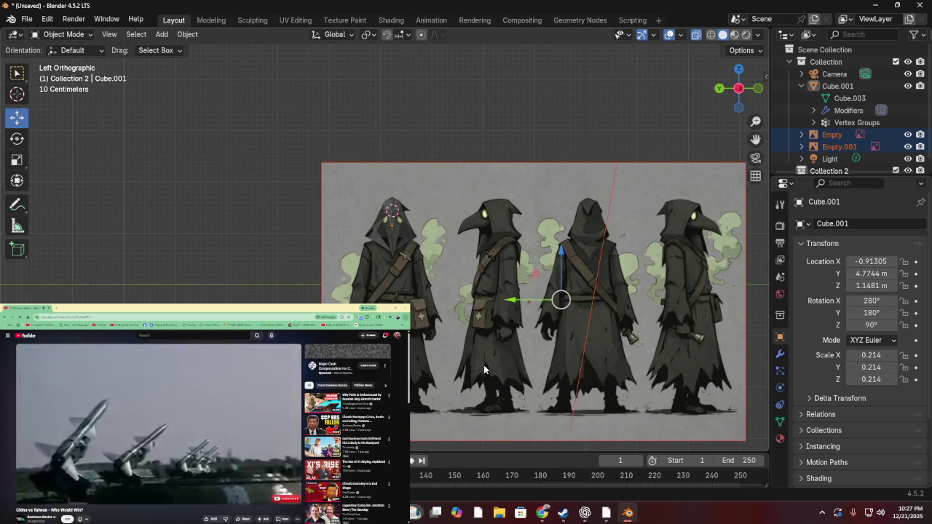
pyautogui.scroll(4, 487, 355)
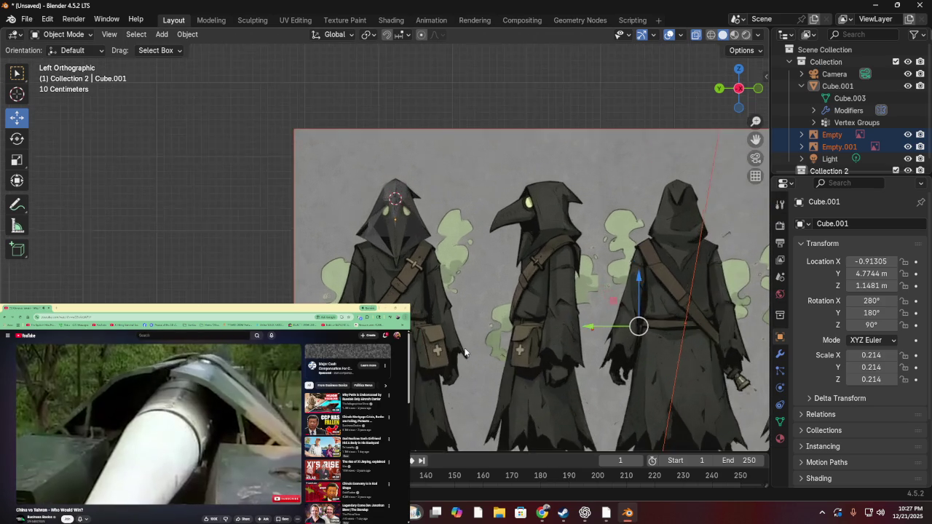
pyautogui.moveTo(423, 232)
pyautogui.mouseDown(button='middle')
pyautogui.moveTo(529, 205)
pyautogui.moveTo(540, 242)
pyautogui.moveTo(451, 265)
pyautogui.moveTo(318, 246)
pyautogui.moveTo(312, 267)
pyautogui.moveTo(545, 245)
pyautogui.moveTo(491, 241)
pyautogui.moveTo(441, 252)
pyautogui.moveTo(469, 222)
pyautogui.moveTo(461, 216)
pyautogui.moveTo(475, 182)
pyautogui.moveTo(418, 160)
pyautogui.moveTo(353, 162)
pyautogui.mouseUp(button='middle')
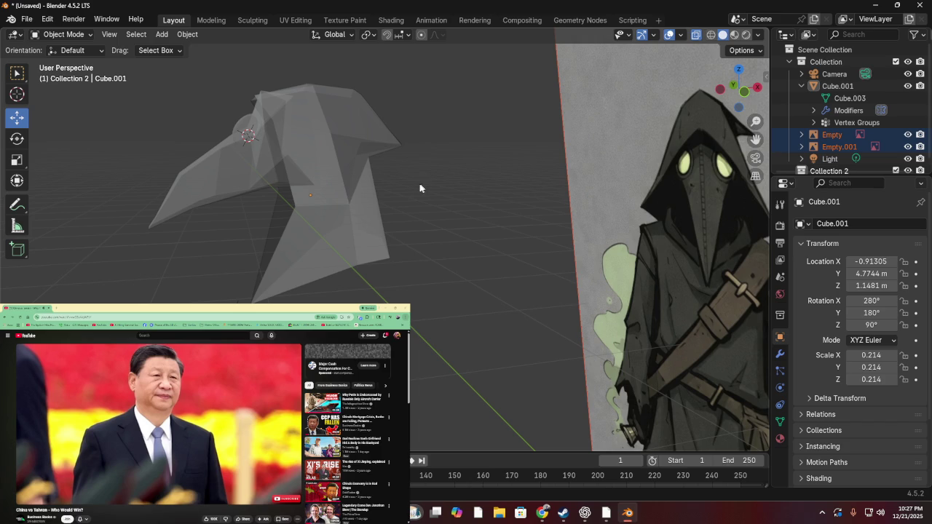
pyautogui.moveTo(352, 162)
pyautogui.mouseDown(button='middle')
pyautogui.moveTo(431, 311)
pyautogui.moveTo(599, 315)
pyautogui.moveTo(441, 307)
pyautogui.moveTo(466, 291)
pyautogui.mouseUp(button='middle')
pyautogui.hotkey('ctrl', 's')
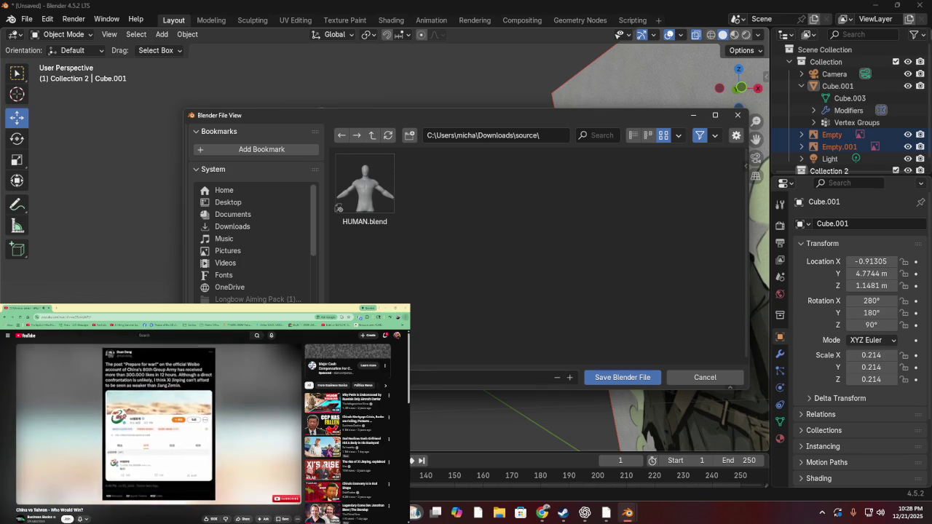
# - Save the scene as Plague Doctor.blend in the Downloads source folder
pyautogui.click(623, 379)
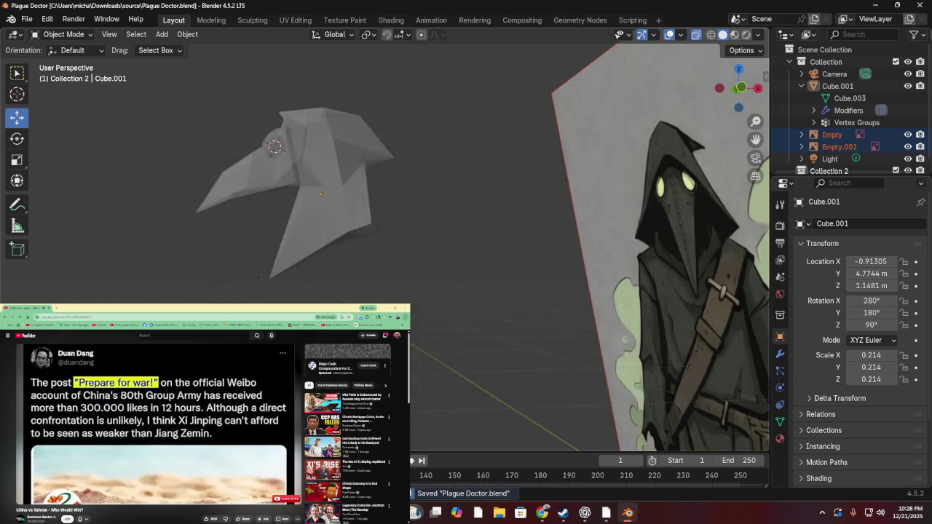
# - Toggle the overlays and switch off X-Ray so the hood mesh draws solid
pyautogui.moveTo(466, 321); pyautogui.dragTo(510, 327, button='middle')
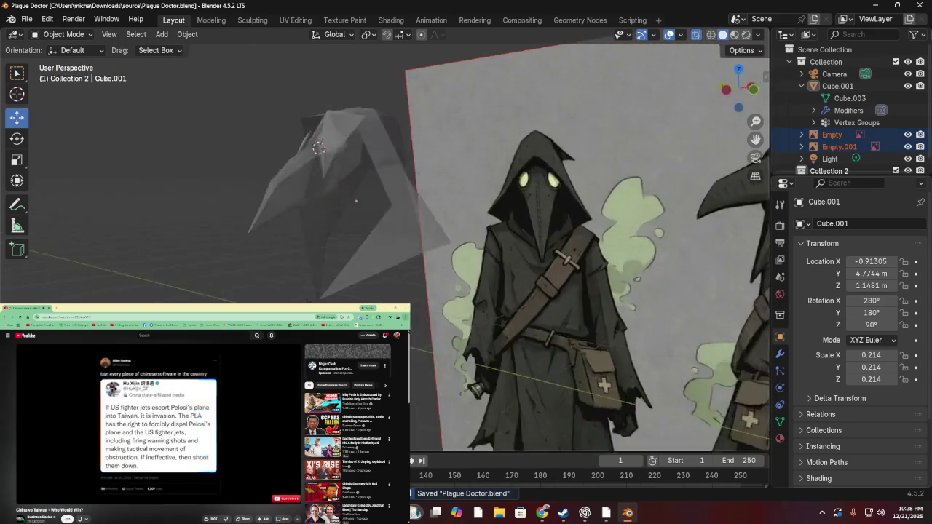
pyautogui.moveTo(393, 306); pyautogui.dragTo(416, 315, button='middle')
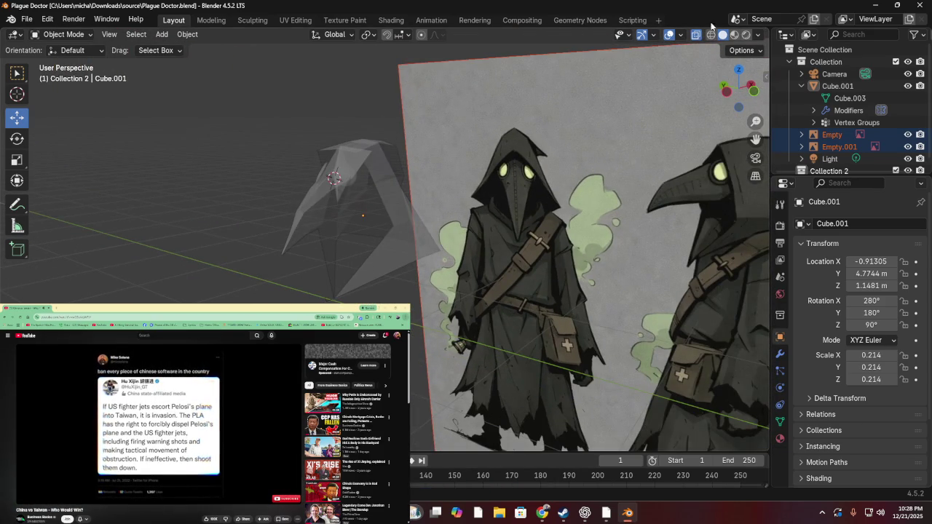
pyautogui.click(670, 40)
pyautogui.click(671, 41)
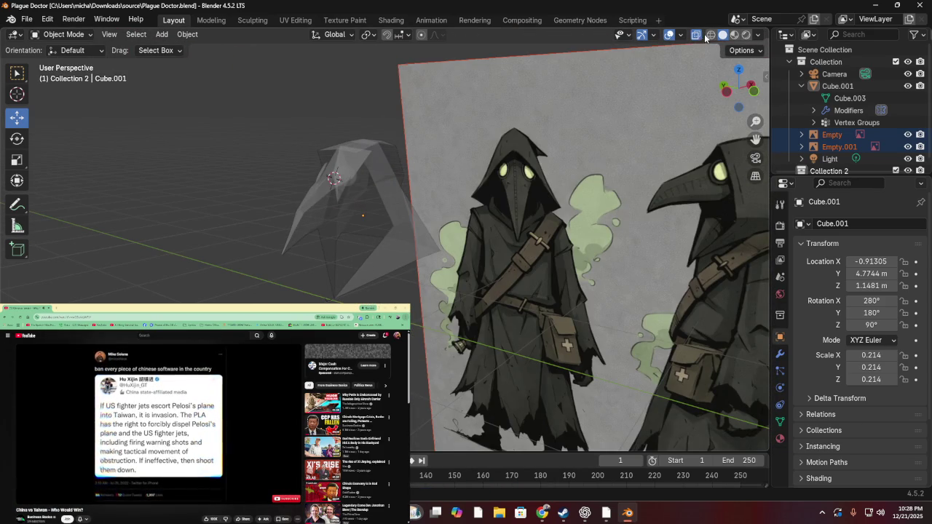
pyautogui.click(696, 36)
# - Orbit around the solid hood to compare it with the plague-doctor reference figures
pyautogui.moveTo(404, 116)
pyautogui.mouseDown(button='middle')
pyautogui.moveTo(524, 124)
pyautogui.moveTo(428, 122)
pyautogui.moveTo(382, 145)
pyautogui.moveTo(447, 121)
pyautogui.moveTo(394, 106)
pyautogui.moveTo(522, 106)
pyautogui.moveTo(502, 83)
pyautogui.moveTo(444, 84)
pyautogui.moveTo(452, 114)
pyautogui.moveTo(486, 137)
pyautogui.moveTo(374, 123)
pyautogui.moveTo(479, 110)
pyautogui.moveTo(577, 140)
pyautogui.mouseUp(button='middle')
pyautogui.scroll(3, 383, 141)
pyautogui.scroll(-3, 523, 102)
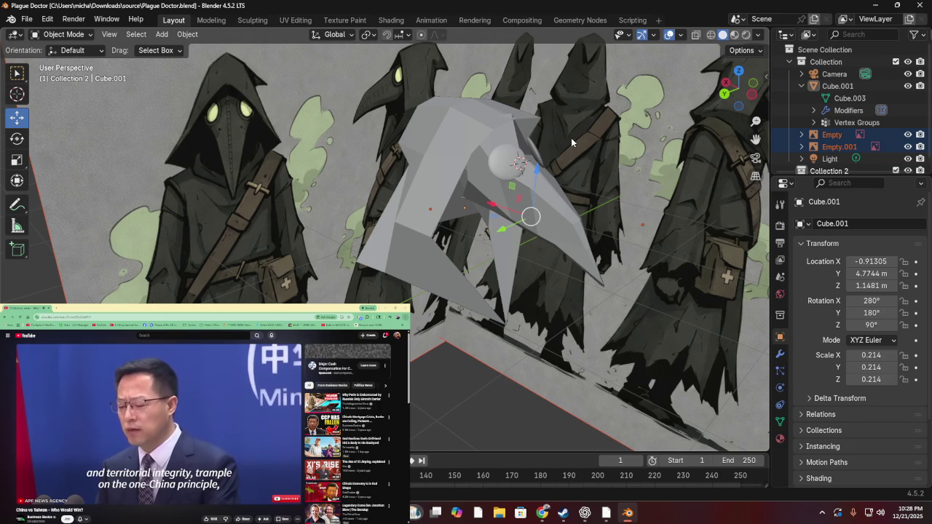
pyautogui.moveTo(571, 143)
pyautogui.mouseDown(button='middle')
pyautogui.moveTo(668, 121)
pyautogui.moveTo(30, 139)
pyautogui.moveTo(437, 135)
pyautogui.moveTo(271, 153)
pyautogui.moveTo(703, 125)
pyautogui.mouseUp(button='middle')
pyautogui.moveTo(719, 176)
pyautogui.mouseDown(button='middle')
pyautogui.moveTo(569, 176)
pyautogui.moveTo(806, 233)
pyautogui.mouseUp(button='middle')
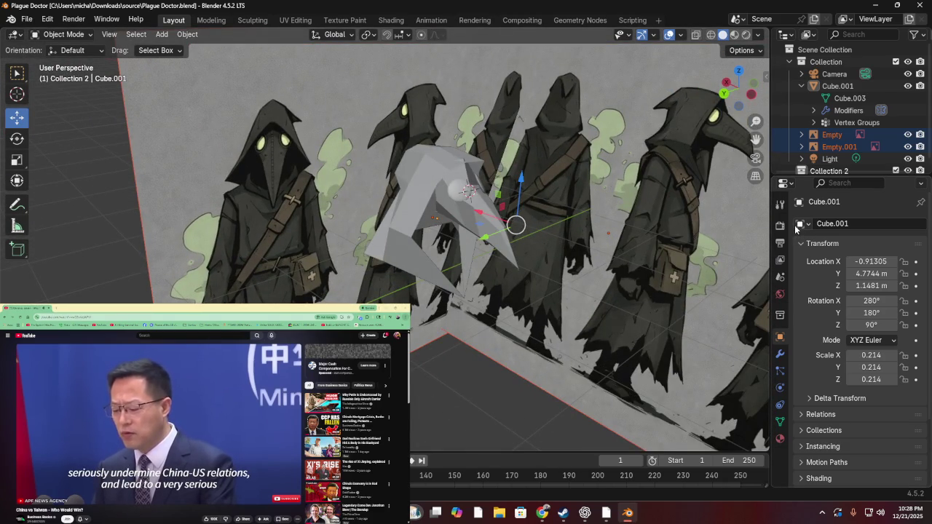
pyautogui.moveTo(761, 233)
pyautogui.mouseDown(button='middle')
pyautogui.moveTo(659, 228)
pyautogui.moveTo(645, 286)
pyautogui.moveTo(573, 207)
pyautogui.mouseUp(button='middle')
# - Select the hood-and-beak mesh Cube.001 instead of the reference Empty and zoom in on it
pyautogui.click(645, 286)
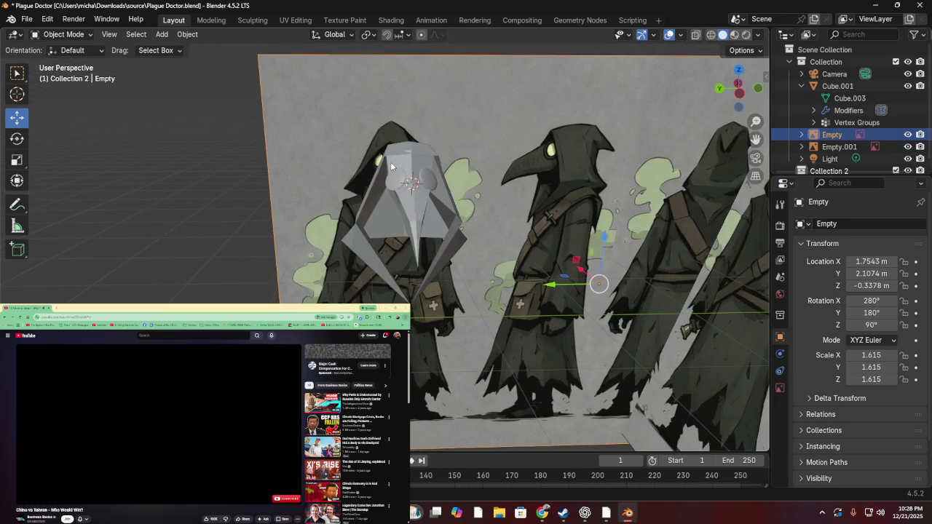
pyautogui.click(400, 175)
pyautogui.moveTo(510, 172); pyautogui.dragTo(535, 231, button='middle')
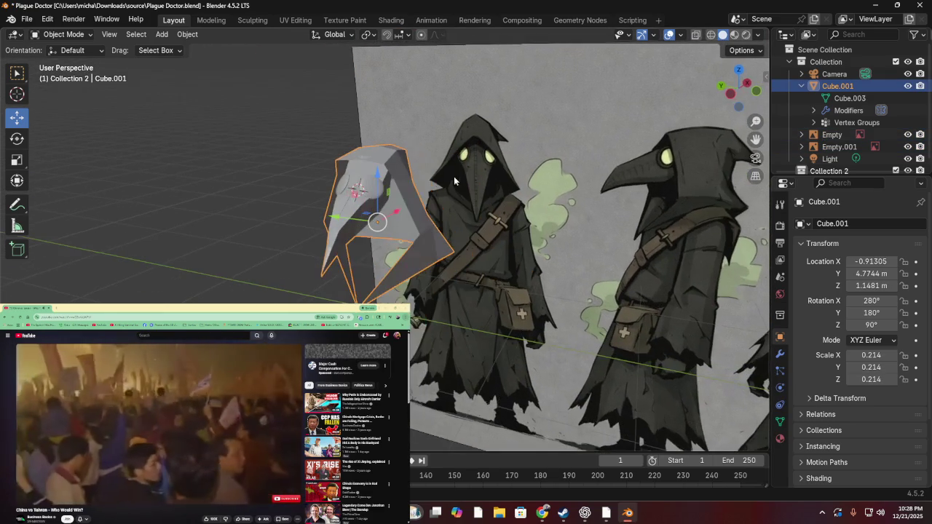
pyautogui.scroll(-3, 535, 229)
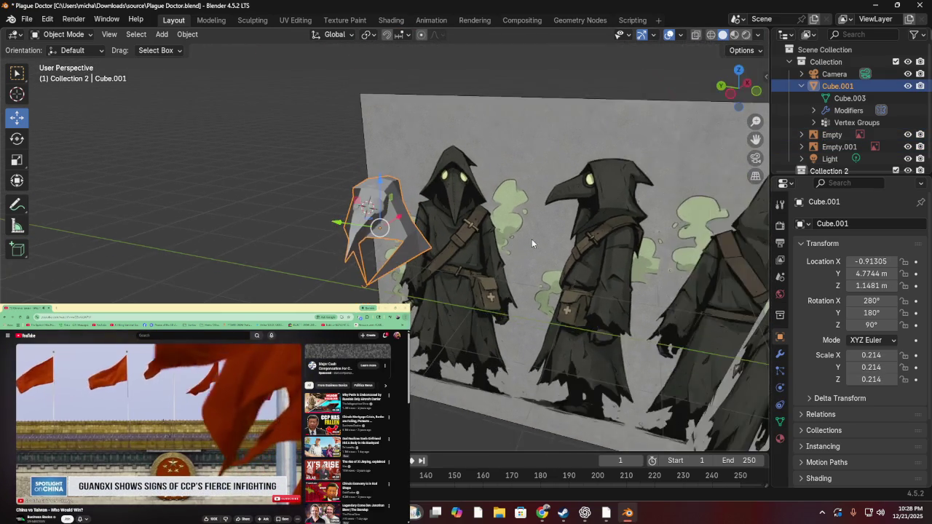
pyautogui.scroll(4, 506, 199)
pyautogui.scroll(3, 392, 183)
# - Orbit around the mask to view it frontally and among the reference figures
pyautogui.moveTo(392, 183)
pyautogui.mouseDown(button='middle')
pyautogui.moveTo(460, 202)
pyautogui.moveTo(599, 207)
pyautogui.moveTo(659, 195)
pyautogui.moveTo(691, 140)
pyautogui.moveTo(714, 157)
pyautogui.moveTo(712, 183)
pyautogui.moveTo(532, 150)
pyautogui.moveTo(634, 176)
pyautogui.moveTo(631, 208)
pyautogui.moveTo(645, 190)
pyautogui.moveTo(622, 225)
pyautogui.moveTo(574, 256)
pyautogui.moveTo(3, 171)
pyautogui.moveTo(757, 157)
pyautogui.moveTo(607, 148)
pyautogui.moveTo(616, 148)
pyautogui.moveTo(542, 167)
pyautogui.mouseUp(button='middle')
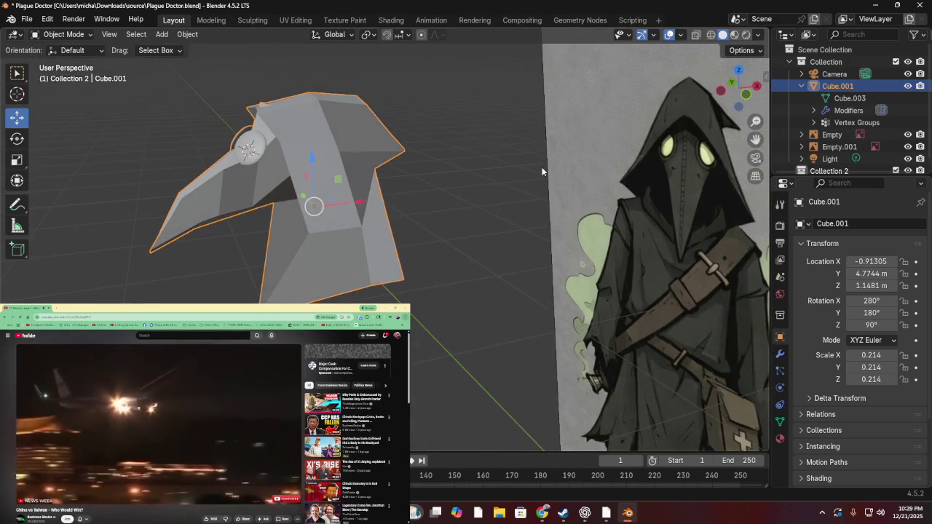
pyautogui.moveTo(395, 209)
pyautogui.mouseDown(button='middle')
pyautogui.moveTo(493, 231)
pyautogui.moveTo(469, 222)
pyautogui.moveTo(639, 237)
pyautogui.mouseUp(button='middle')
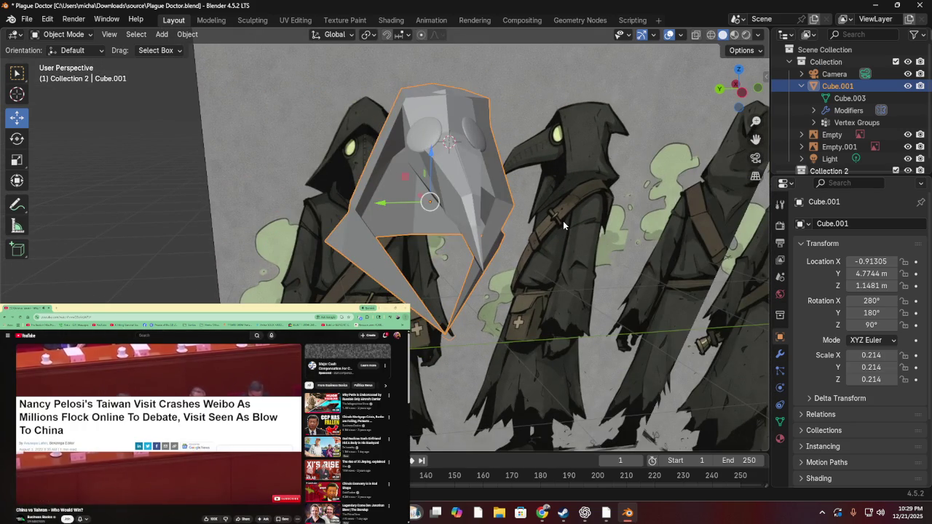
pyautogui.moveTo(561, 216)
pyautogui.mouseDown(button='middle')
pyautogui.moveTo(472, 213)
pyautogui.moveTo(496, 210)
pyautogui.moveTo(421, 255)
pyautogui.moveTo(591, 222)
pyautogui.mouseUp(button='middle')
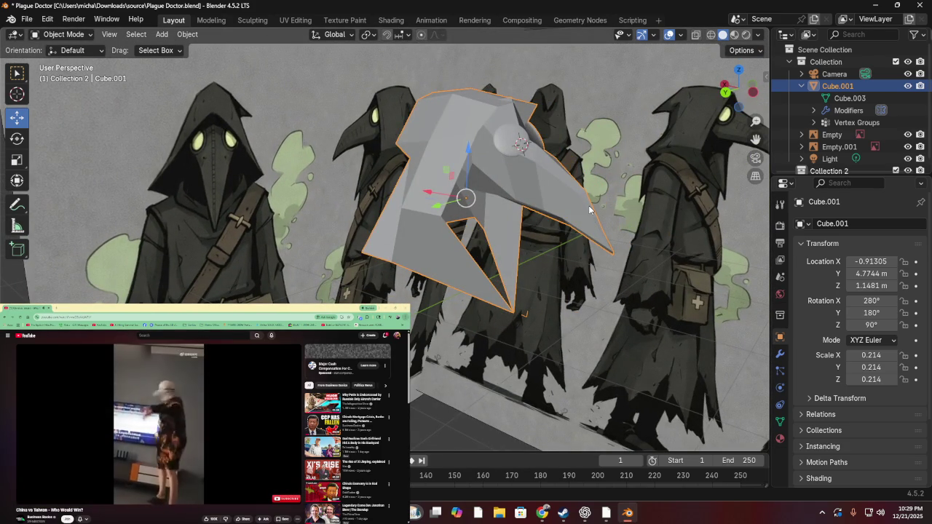
pyautogui.moveTo(590, 210); pyautogui.dragTo(495, 221, button='middle')
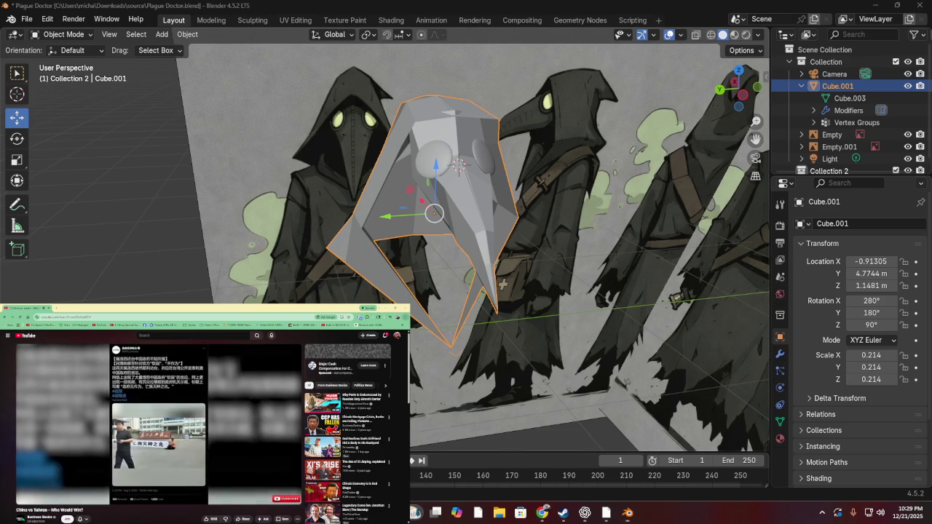
# - Capture a Snipping Tool screenshot of the viewport region showing the mask and figures
pyautogui.press('super')
pyautogui.write('snipping Tool')
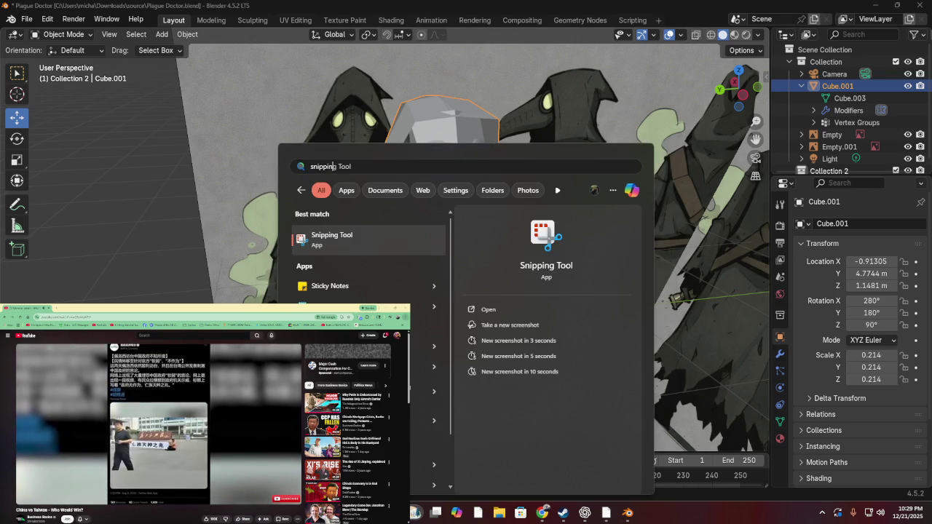
pyautogui.press('Return')
pyautogui.click(175, 91)
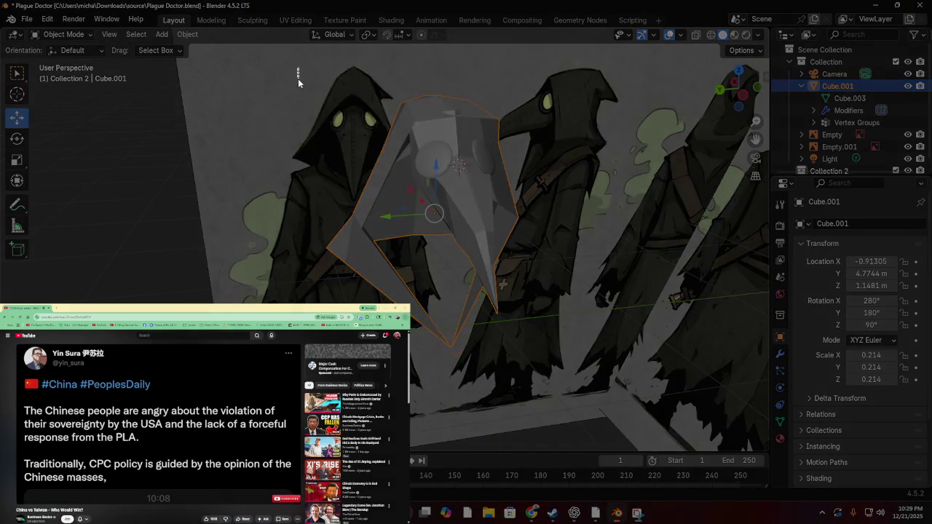
pyautogui.moveTo(298, 67); pyautogui.dragTo(634, 366)
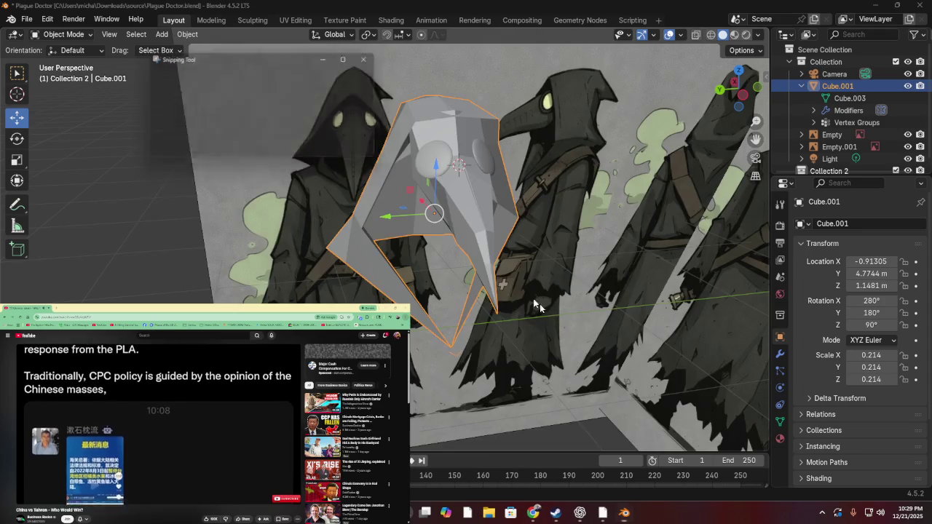
# - Move the Snipping Tool window lower on screen, then open a blank browser tab
pyautogui.hotkey('alt', 'Tab')
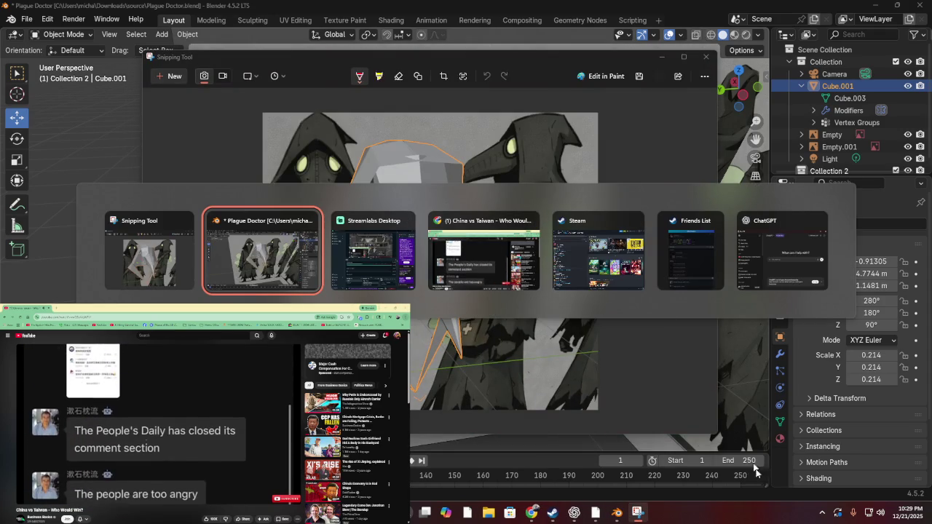
pyautogui.hotkey('alt', 'Tab')
pyautogui.hotkey('alt', 'Tab')
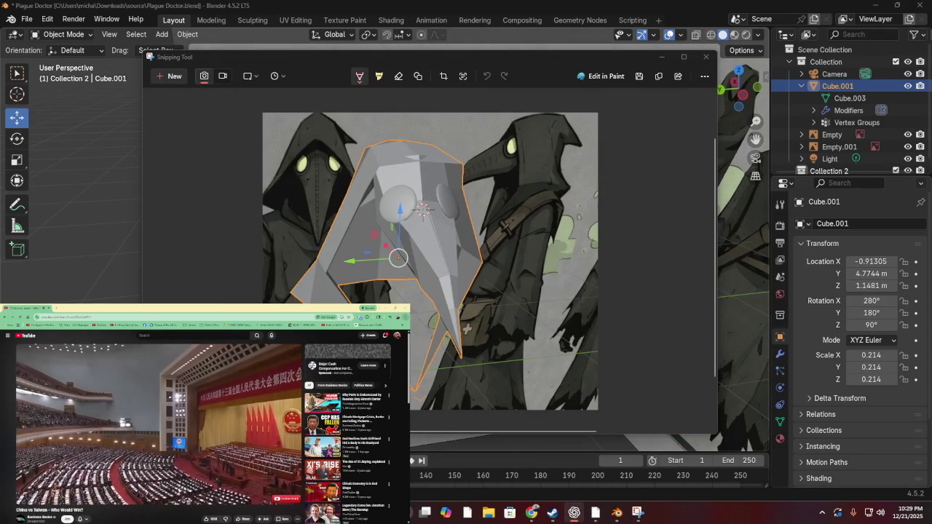
pyautogui.hotkey('alt', 'Tab')
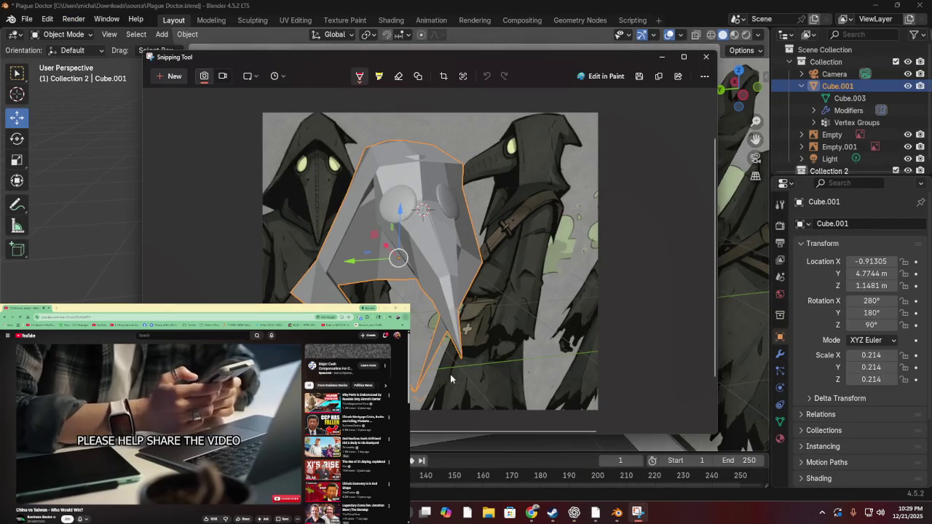
pyautogui.moveTo(320, 58)
pyautogui.mouseDown()
pyautogui.moveTo(662, 435)
pyautogui.moveTo(436, 126)
pyautogui.mouseUp()
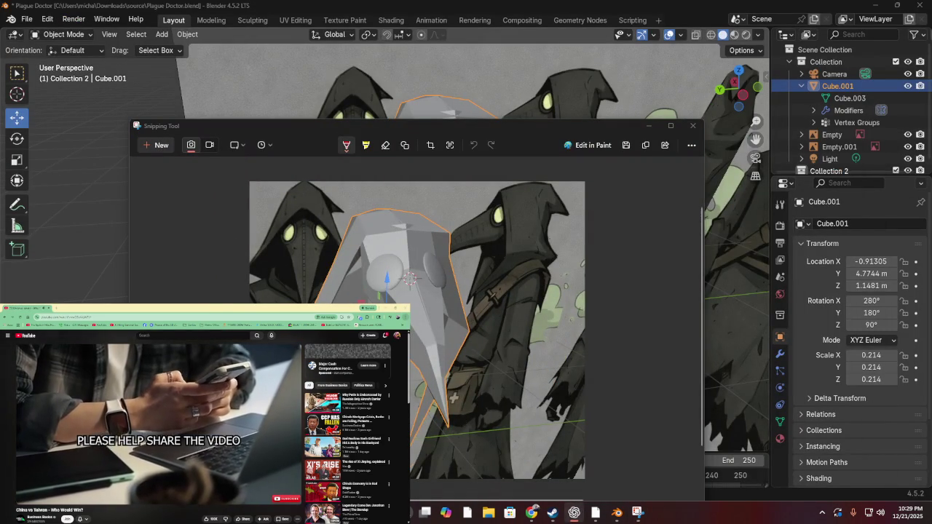
pyautogui.click(174, 397)
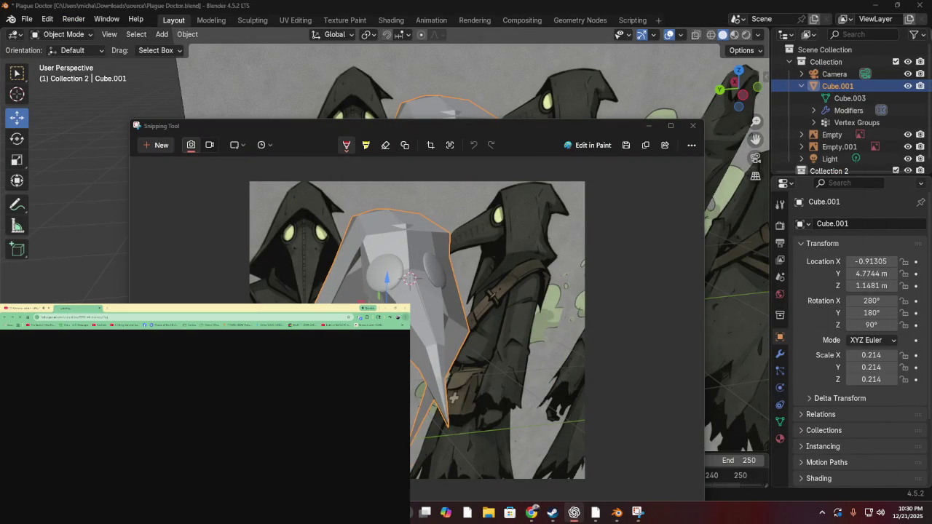